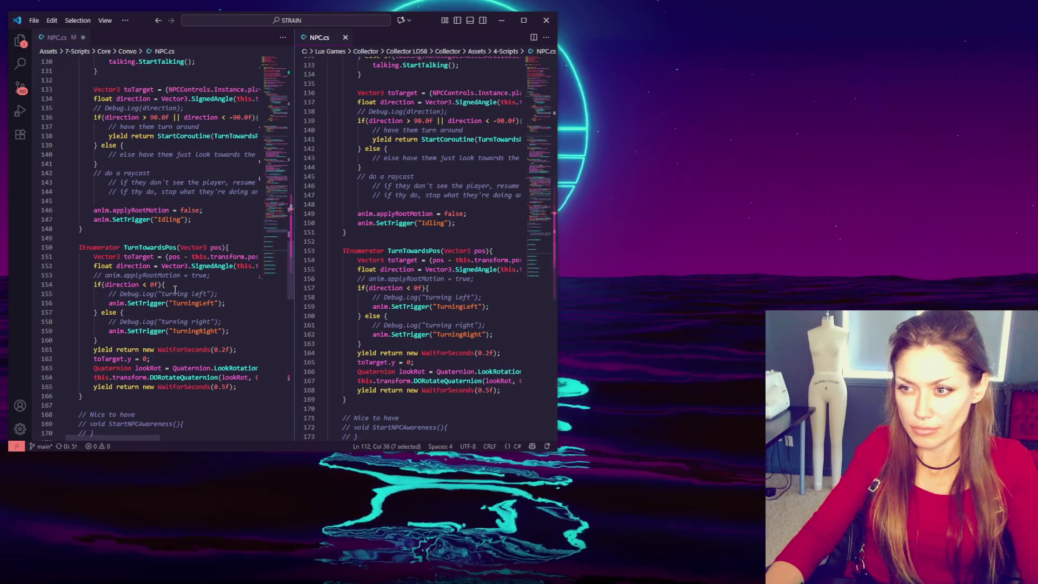
Step: Focus the left NPC.cs copy and close the picture-in-picture gameplay video covering it
{"action": "scroll", "coordinate": [172, 332], "scroll_direction": "down", "scroll_amount": 12}
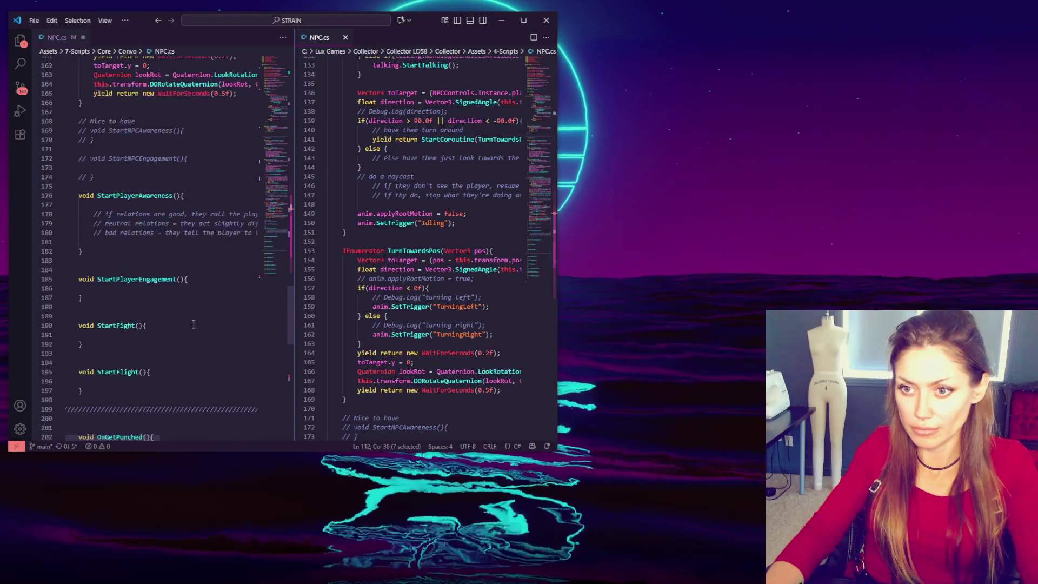
{"action": "scroll", "coordinate": [373, 341], "scroll_direction": "down", "scroll_amount": 12}
{"action": "scroll", "coordinate": [373, 342], "scroll_direction": "down", "scroll_amount": 12}
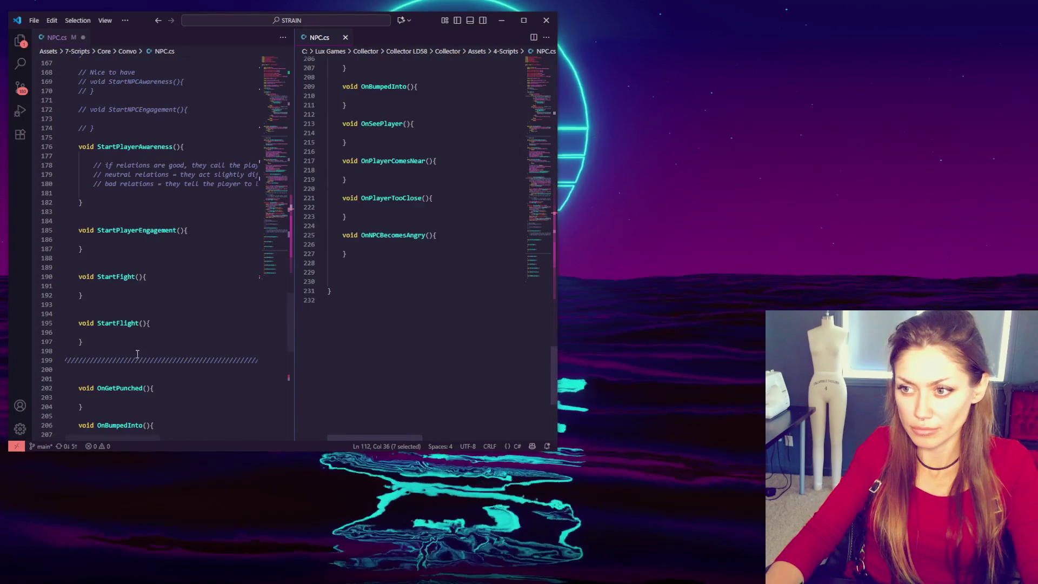
{"action": "scroll", "coordinate": [184, 360], "scroll_direction": "down", "scroll_amount": 13}
{"action": "left_click_drag", "start_coordinate": [274, 245], "coordinate": [312, 101]}
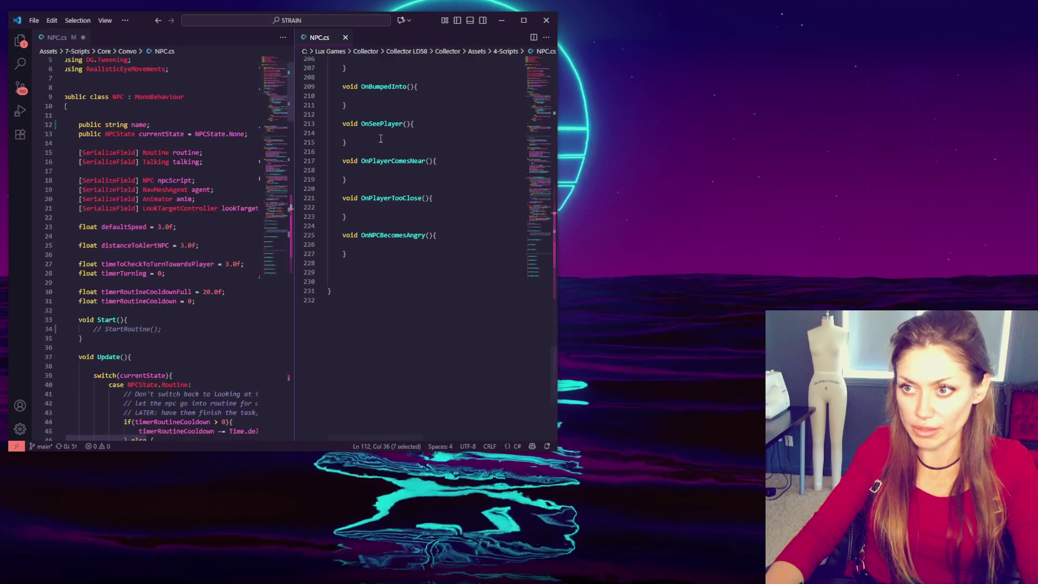
{"action": "scroll", "coordinate": [536, 198], "scroll_direction": "up", "scroll_amount": 20}
{"action": "left_click", "coordinate": [197, 162]}
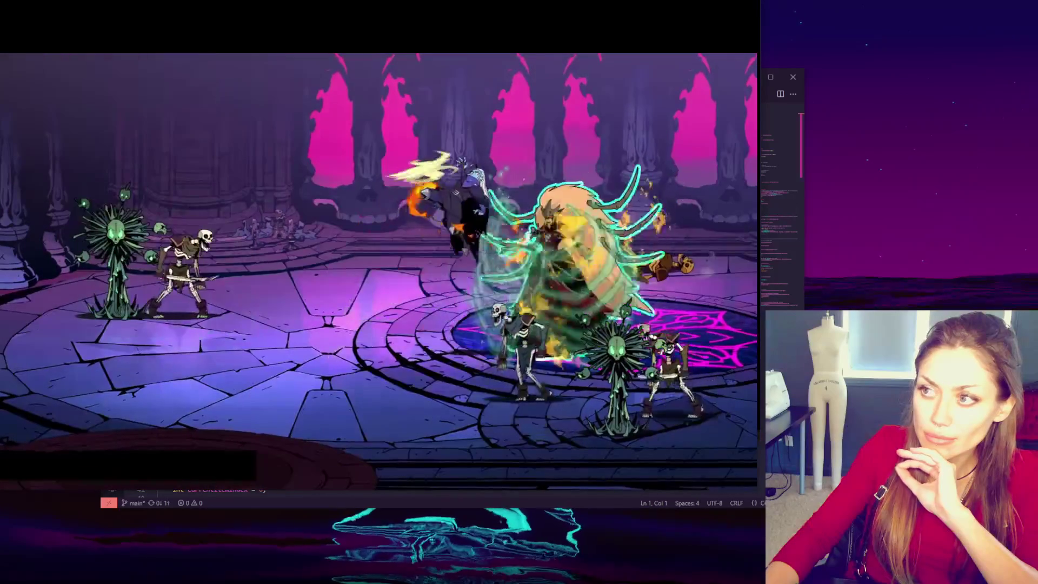
{"action": "mouse_move", "coordinate": [696, 259]}
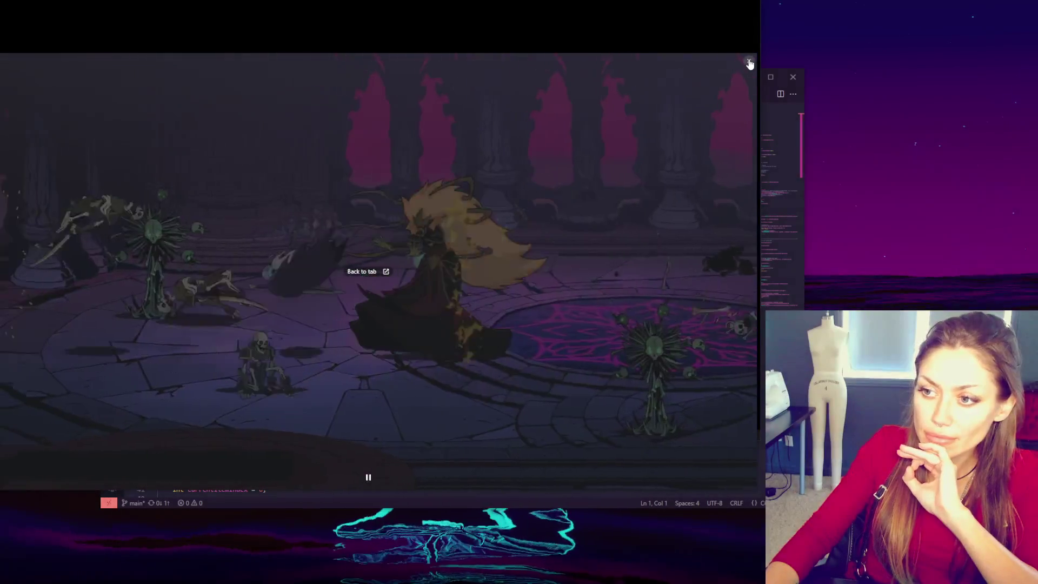
{"action": "left_click", "coordinate": [750, 64]}
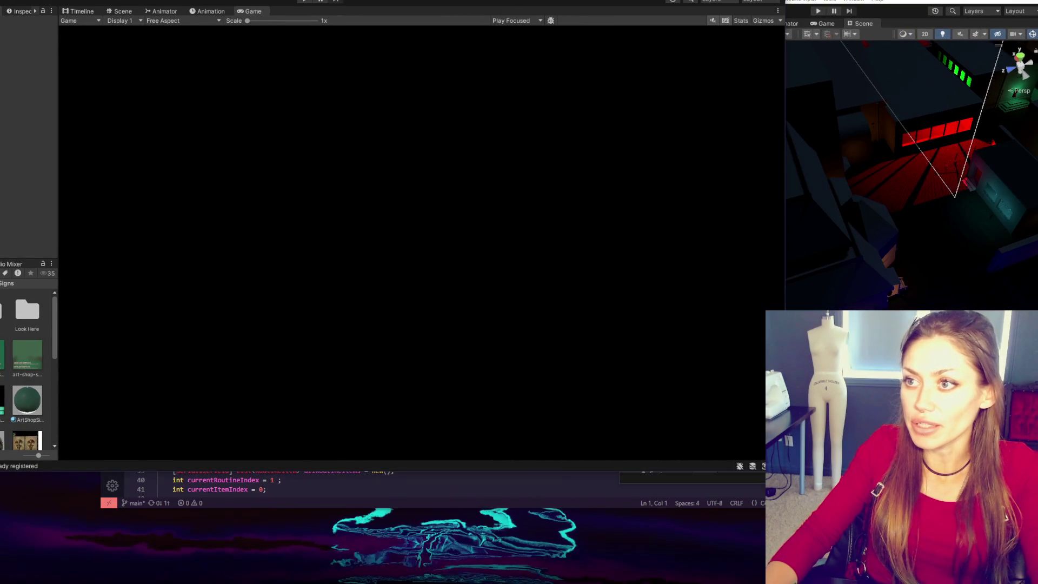
Step: Shrink the Game view and widen the Project panel to a four-column asset grid
{"action": "left_click_drag", "start_coordinate": [787, 74], "coordinate": [427, 100]}
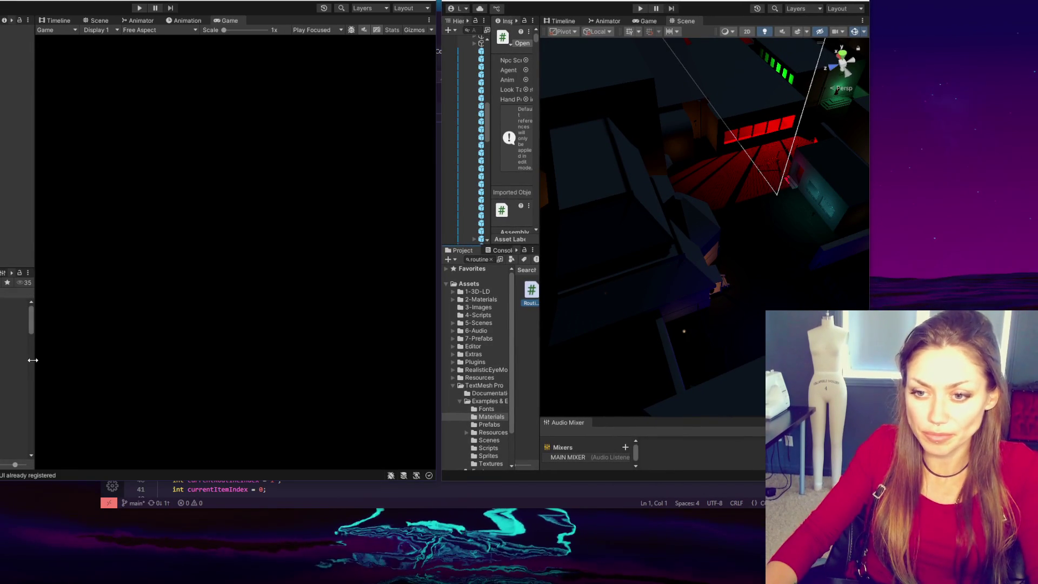
{"action": "left_click_drag", "start_coordinate": [35, 331], "coordinate": [120, 329]}
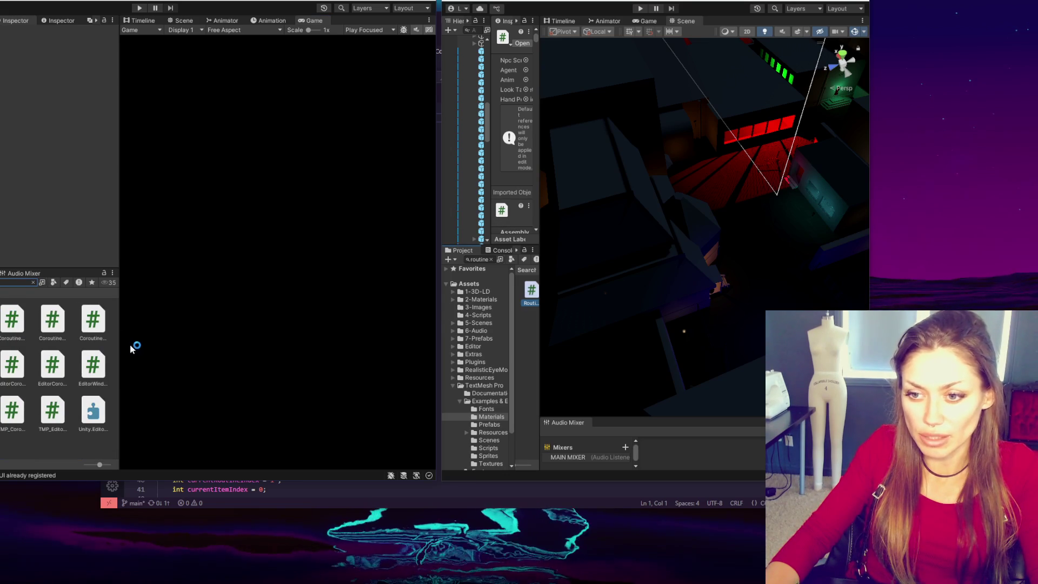
{"action": "mouse_move", "coordinate": [121, 345]}
{"action": "left_mouse_down"}
{"action": "mouse_move", "coordinate": [227, 347]}
{"action": "mouse_move", "coordinate": [117, 349]}
{"action": "mouse_move", "coordinate": [158, 352]}
{"action": "left_mouse_up"}
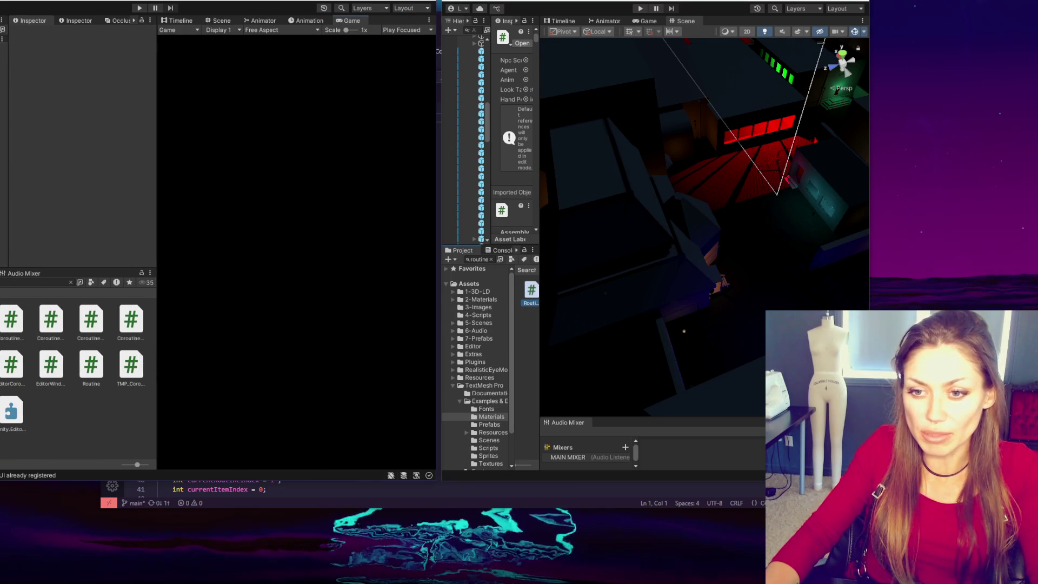
Step: Browse the coroutine scripts, then open the Routine script in Visual Studio Code
{"action": "left_click", "coordinate": [11, 322]}
{"action": "left_click", "coordinate": [51, 322]}
{"action": "left_click", "coordinate": [91, 323]}
{"action": "left_click", "coordinate": [129, 327]}
{"action": "left_click", "coordinate": [131, 365]}
{"action": "left_click", "coordinate": [51, 365]}
{"action": "left_click", "coordinate": [12, 365]}
{"action": "left_click", "coordinate": [48, 405]}
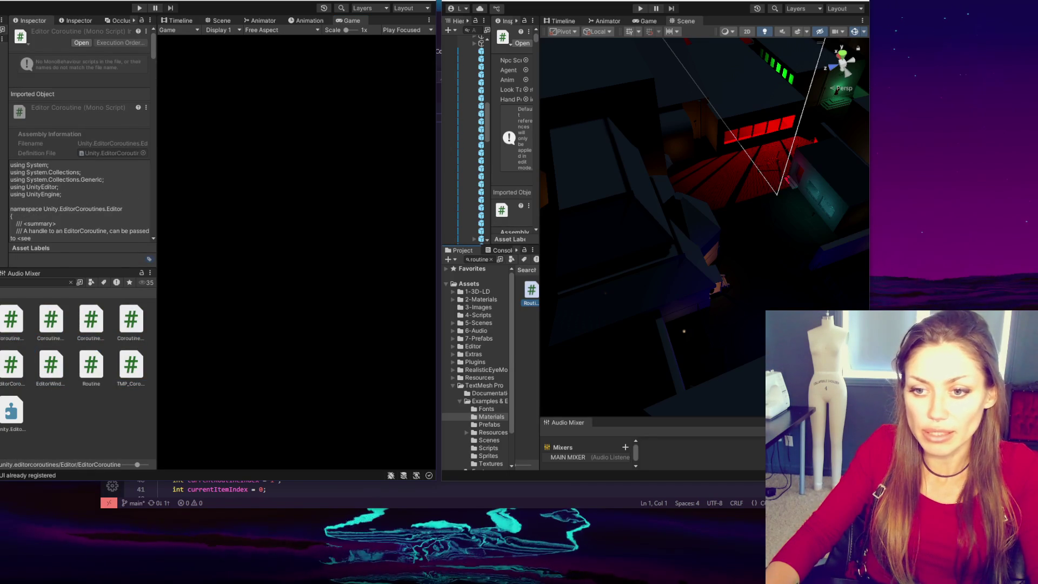
{"action": "left_click", "coordinate": [20, 319]}
{"action": "left_click", "coordinate": [51, 321]}
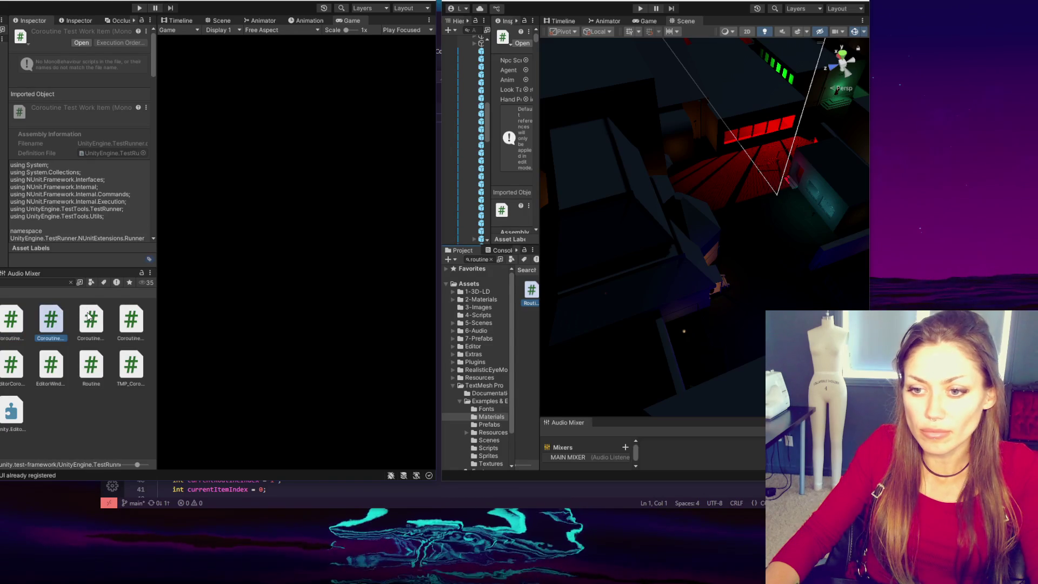
{"action": "left_click", "coordinate": [98, 376]}
{"action": "double_click", "coordinate": [97, 376]}
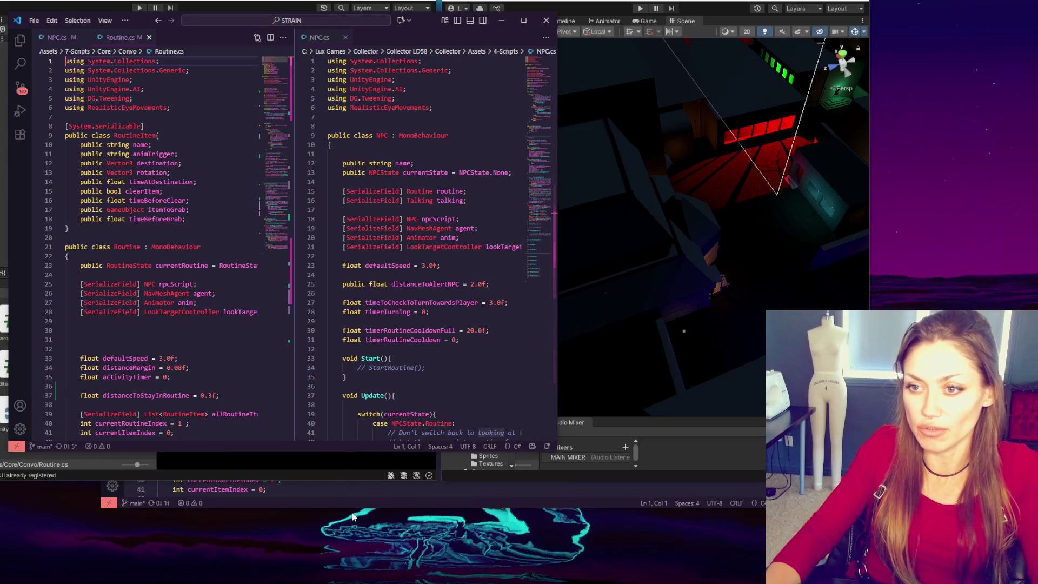
Step: Dock the Collector project's Routine.cs beside the other copy and scroll through to compare
{"action": "left_click", "coordinate": [378, 508]}
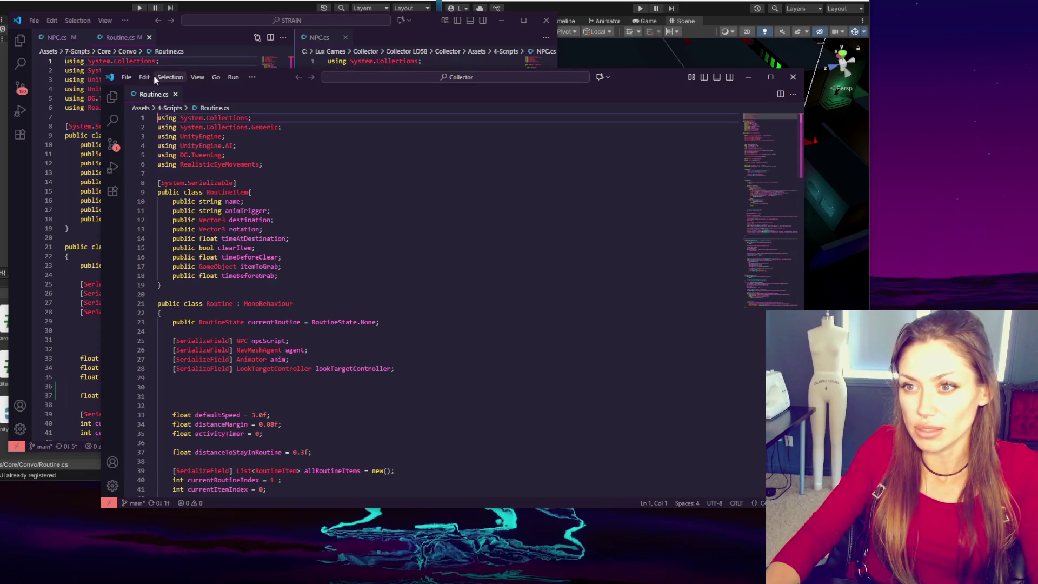
{"action": "left_click_drag", "start_coordinate": [150, 95], "coordinate": [365, 42]}
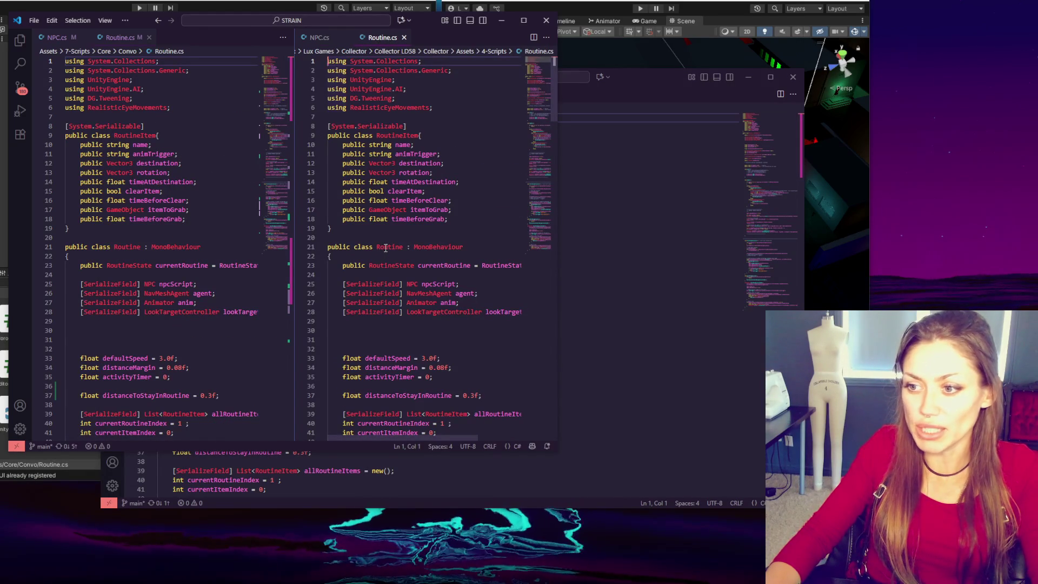
{"action": "scroll", "coordinate": [379, 245], "scroll_direction": "down", "scroll_amount": 10}
{"action": "scroll", "coordinate": [162, 243], "scroll_direction": "down", "scroll_amount": 11}
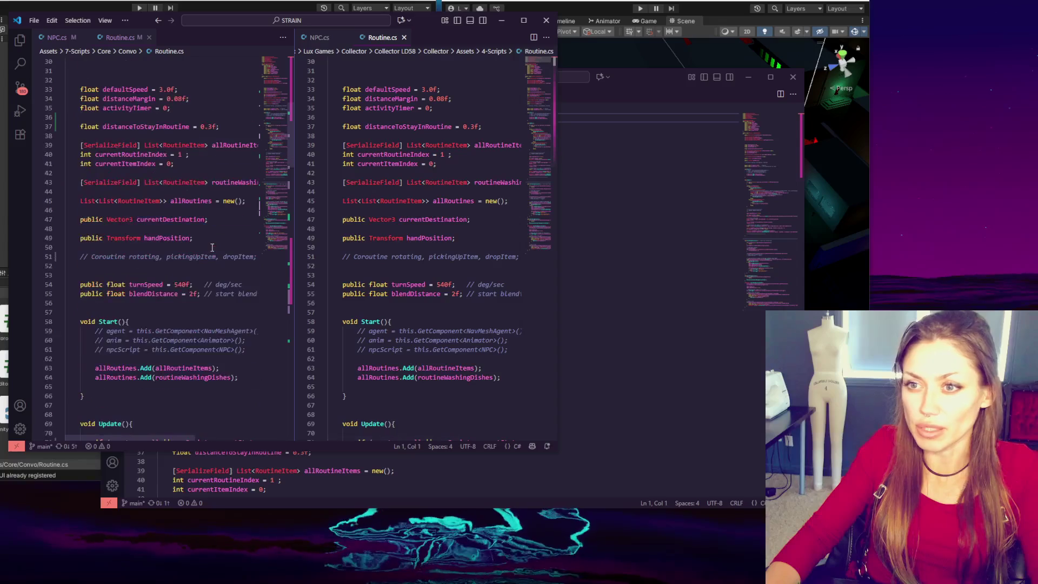
{"action": "scroll", "coordinate": [348, 251], "scroll_direction": "down", "scroll_amount": 1}
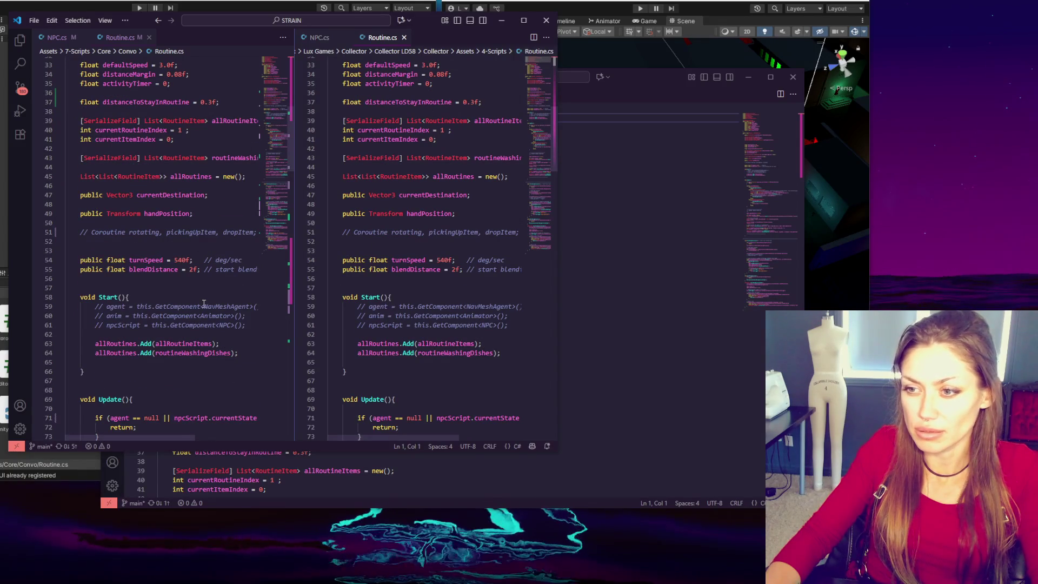
{"action": "scroll", "coordinate": [203, 305], "scroll_direction": "down", "scroll_amount": 5}
{"action": "scroll", "coordinate": [202, 304], "scroll_direction": "down", "scroll_amount": 5}
{"action": "scroll", "coordinate": [421, 249], "scroll_direction": "down", "scroll_amount": 10}
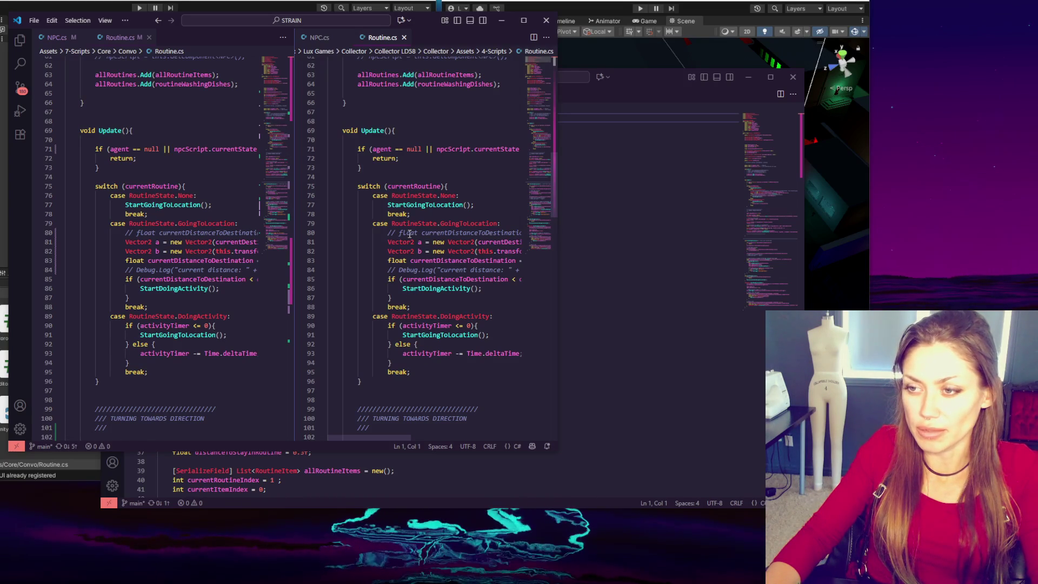
{"action": "scroll", "coordinate": [410, 233], "scroll_direction": "down", "scroll_amount": 12}
{"action": "scroll", "coordinate": [201, 209], "scroll_direction": "down", "scroll_amount": 12}
{"action": "scroll", "coordinate": [201, 209], "scroll_direction": "down", "scroll_amount": 1}
{"action": "scroll", "coordinate": [378, 248], "scroll_direction": "down", "scroll_amount": 1}
{"action": "scroll", "coordinate": [378, 247], "scroll_direction": "down", "scroll_amount": 11}
{"action": "scroll", "coordinate": [236, 243], "scroll_direction": "down", "scroll_amount": 11}
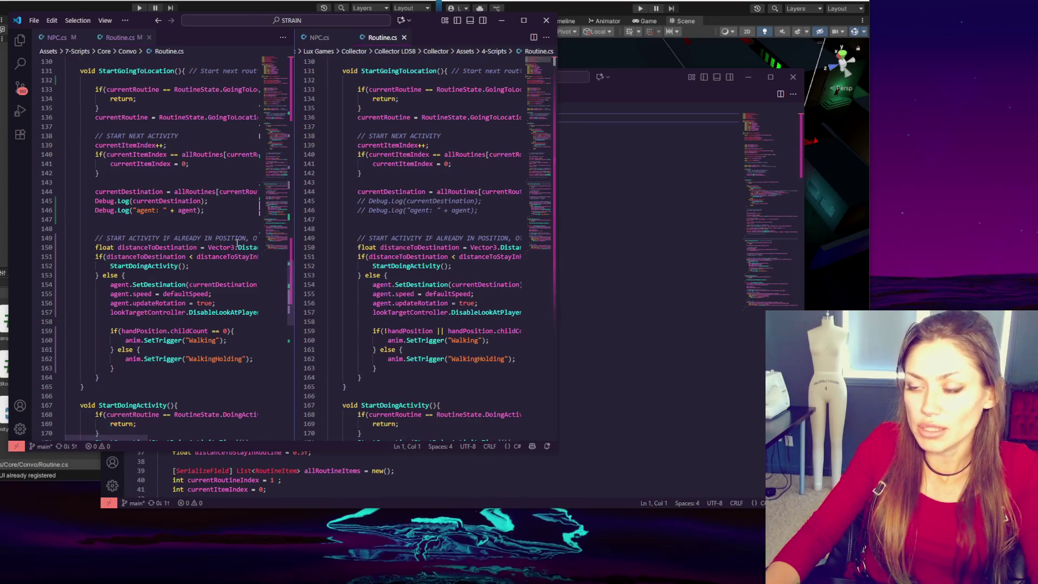
{"action": "scroll", "coordinate": [236, 243], "scroll_direction": "down", "scroll_amount": 11}
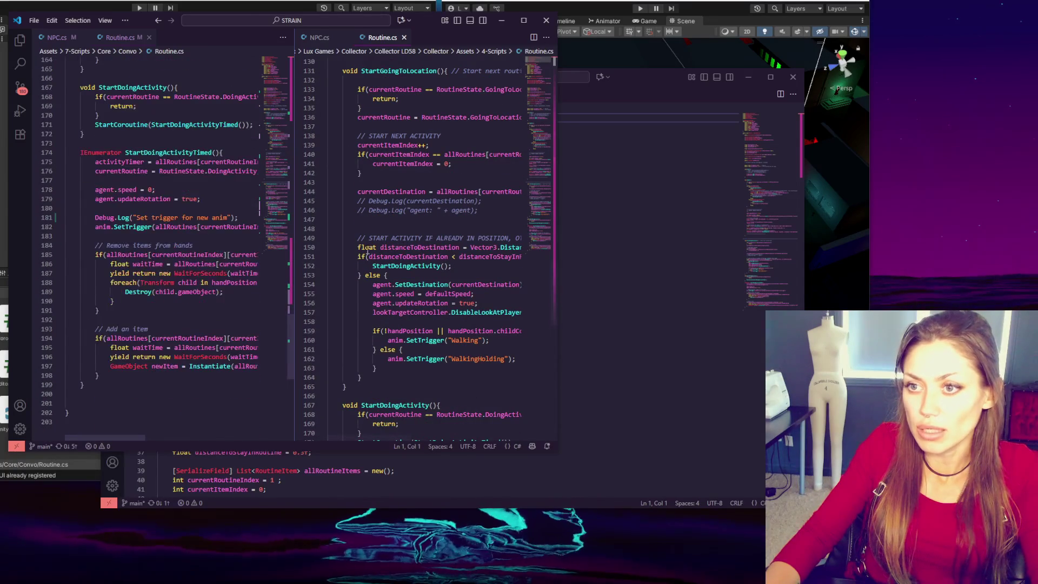
{"action": "scroll", "coordinate": [402, 261], "scroll_direction": "down", "scroll_amount": 7}
{"action": "scroll", "coordinate": [403, 262], "scroll_direction": "down", "scroll_amount": 4}
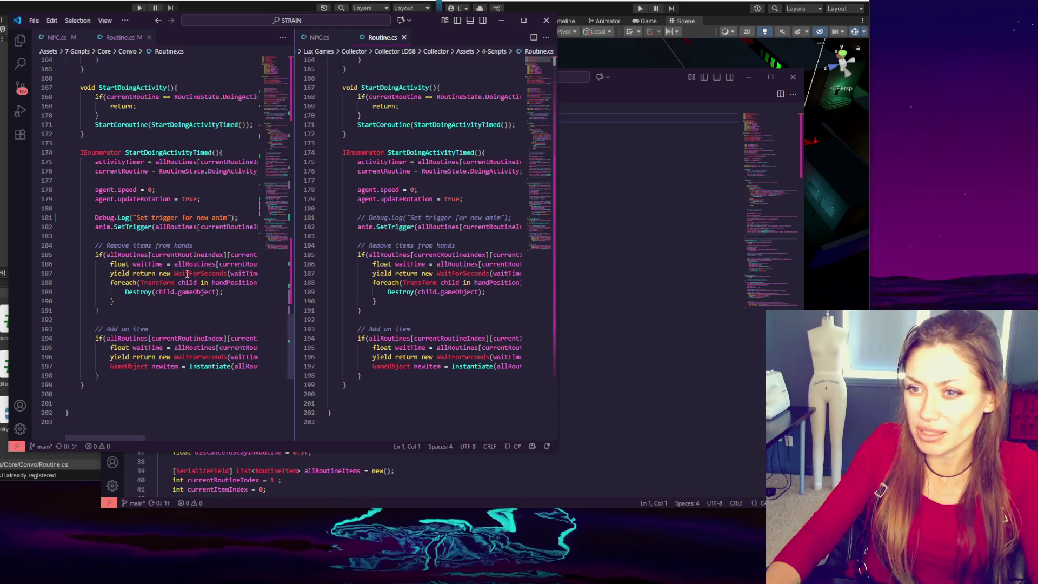
Step: Comment out the 'Set trigger for new anim' debug log, save Routine.cs, and return to Unity
{"action": "left_click", "coordinate": [160, 218]}
{"action": "key", "text": "ctrl+slash"}
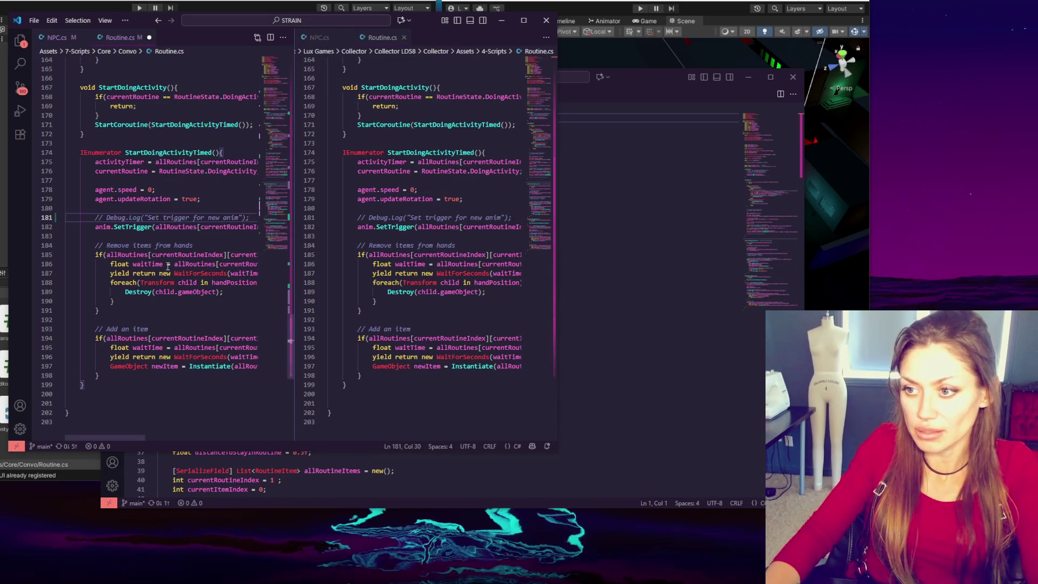
{"action": "left_click", "coordinate": [140, 273]}
{"action": "key", "text": "ctrl+s"}
{"action": "scroll", "coordinate": [225, 239], "scroll_direction": "down", "scroll_amount": 5}
{"action": "scroll", "coordinate": [225, 239], "scroll_direction": "up", "scroll_amount": 3}
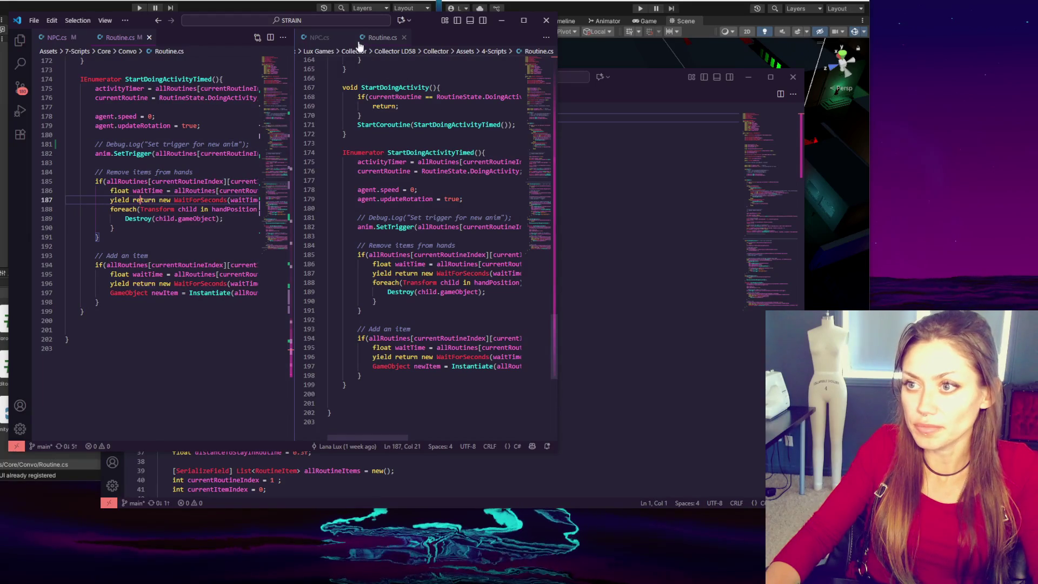
{"action": "left_click", "coordinate": [4, 289]}
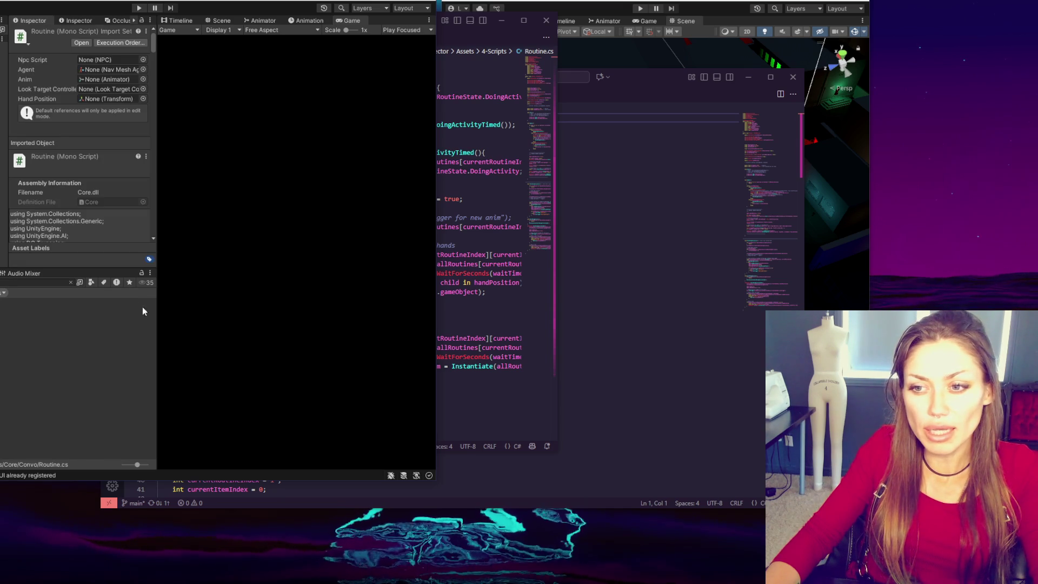
Step: Adjust the Inspector splitter and window width, then search the Project panel and select the Talking script
{"action": "left_click_drag", "start_coordinate": [158, 291], "coordinate": [121, 291]}
{"action": "mouse_move", "coordinate": [436, 322]}
{"action": "left_mouse_down"}
{"action": "mouse_move", "coordinate": [452, 321]}
{"action": "mouse_move", "coordinate": [442, 322]}
{"action": "left_mouse_up"}
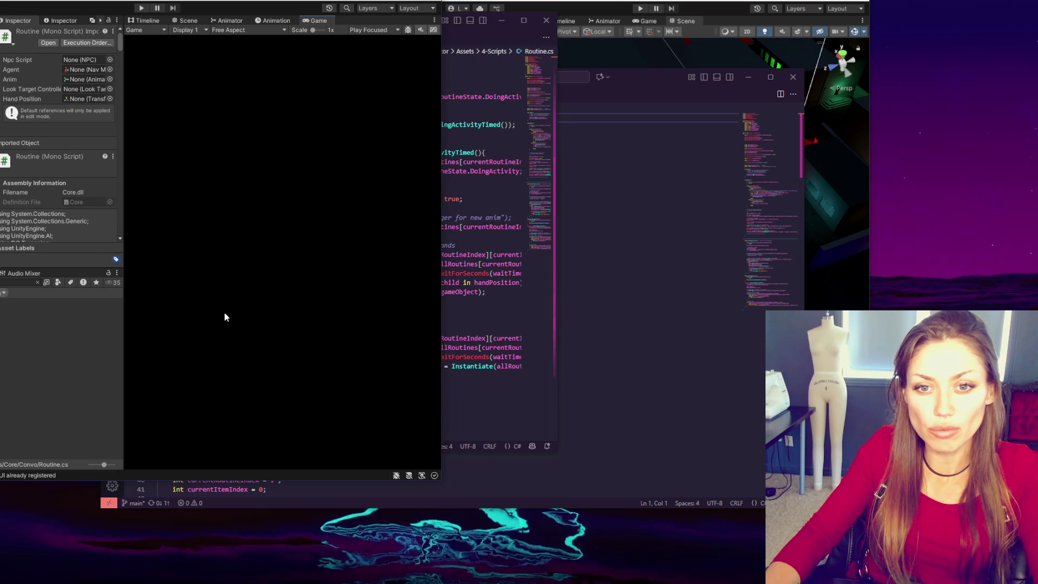
{"action": "left_click", "coordinate": [12, 282]}
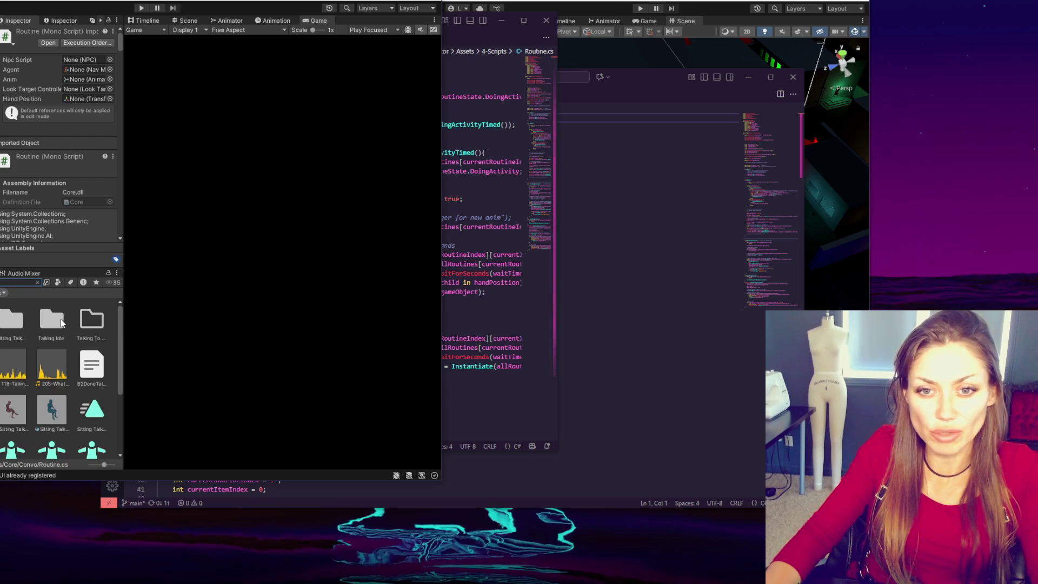
{"action": "scroll", "coordinate": [82, 379], "scroll_direction": "down", "scroll_amount": 4}
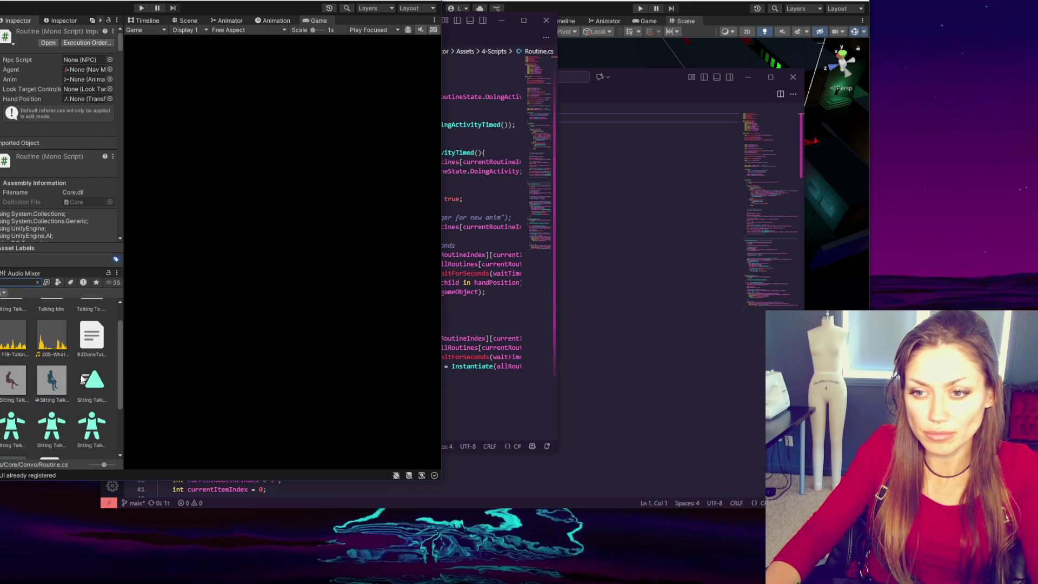
{"action": "left_click", "coordinate": [51, 388]}
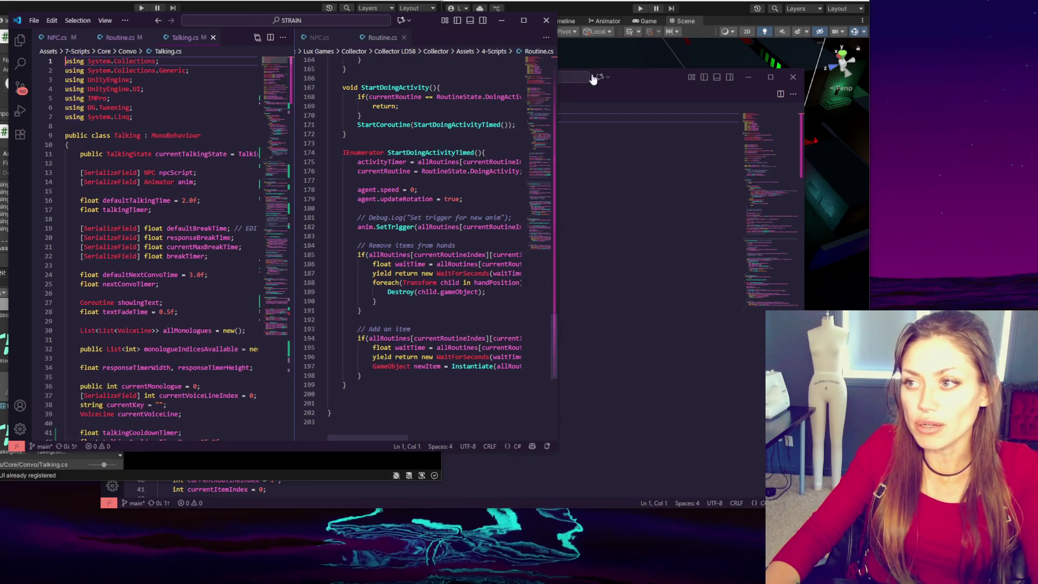
Step: Close the Collector editor window, search the Project for 'talking' and open the Talking script
{"action": "left_click", "coordinate": [651, 82]}
{"action": "left_click", "coordinate": [794, 78]}
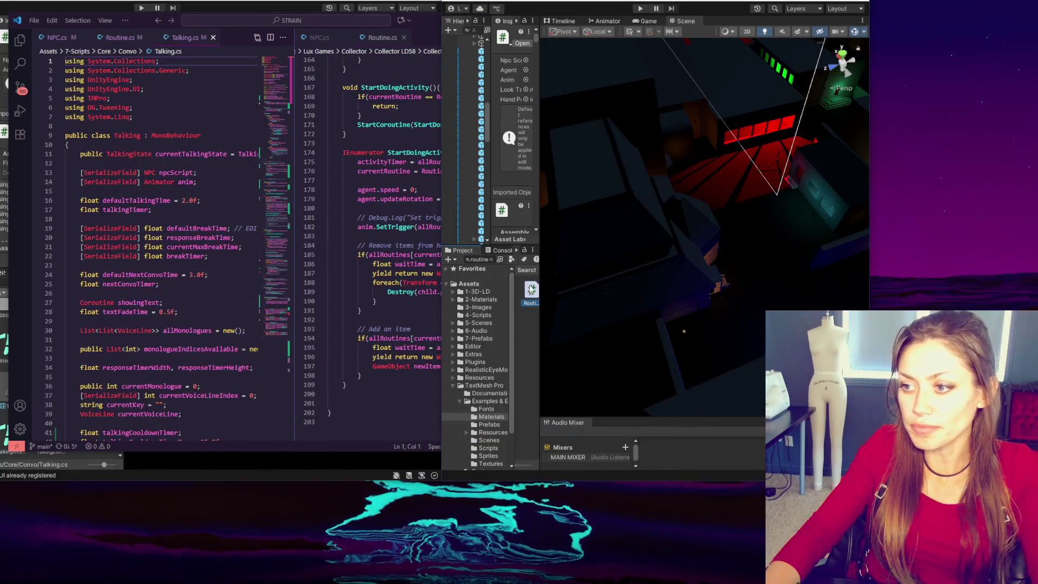
{"action": "double_click", "coordinate": [526, 260]}
{"action": "type", "text": "talking"}
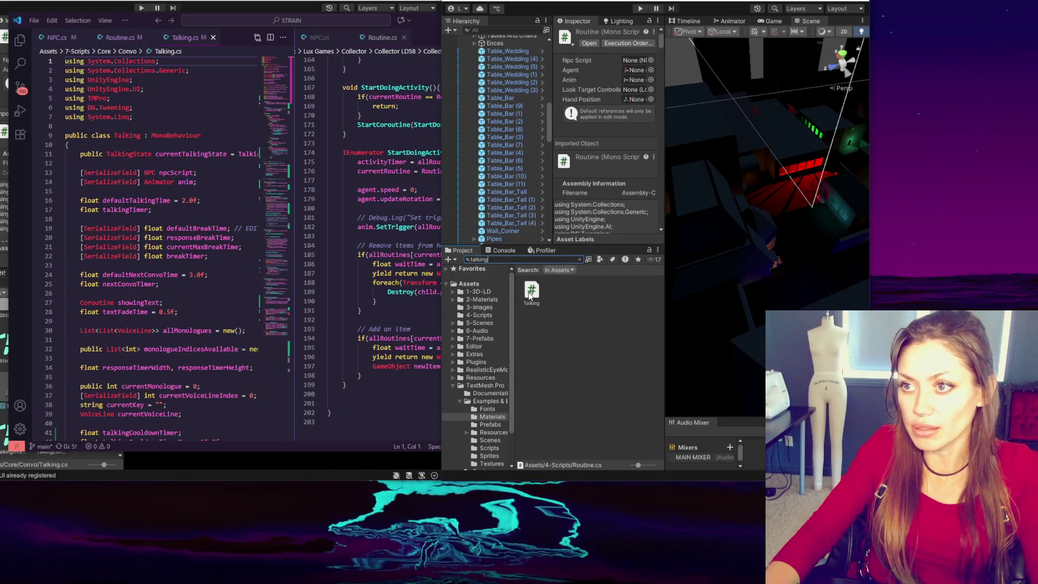
{"action": "double_click", "coordinate": [529, 295]}
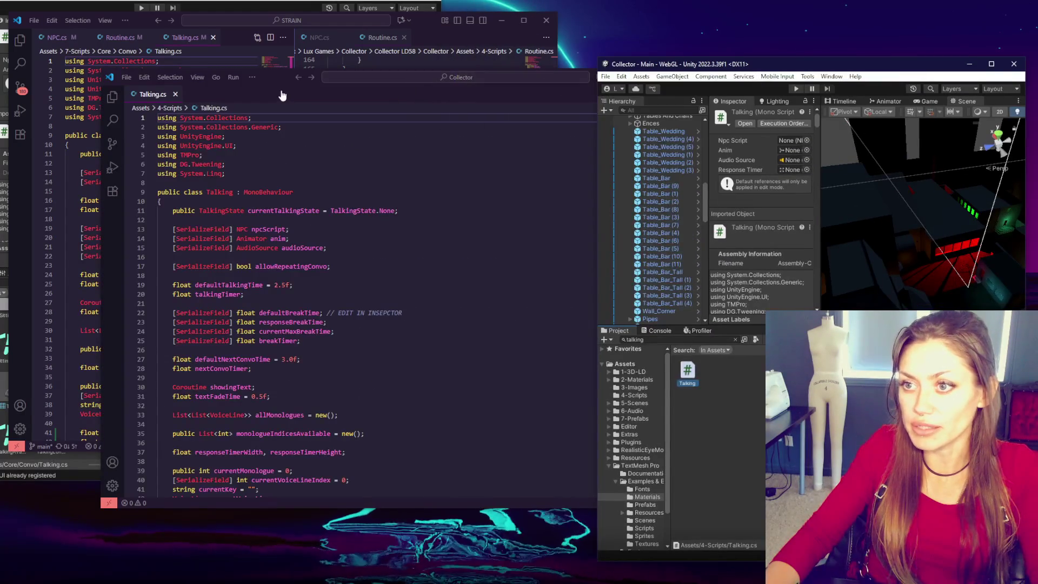
Step: Dock the Collector Talking.cs beside STRAIN's Talking.cs for side-by-side comparison
{"action": "left_click_drag", "start_coordinate": [284, 83], "coordinate": [521, 163]}
{"action": "left_click_drag", "start_coordinate": [386, 175], "coordinate": [418, 39]}
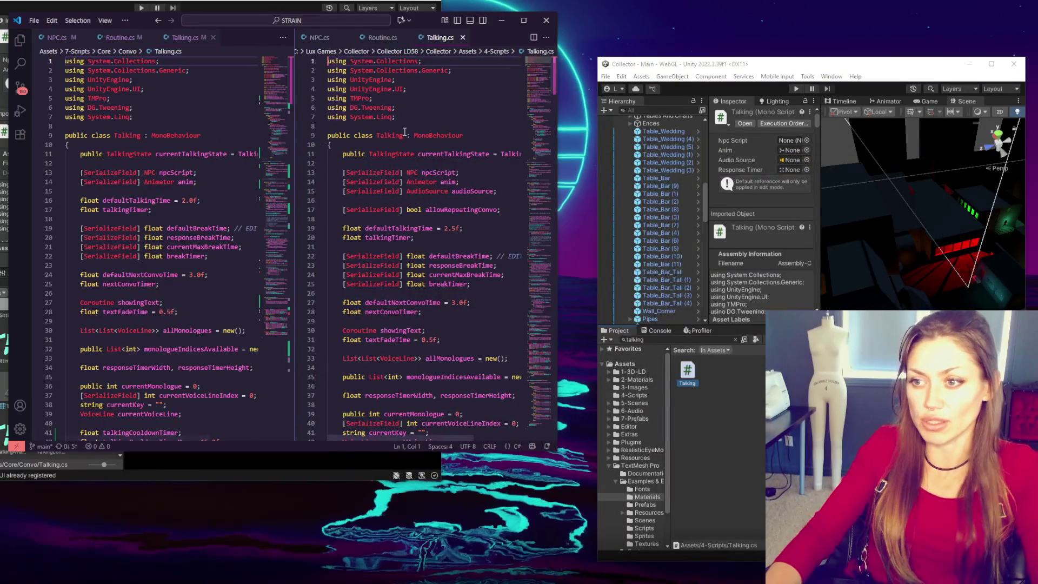
{"action": "left_click", "coordinate": [455, 201]}
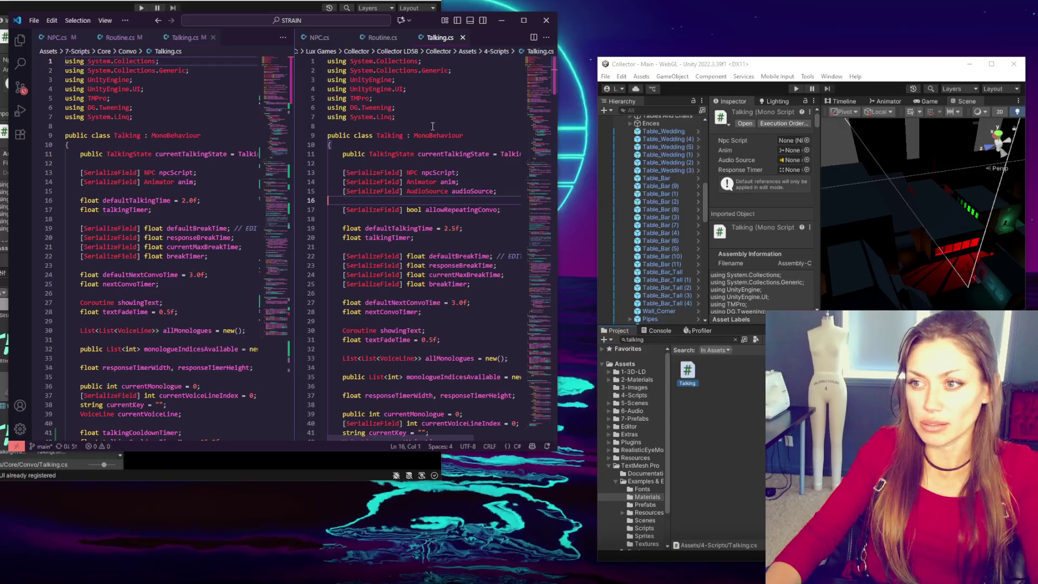
Step: Copy the audioSource and allowRepeatingConvo field declarations into STRAIN's Talking.cs
{"action": "left_click", "coordinate": [505, 181], "text": "shift"}
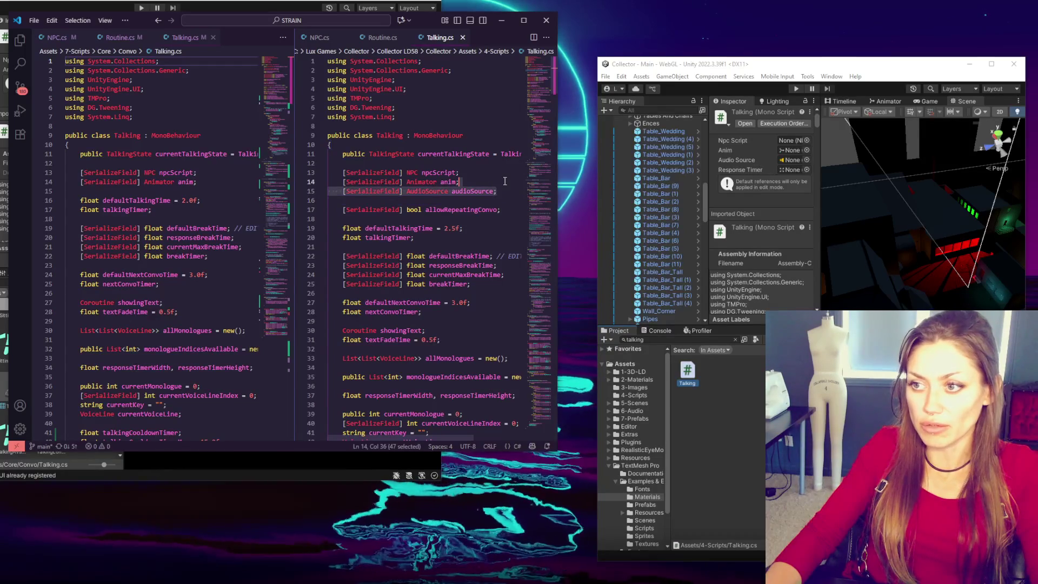
{"action": "key", "text": "ctrl+c"}
{"action": "left_click", "coordinate": [215, 183]}
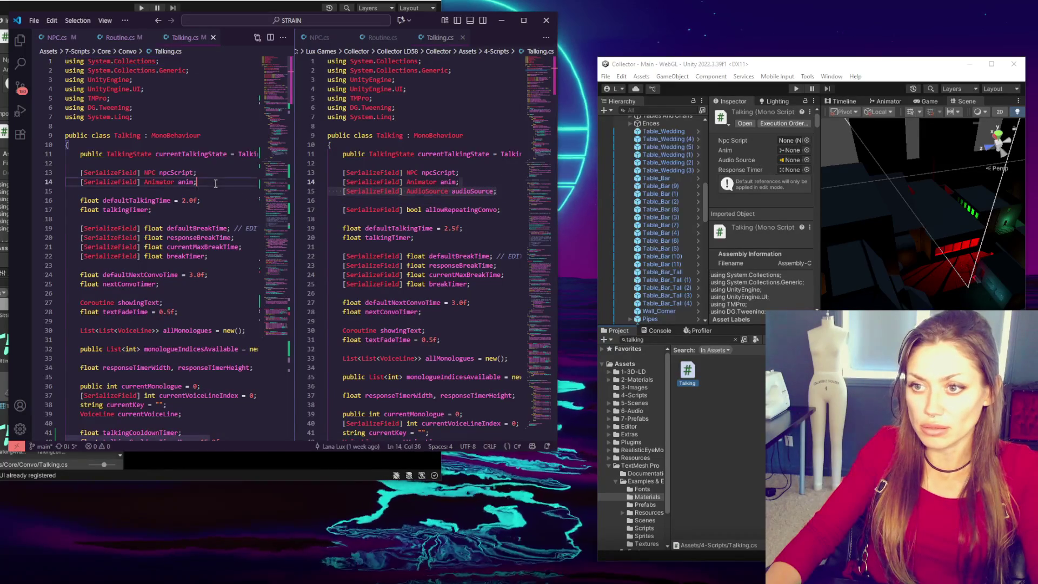
{"action": "key", "text": "ctrl+v"}
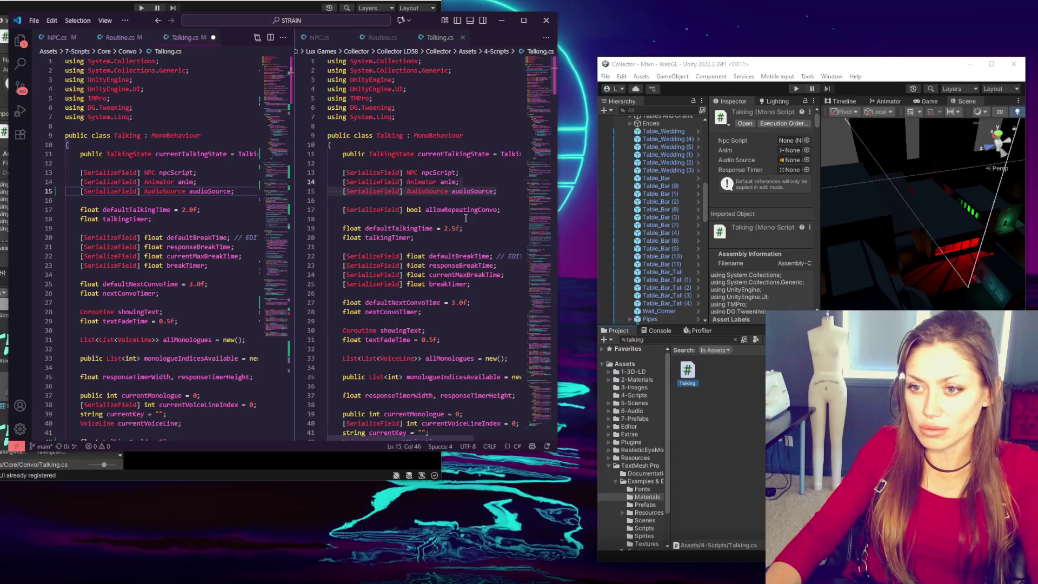
{"action": "left_click_drag", "start_coordinate": [506, 210], "coordinate": [333, 200]}
{"action": "key", "text": "ctrl+c"}
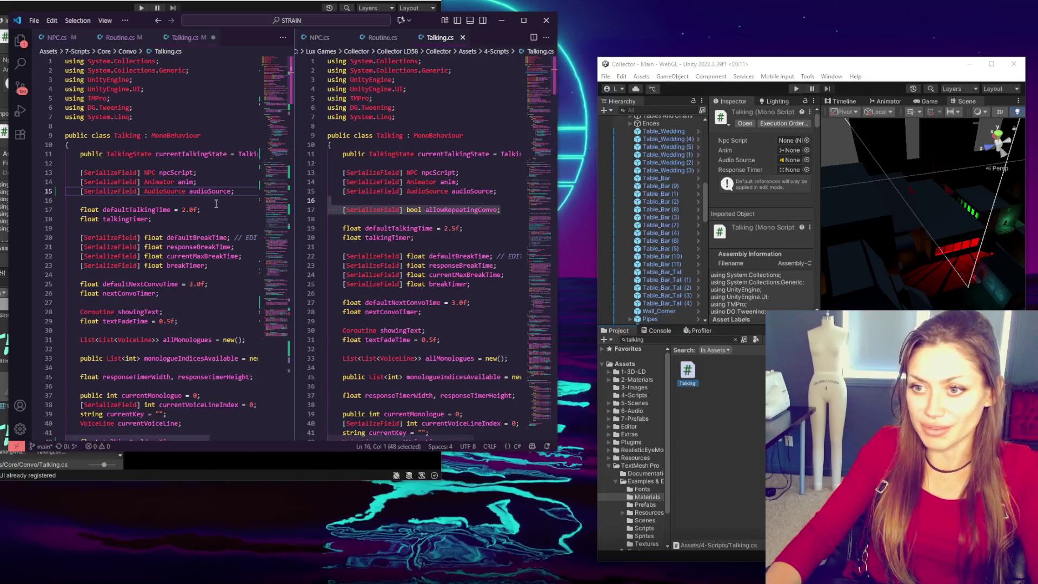
{"action": "left_click", "coordinate": [208, 201]}
{"action": "key", "text": "ctrl+v"}
{"action": "key", "text": "Return"}
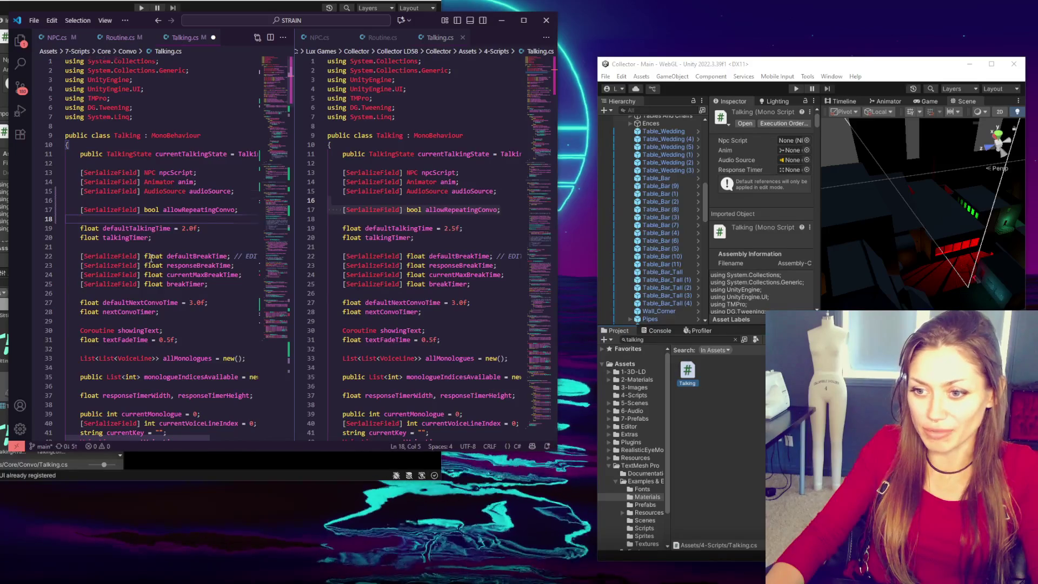
Step: Paste the Awake() method into the Collector Talking script
{"action": "scroll", "coordinate": [150, 257], "scroll_direction": "down", "scroll_amount": 15}
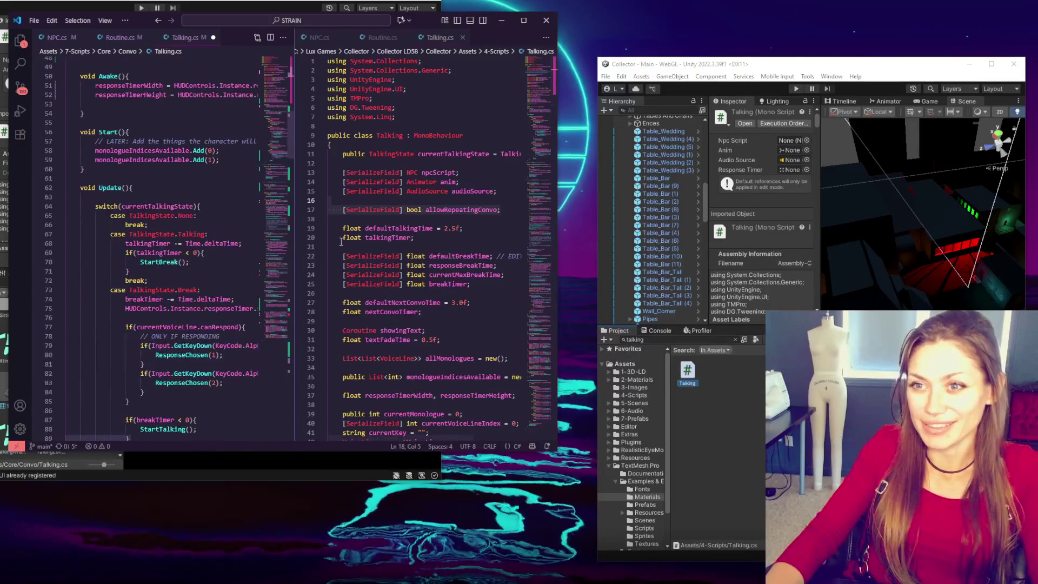
{"action": "scroll", "coordinate": [324, 247], "scroll_direction": "down", "scroll_amount": 16}
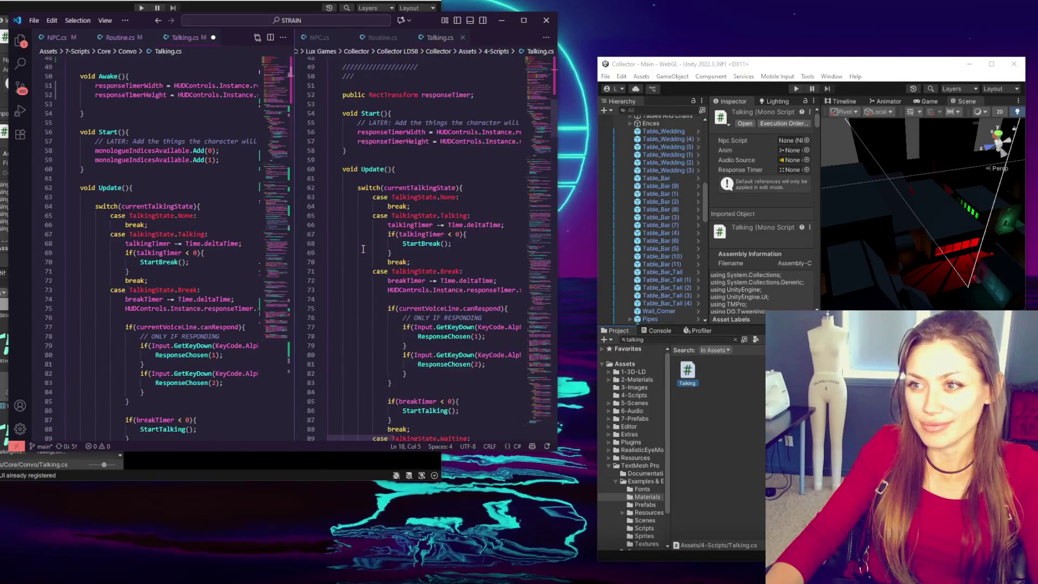
{"action": "scroll", "coordinate": [363, 248], "scroll_direction": "up", "scroll_amount": 4}
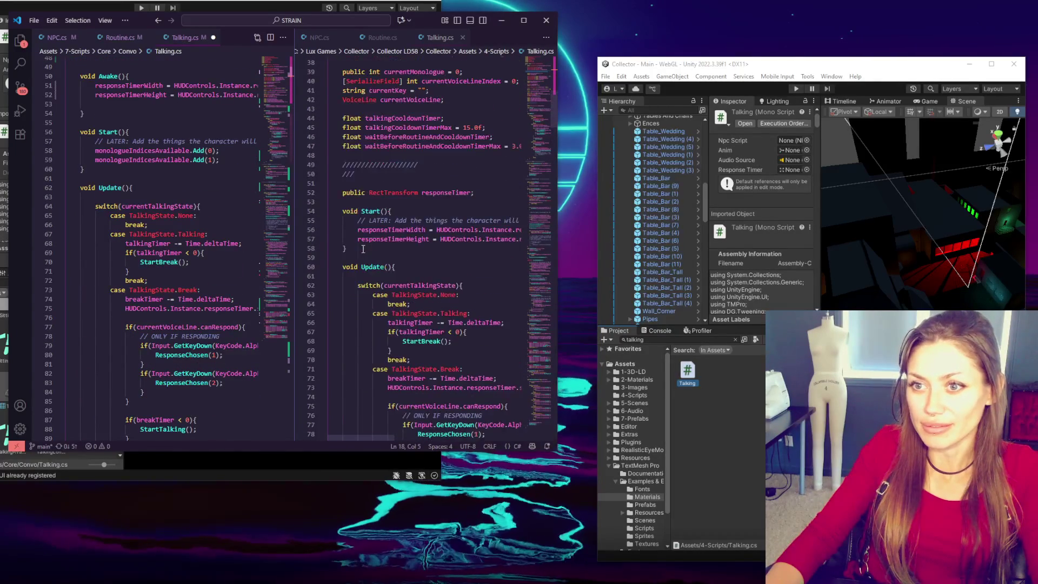
{"action": "scroll", "coordinate": [363, 249], "scroll_direction": "down", "scroll_amount": 4}
{"action": "scroll", "coordinate": [363, 248], "scroll_direction": "up", "scroll_amount": 1}
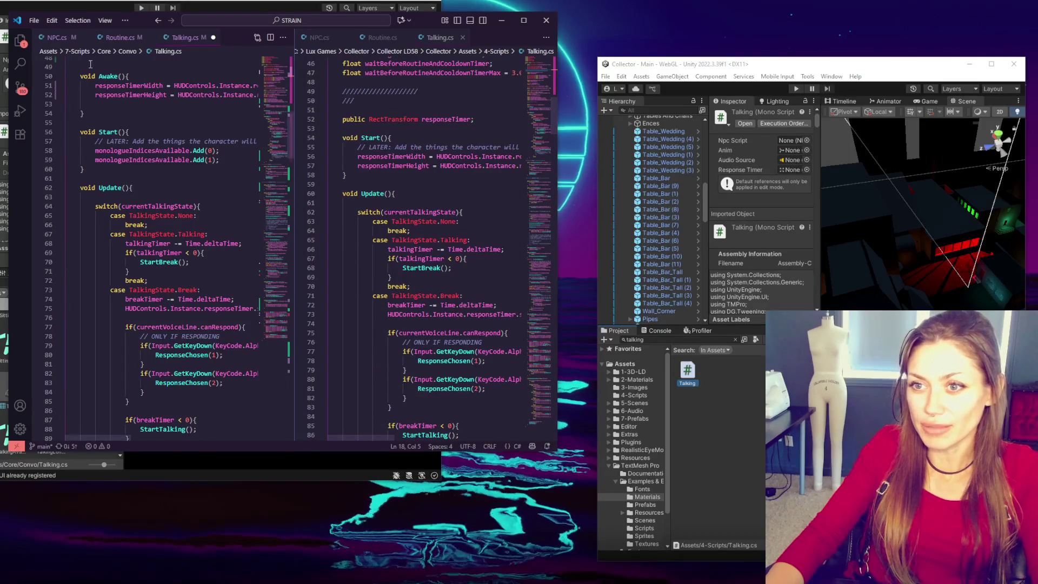
{"action": "left_click_drag", "start_coordinate": [117, 116], "coordinate": [67, 67]}
{"action": "left_click", "coordinate": [364, 107]}
{"action": "key", "text": "ctrl+v"}
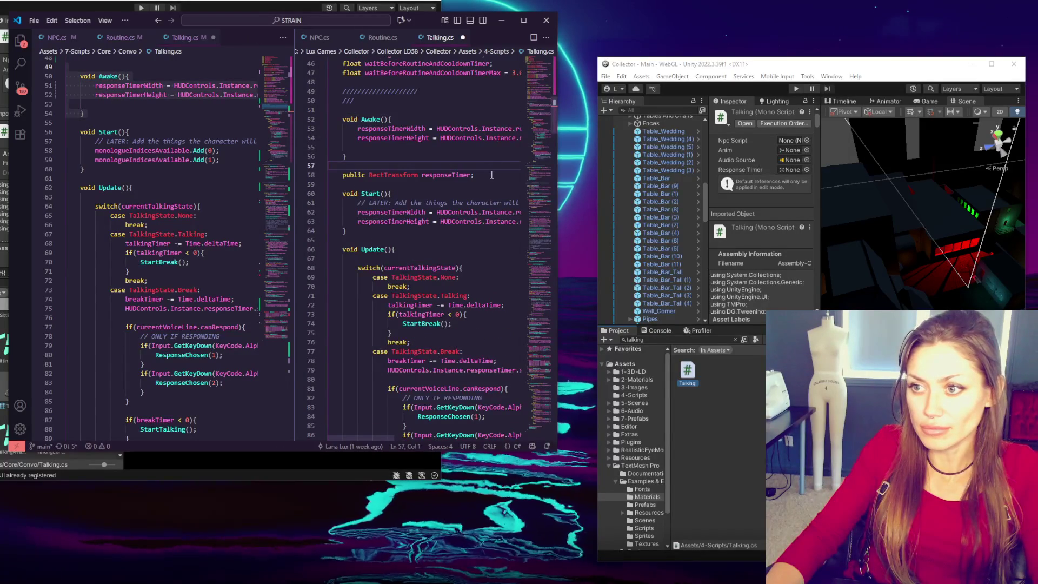
Step: Add the responseTimer field above Awake() in STRAIN's Talking.cs
{"action": "left_click_drag", "start_coordinate": [491, 175], "coordinate": [493, 169]}
{"action": "scroll", "coordinate": [490, 167], "scroll_direction": "up", "scroll_amount": 3}
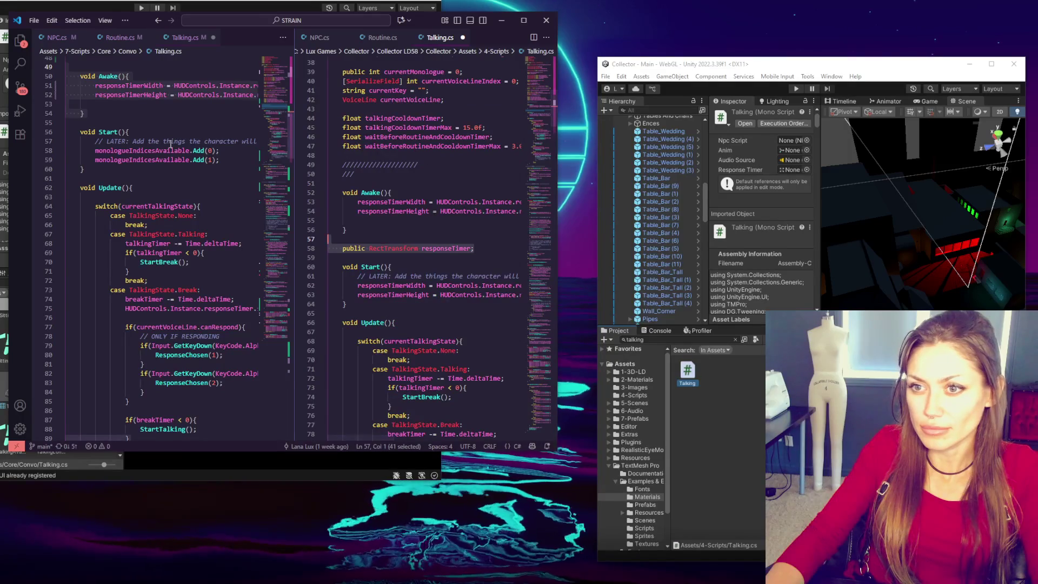
{"action": "scroll", "coordinate": [165, 162], "scroll_direction": "up", "scroll_amount": 3}
{"action": "left_click", "coordinate": [150, 132]}
{"action": "key", "text": "ctrl+v"}
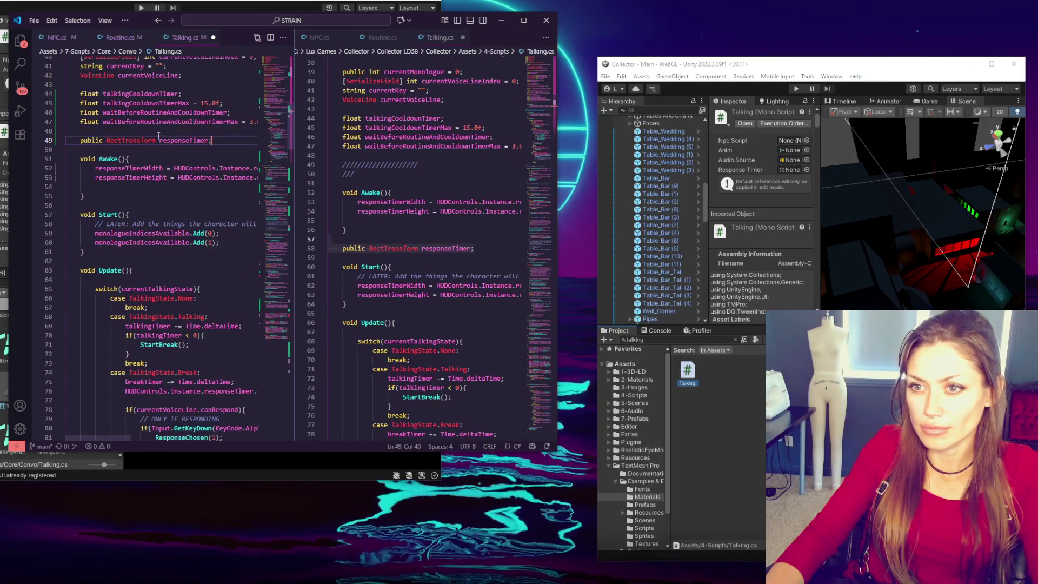
Step: Search for every use of responseTimer and step through the matches
{"action": "double_click", "coordinate": [176, 140]}
{"action": "key", "text": "ctrl+f"}
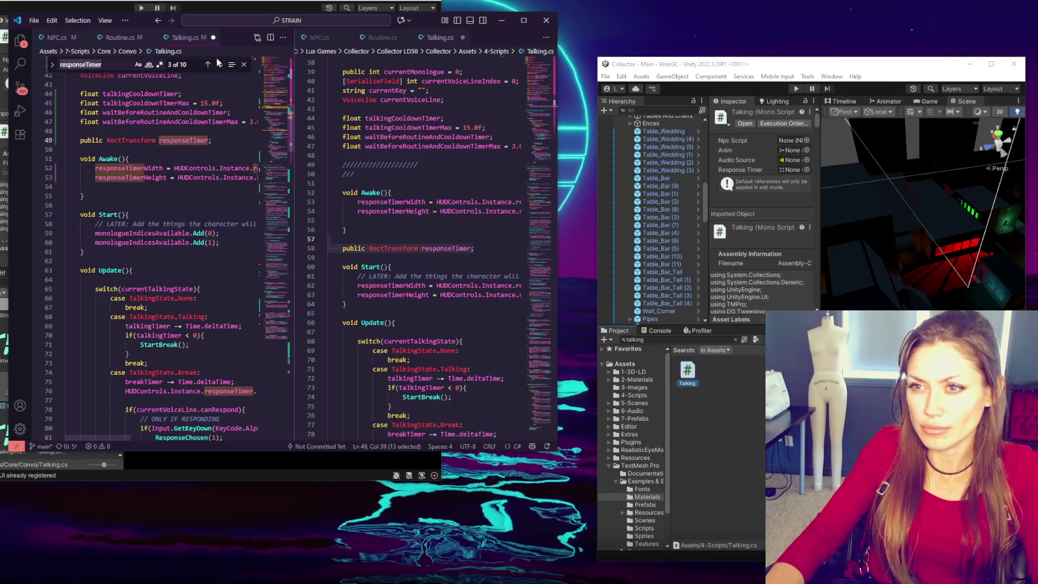
{"action": "left_click", "coordinate": [208, 64]}
{"action": "left_click", "coordinate": [208, 64]}
{"action": "left_click", "coordinate": [209, 64]}
{"action": "left_click", "coordinate": [208, 64]}
{"action": "left_click", "coordinate": [208, 64]}
{"action": "left_click", "coordinate": [208, 64]}
{"action": "left_click", "coordinate": [208, 64]}
{"action": "left_click", "coordinate": [208, 64]}
{"action": "left_click", "coordinate": [208, 64]}
{"action": "left_click", "coordinate": [208, 64]}
Step: Scroll both Talking.cs copies down to StartTalkingSequence to continue comparing
{"action": "left_click", "coordinate": [81, 196]}
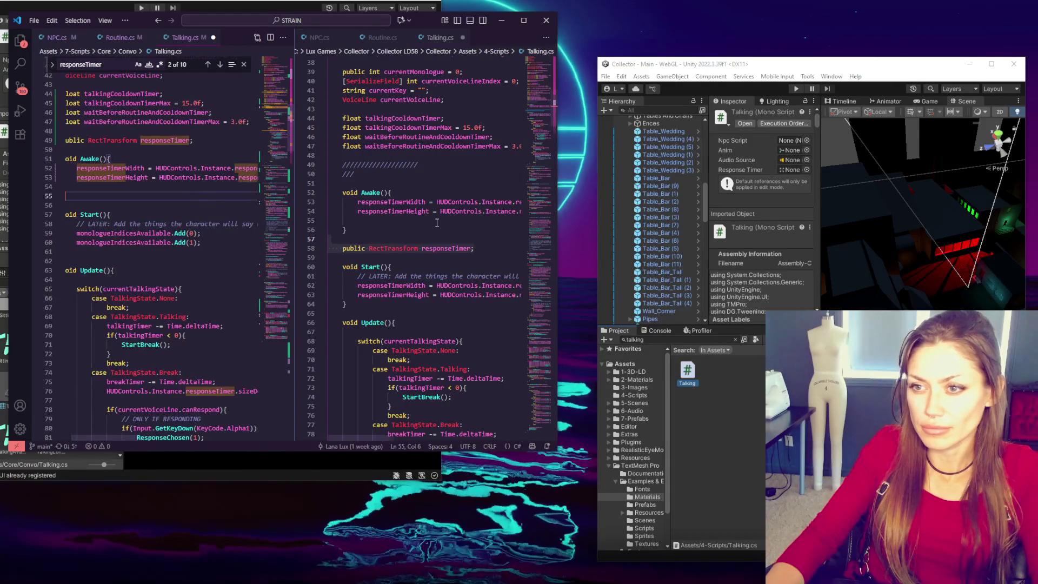
{"action": "scroll", "coordinate": [437, 222], "scroll_direction": "down", "scroll_amount": 2}
{"action": "scroll", "coordinate": [410, 213], "scroll_direction": "down", "scroll_amount": 3}
{"action": "scroll", "coordinate": [163, 243], "scroll_direction": "down", "scroll_amount": 4}
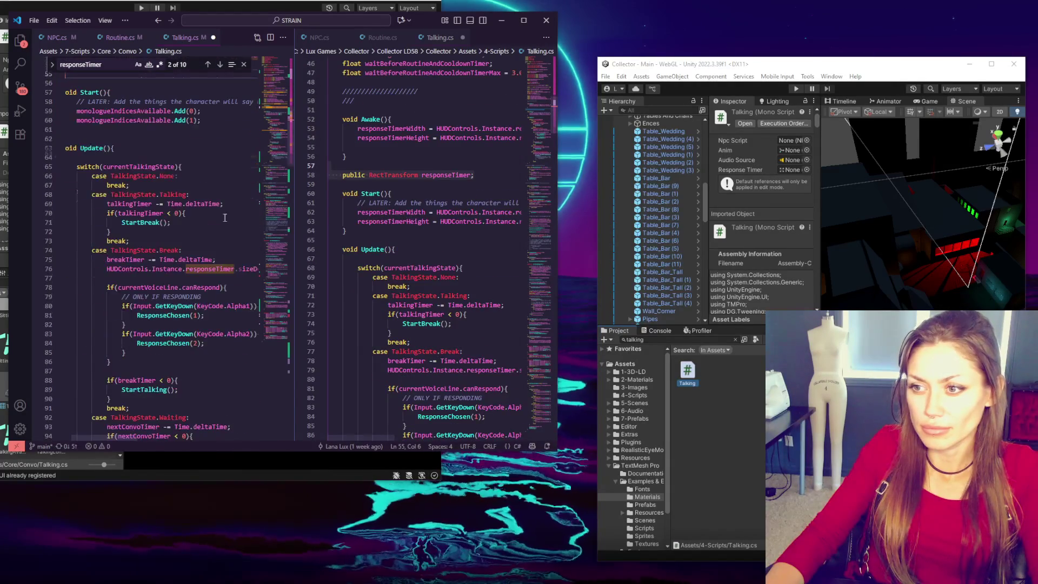
{"action": "scroll", "coordinate": [438, 233], "scroll_direction": "down", "scroll_amount": 3}
{"action": "scroll", "coordinate": [438, 232], "scroll_direction": "down", "scroll_amount": 2}
{"action": "scroll", "coordinate": [183, 221], "scroll_direction": "down", "scroll_amount": 3}
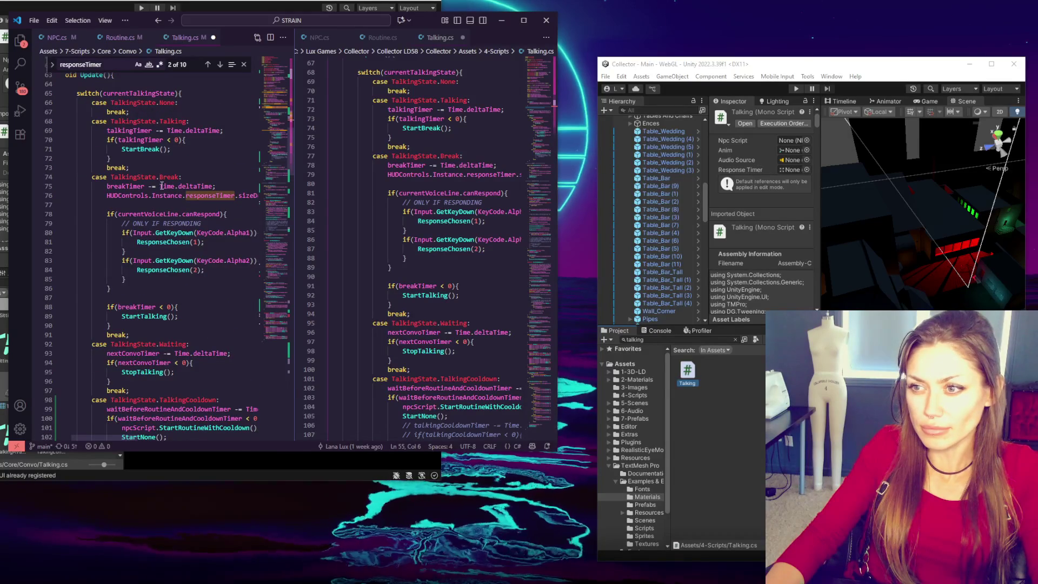
{"action": "scroll", "coordinate": [163, 191], "scroll_direction": "down", "scroll_amount": 4}
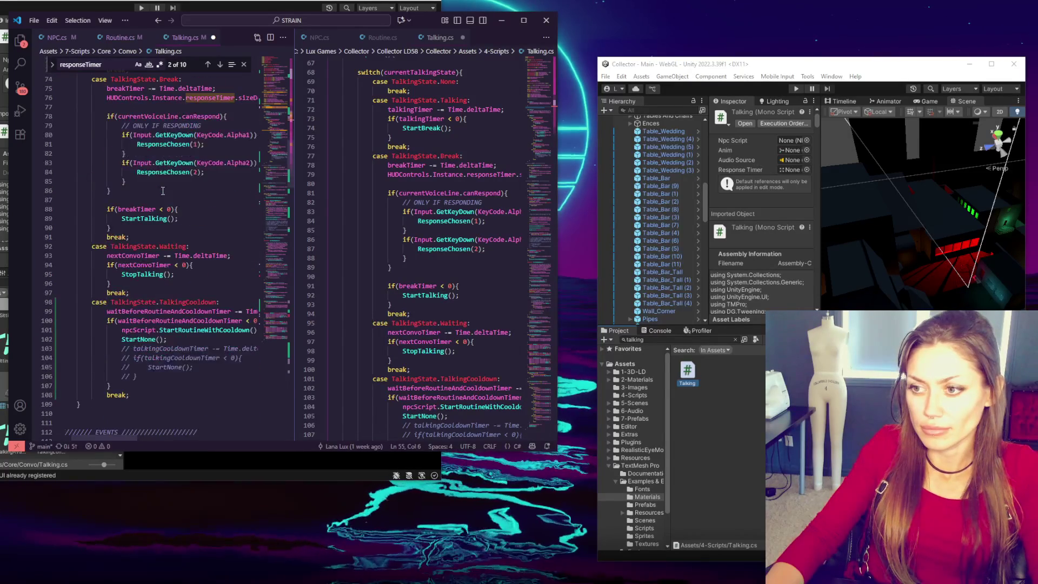
{"action": "scroll", "coordinate": [346, 203], "scroll_direction": "down", "scroll_amount": 2}
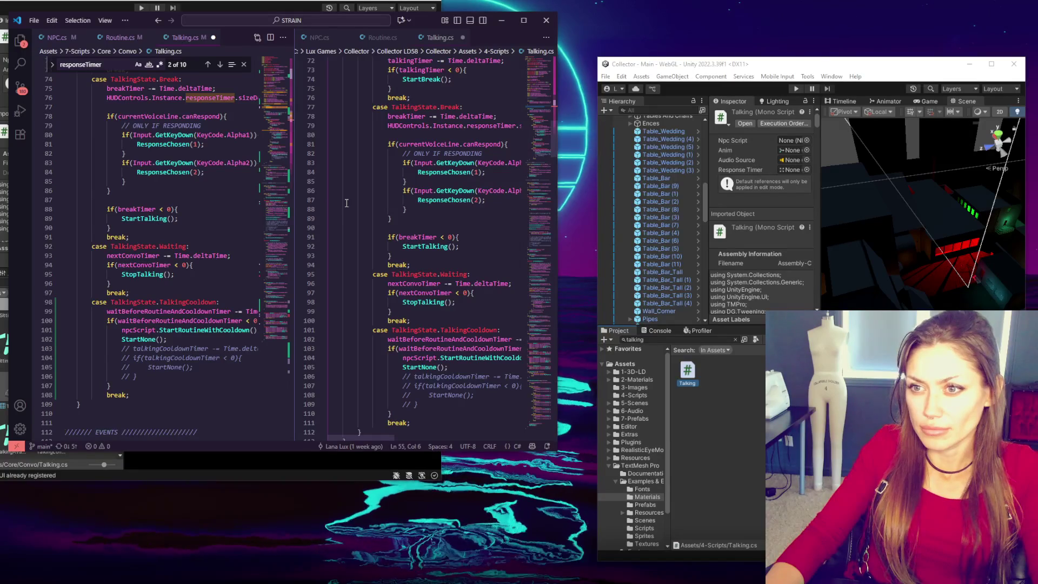
{"action": "key", "text": "ctrl+Down"}
{"action": "key", "text": "ctrl+Down"}
{"action": "key", "text": "ctrl+Down"}
{"action": "scroll", "coordinate": [414, 217], "scroll_direction": "down", "scroll_amount": 5}
{"action": "scroll", "coordinate": [240, 216], "scroll_direction": "down", "scroll_amount": 9}
{"action": "scroll", "coordinate": [400, 238], "scroll_direction": "down", "scroll_amount": 7}
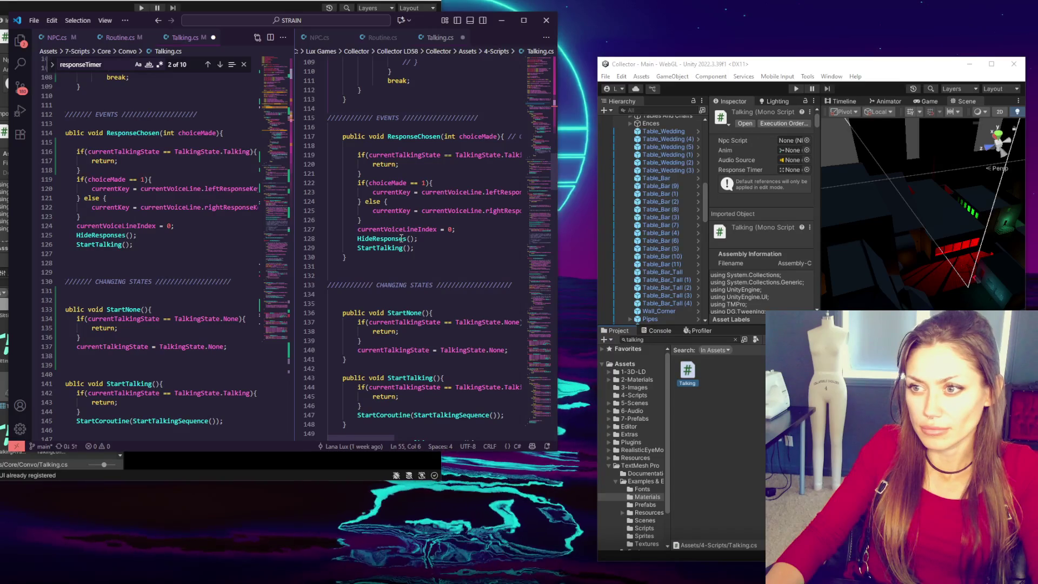
{"action": "scroll", "coordinate": [401, 238], "scroll_direction": "down", "scroll_amount": 7}
{"action": "scroll", "coordinate": [199, 237], "scroll_direction": "down", "scroll_amount": 6}
{"action": "scroll", "coordinate": [199, 236], "scroll_direction": "down", "scroll_amount": 1}
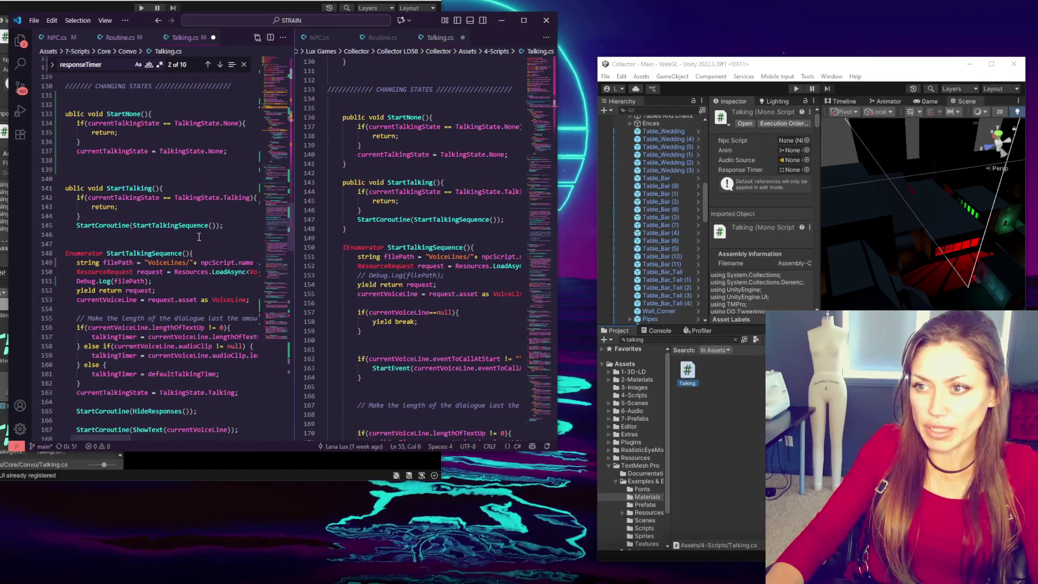
Step: Remove the extra blank line between methods and comment out the Debug.Log(filePath) line
{"action": "left_click", "coordinate": [150, 176]}
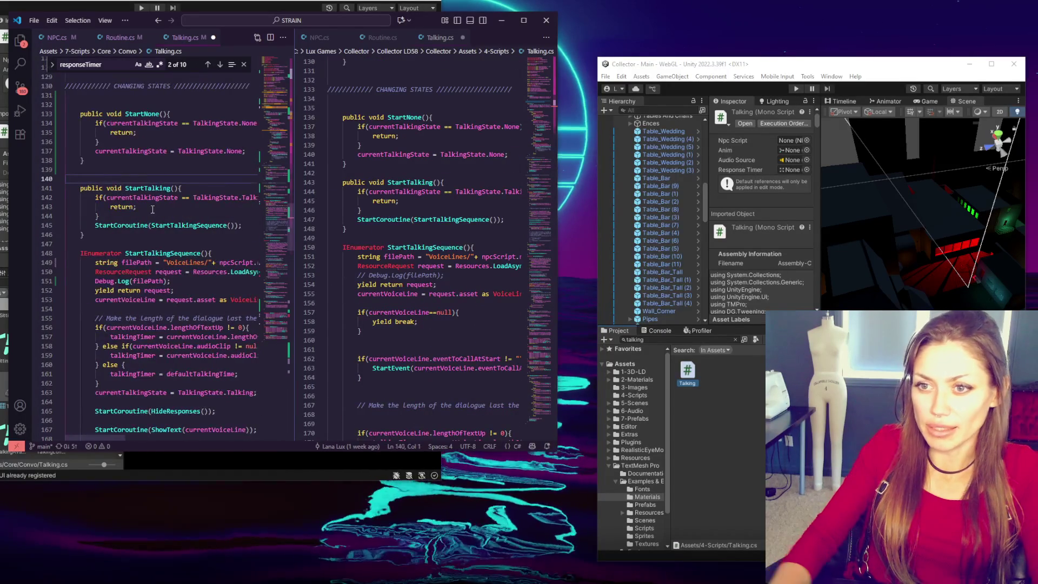
{"action": "key", "text": "BackSpace"}
{"action": "scroll", "coordinate": [386, 234], "scroll_direction": "down", "scroll_amount": 1}
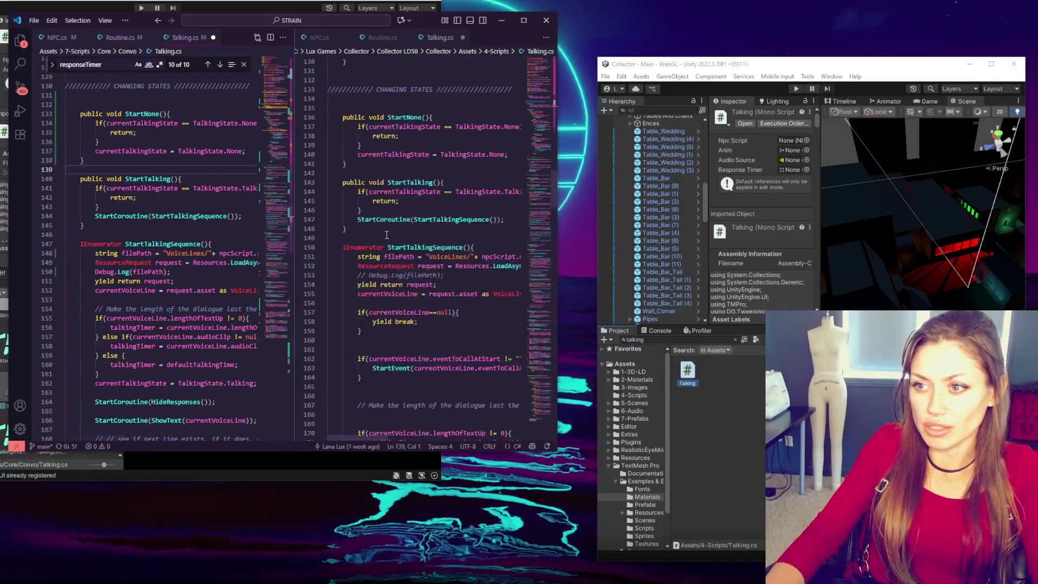
{"action": "scroll", "coordinate": [221, 234], "scroll_direction": "up", "scroll_amount": 1}
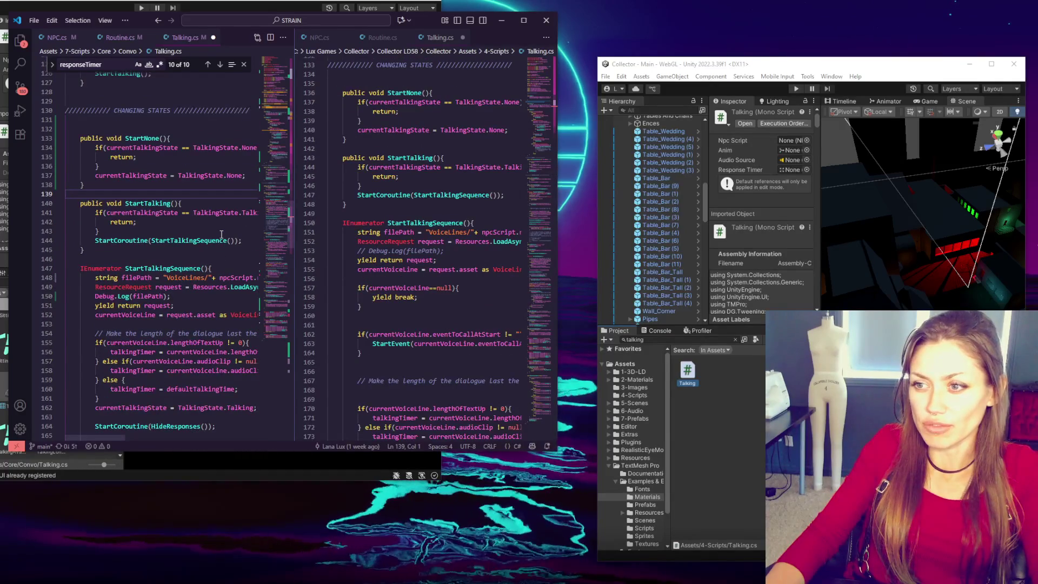
{"action": "scroll", "coordinate": [221, 235], "scroll_direction": "down", "scroll_amount": 2}
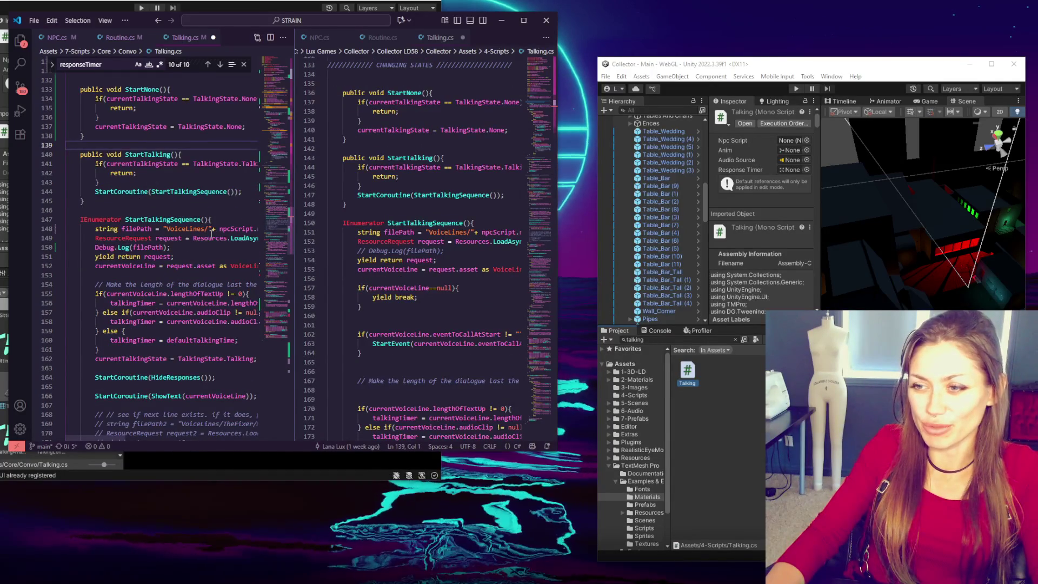
{"action": "left_click", "coordinate": [176, 248]}
{"action": "key", "text": "ctrl+slash"}
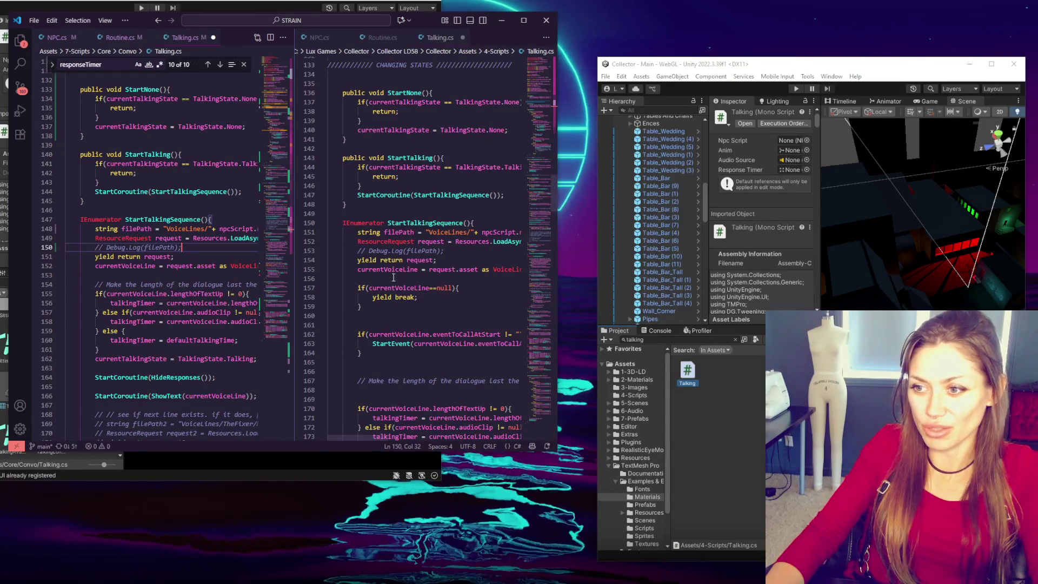
Step: Copy the null voice-line check into the left StartTalkingSequence after loading the voice line
{"action": "left_click", "coordinate": [403, 316]}
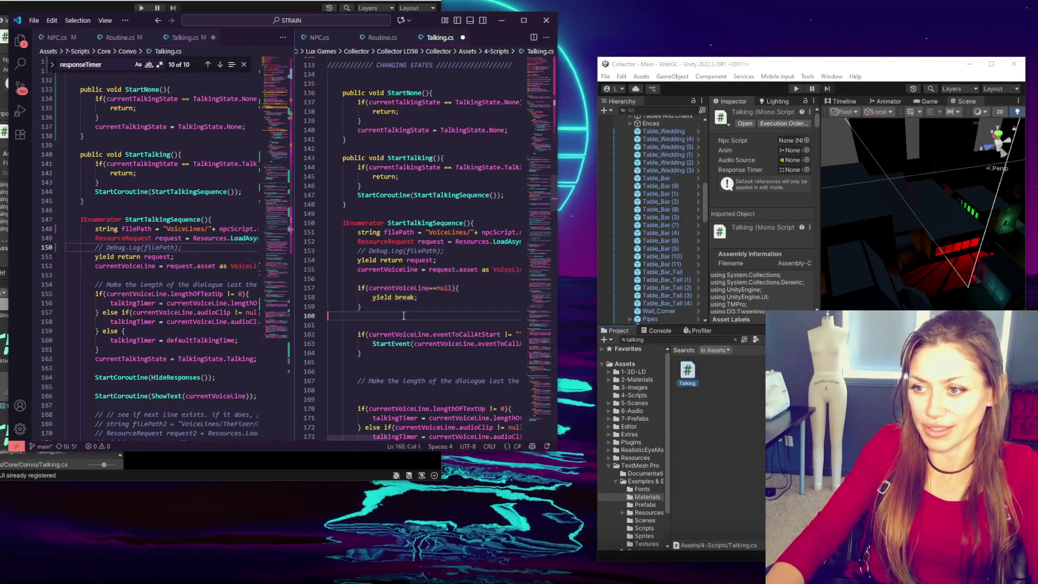
{"action": "left_click", "coordinate": [404, 280], "text": "shift"}
{"action": "key", "text": "ctrl+c"}
{"action": "left_click", "coordinate": [147, 275]}
{"action": "key", "text": "ctrl+v"}
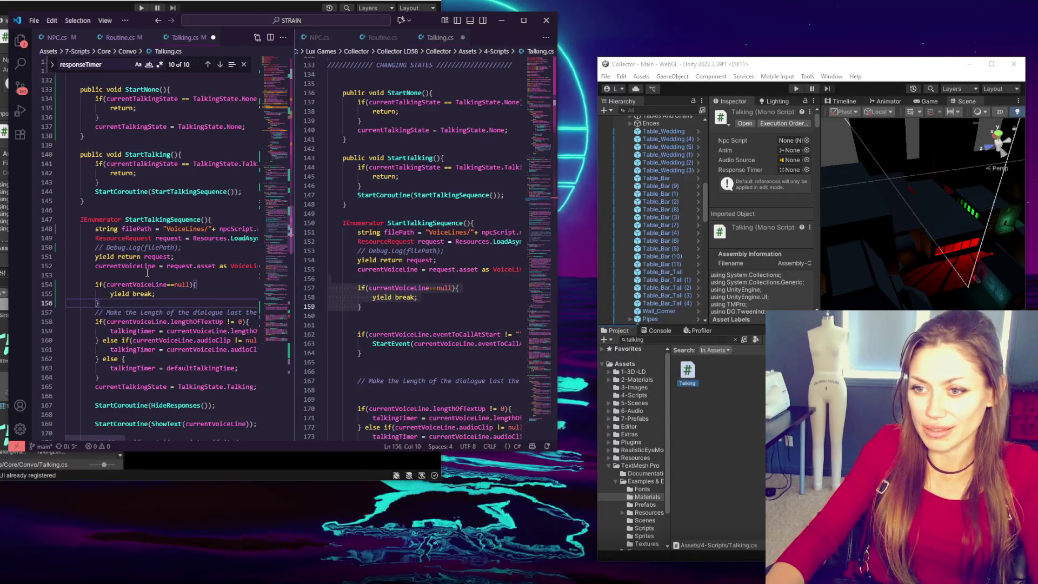
{"action": "key", "text": "Return"}
Step: Paste the eventToCallAtStart block below the null check in the left file
{"action": "scroll", "coordinate": [392, 261], "scroll_direction": "down", "scroll_amount": 1}
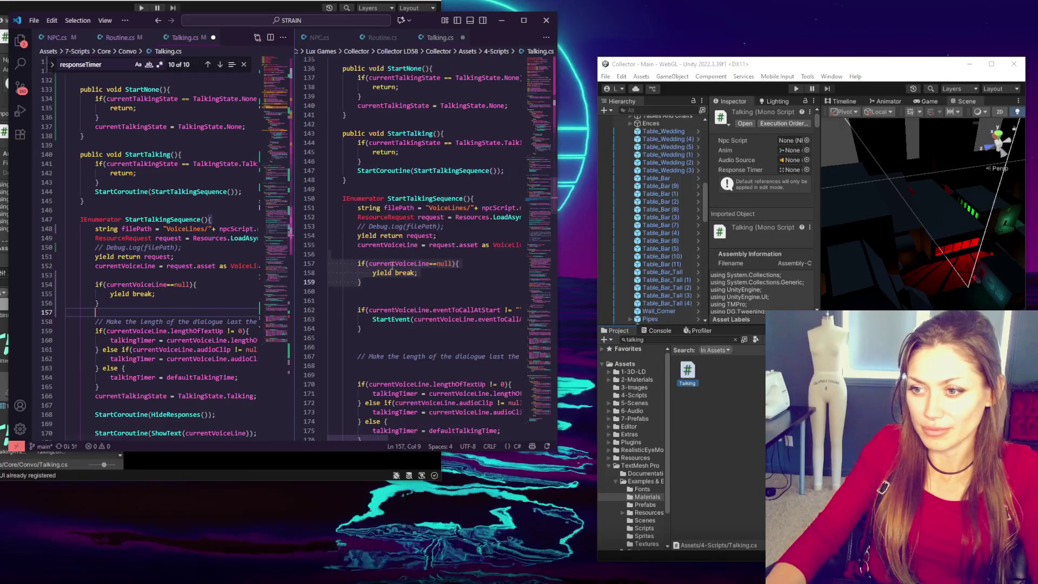
{"action": "left_click_drag", "start_coordinate": [388, 332], "coordinate": [328, 301]}
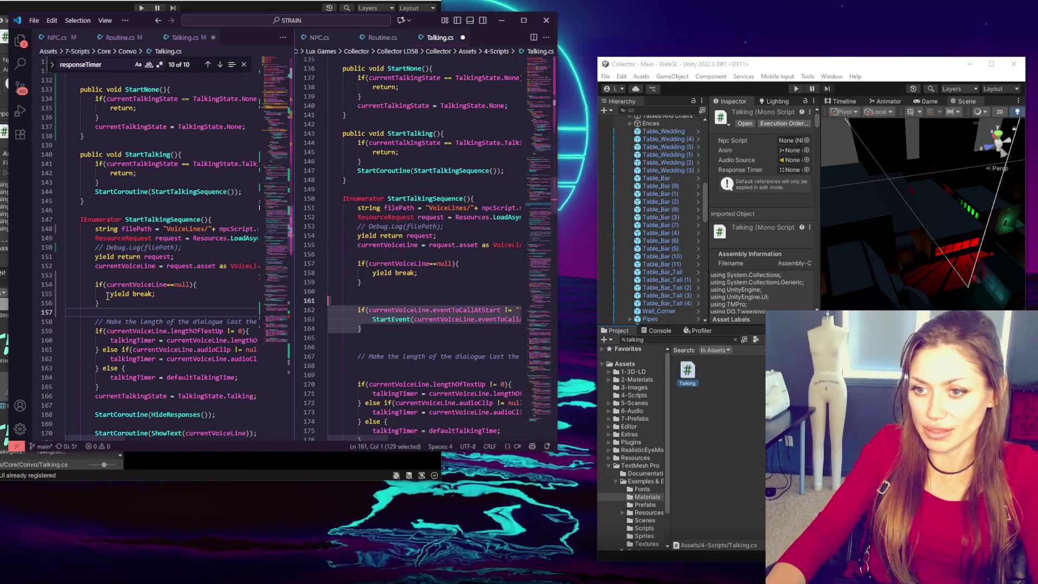
{"action": "left_click", "coordinate": [128, 304]}
{"action": "key", "text": "Return"}
{"action": "key", "text": "Return"}
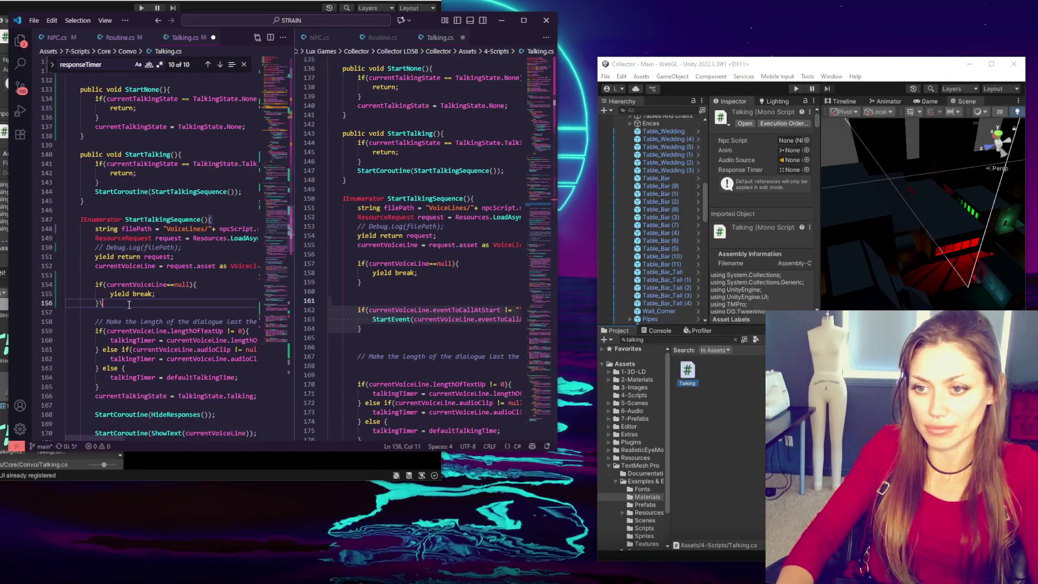
{"action": "key", "text": "ctrl+v"}
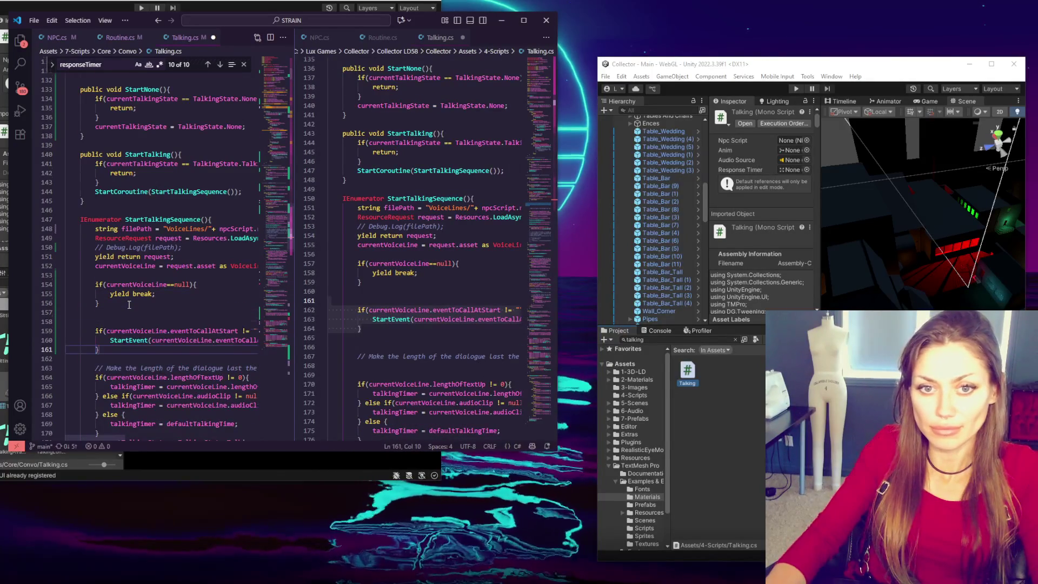
Step: Delete the spare blank line between the pasted blocks and review the rest of the method
{"action": "scroll", "coordinate": [129, 305], "scroll_direction": "down", "scroll_amount": 1}
{"action": "left_click", "coordinate": [146, 288]}
{"action": "key", "text": "BackSpace"}
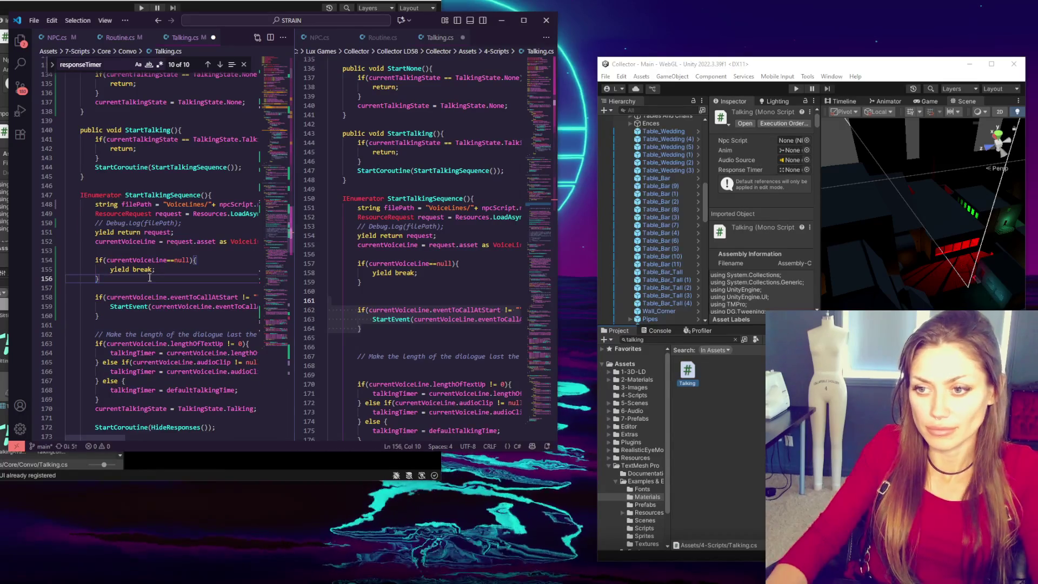
{"action": "scroll", "coordinate": [150, 277], "scroll_direction": "down", "scroll_amount": 3}
{"action": "scroll", "coordinate": [422, 270], "scroll_direction": "down", "scroll_amount": 4}
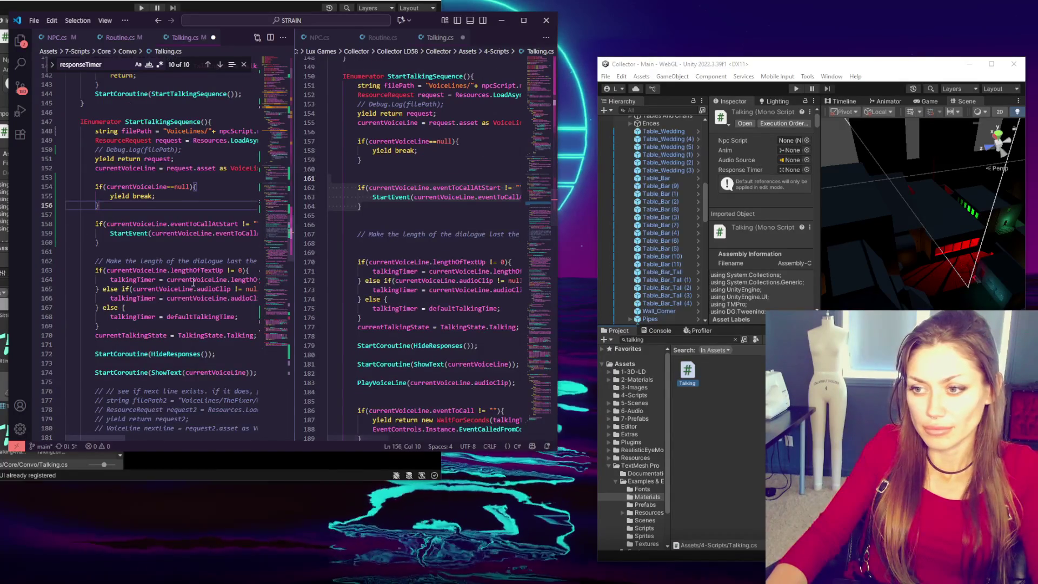
{"action": "scroll", "coordinate": [346, 291], "scroll_direction": "down", "scroll_amount": 4}
{"action": "scroll", "coordinate": [193, 283], "scroll_direction": "down", "scroll_amount": 4}
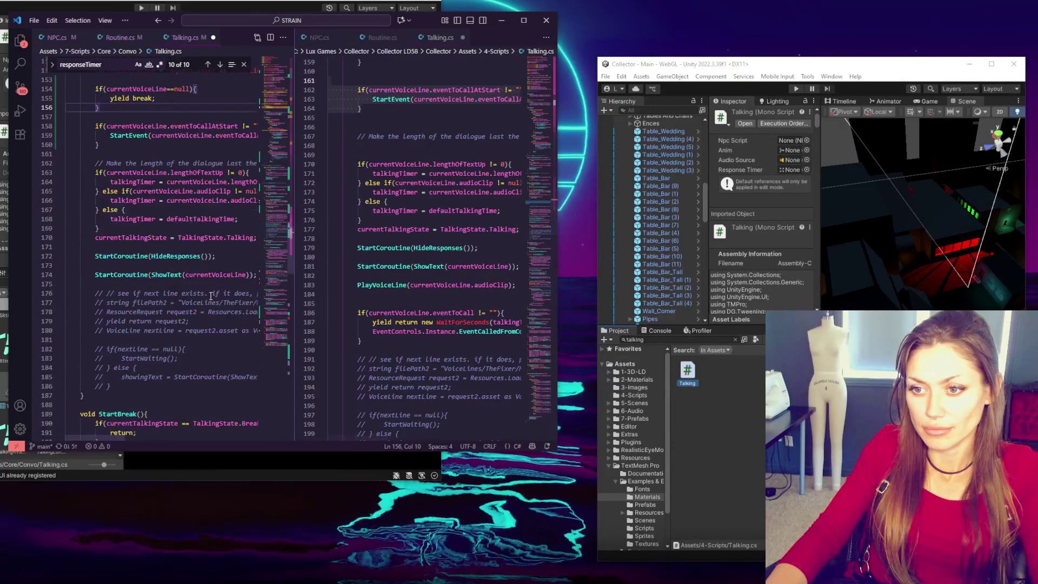
{"action": "scroll", "coordinate": [346, 291], "scroll_direction": "down", "scroll_amount": 2}
{"action": "scroll", "coordinate": [204, 282], "scroll_direction": "up", "scroll_amount": 1}
{"action": "scroll", "coordinate": [205, 282], "scroll_direction": "down", "scroll_amount": 1}
Step: Paste the voice-line playback and eventToCall code after the ShowText call in the left Talking.cs
{"action": "left_click_drag", "start_coordinate": [400, 226], "coordinate": [412, 302]}
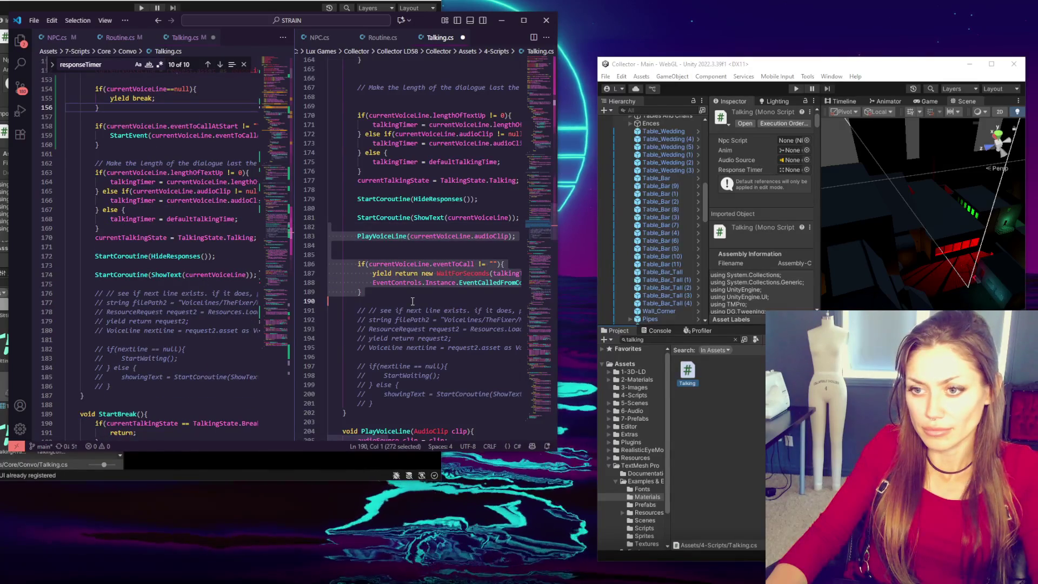
{"action": "left_click", "coordinate": [178, 285]}
{"action": "key", "text": "ctrl+v"}
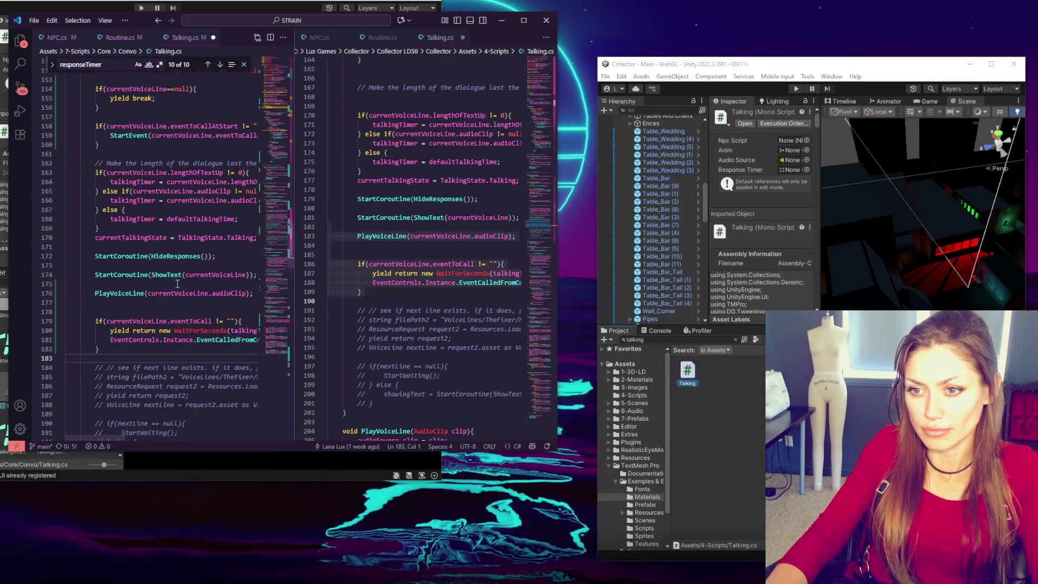
{"action": "scroll", "coordinate": [177, 283], "scroll_direction": "up", "scroll_amount": 4}
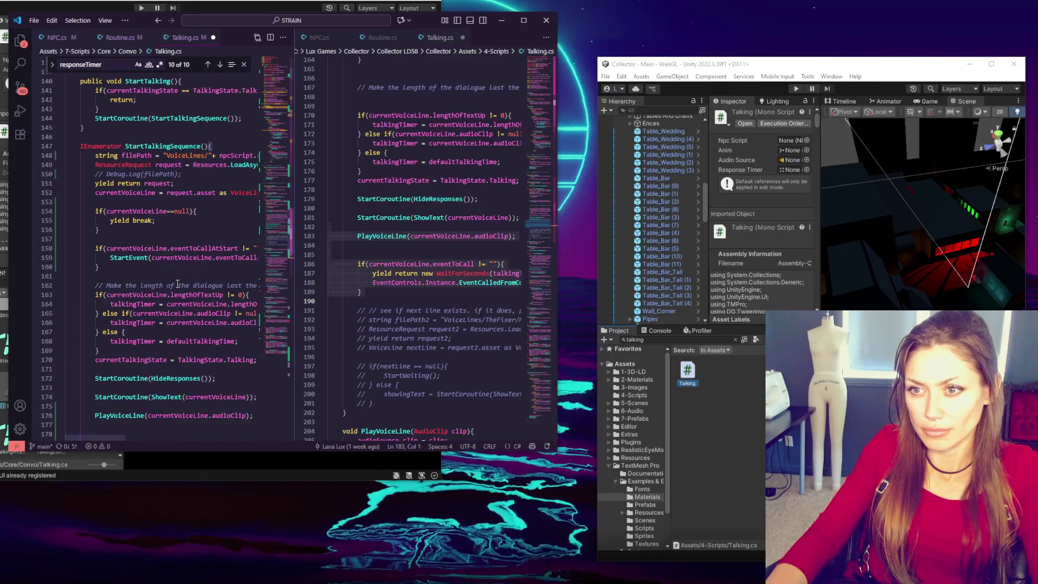
{"action": "scroll", "coordinate": [186, 324], "scroll_direction": "down", "scroll_amount": 3}
Step: Copy the PlayVoiceLine method from the reference file into the left file after the talking sequence
{"action": "double_click", "coordinate": [120, 341]}
{"action": "scroll", "coordinate": [167, 298], "scroll_direction": "down", "scroll_amount": 5}
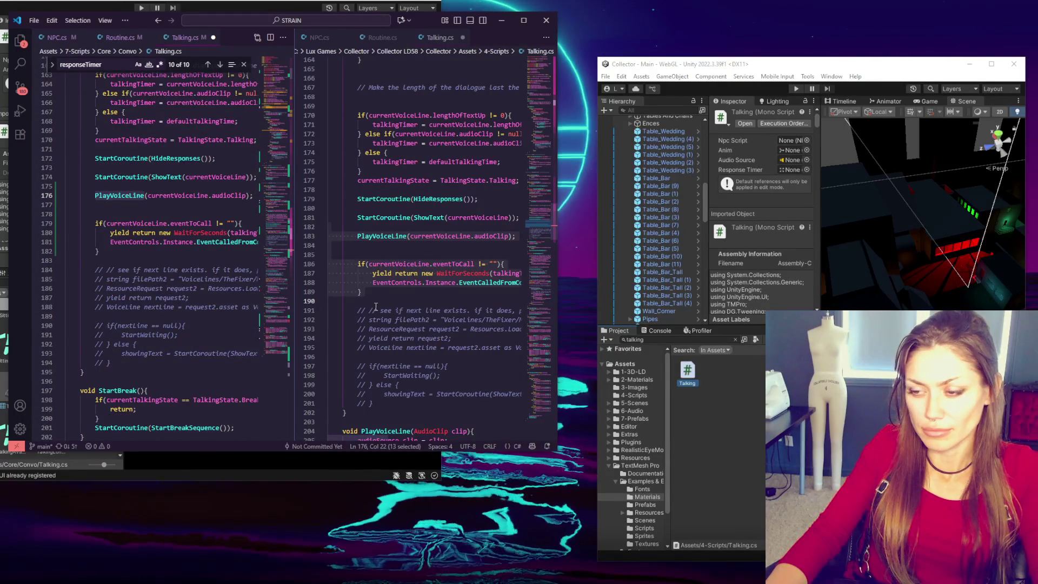
{"action": "scroll", "coordinate": [376, 307], "scroll_direction": "down", "scroll_amount": 2}
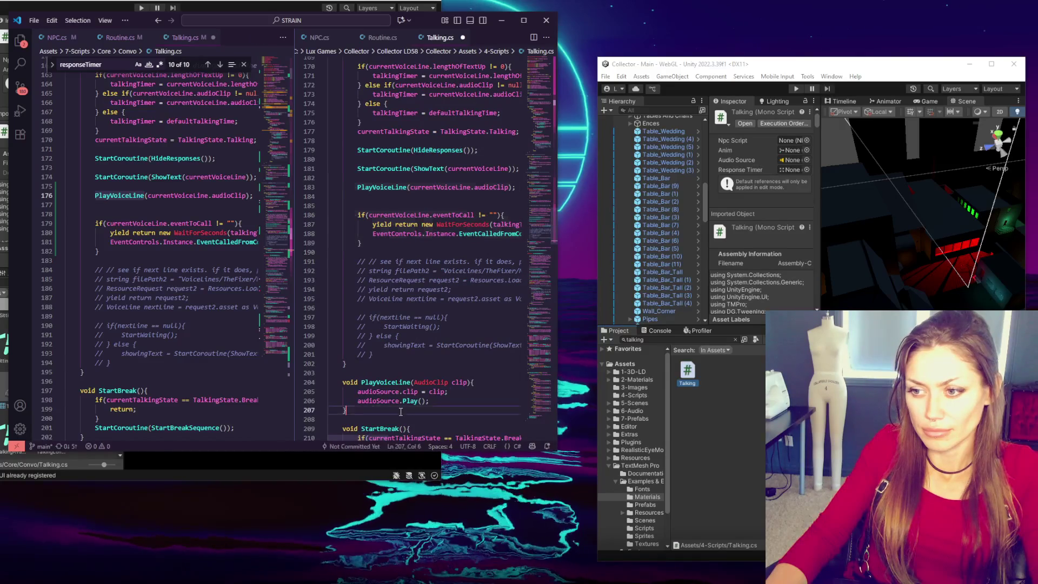
{"action": "left_click_drag", "start_coordinate": [401, 412], "coordinate": [328, 373]}
{"action": "key", "text": "ctrl+c"}
{"action": "left_click", "coordinate": [182, 378]}
{"action": "key", "text": "ctrl+v"}
{"action": "key", "text": "Return"}
{"action": "scroll", "coordinate": [182, 378], "scroll_direction": "down", "scroll_amount": 5}
{"action": "scroll", "coordinate": [409, 335], "scroll_direction": "down", "scroll_amount": 5}
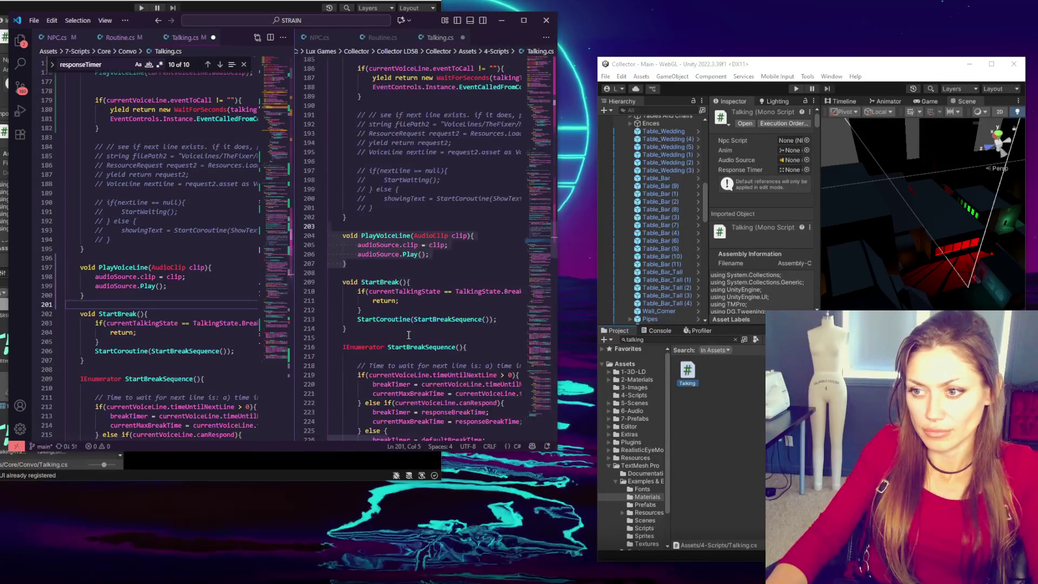
{"action": "scroll", "coordinate": [275, 357], "scroll_direction": "down", "scroll_amount": 4}
{"action": "scroll", "coordinate": [324, 347], "scroll_direction": "down", "scroll_amount": 5}
{"action": "scroll", "coordinate": [275, 361], "scroll_direction": "down", "scroll_amount": 4}
{"action": "scroll", "coordinate": [312, 355], "scroll_direction": "down", "scroll_amount": 3}
{"action": "scroll", "coordinate": [312, 356], "scroll_direction": "down", "scroll_amount": 2}
{"action": "scroll", "coordinate": [203, 337], "scroll_direction": "down", "scroll_amount": 5}
{"action": "scroll", "coordinate": [364, 343], "scroll_direction": "down", "scroll_amount": 5}
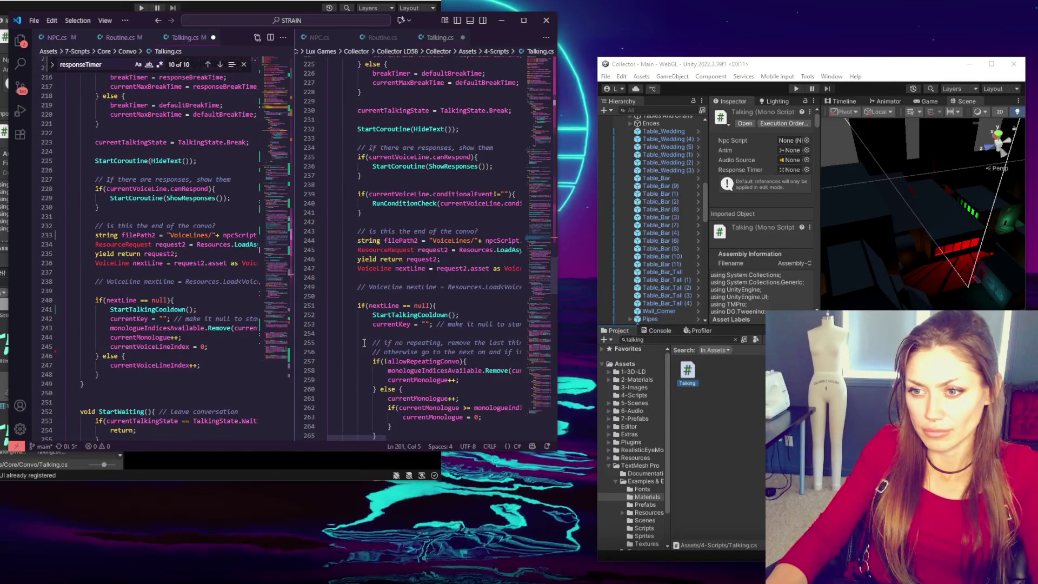
{"action": "scroll", "coordinate": [390, 380], "scroll_direction": "down", "scroll_amount": 4}
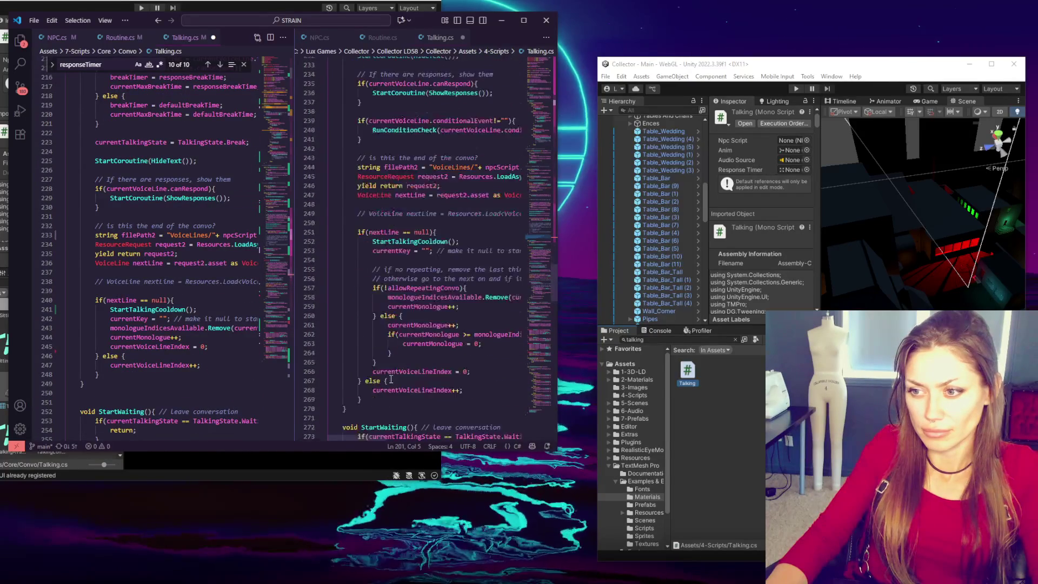
{"action": "scroll", "coordinate": [243, 284], "scroll_direction": "down", "scroll_amount": 3}
Step: Replace the left file's old nextLine==null block with the reference end-of-conversation block from lines 250–269
{"action": "left_click_drag", "start_coordinate": [330, 175], "coordinate": [360, 350]}
{"action": "key", "text": "ctrl+c"}
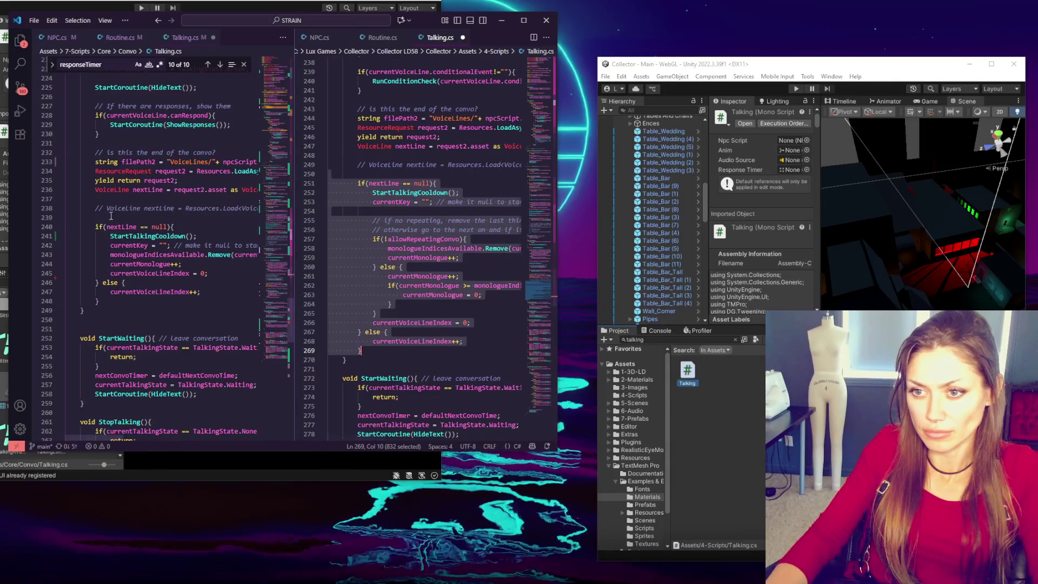
{"action": "left_click_drag", "start_coordinate": [66, 217], "coordinate": [100, 301]}
{"action": "key", "text": "ctrl+v"}
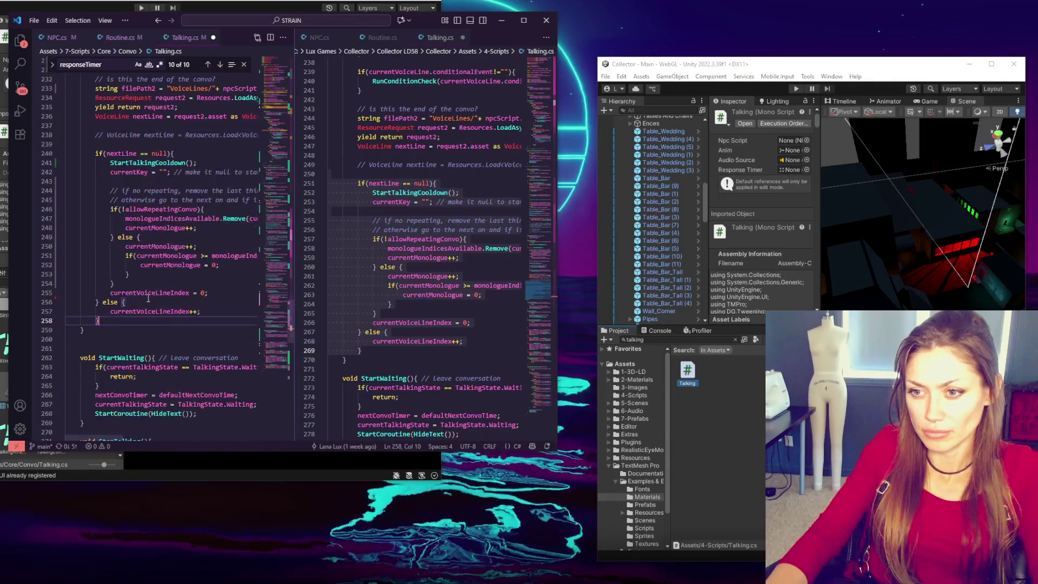
{"action": "scroll", "coordinate": [422, 244], "scroll_direction": "down", "scroll_amount": 5}
{"action": "scroll", "coordinate": [211, 269], "scroll_direction": "down", "scroll_amount": 4}
{"action": "scroll", "coordinate": [211, 268], "scroll_direction": "down", "scroll_amount": 4}
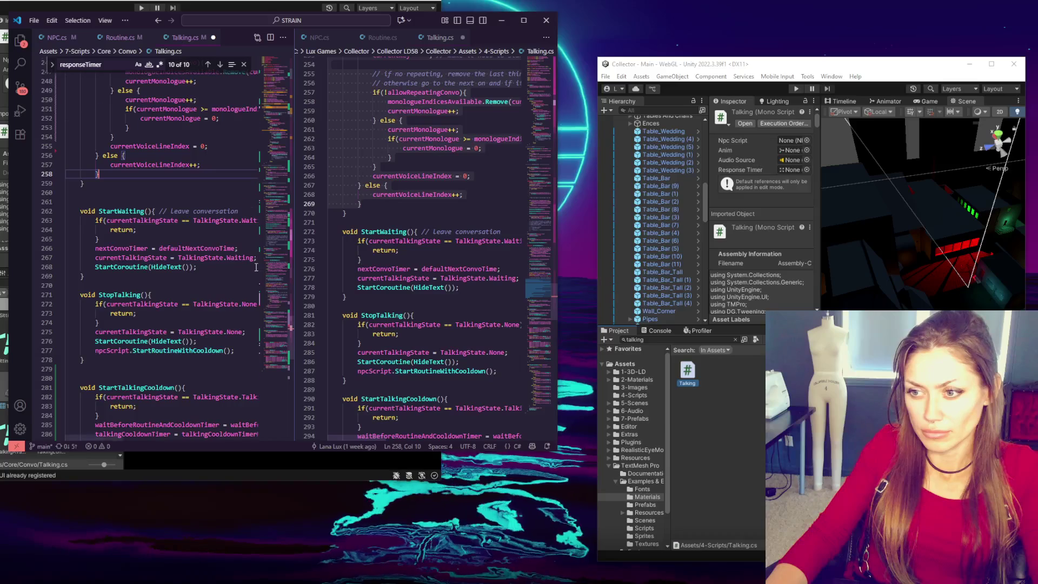
{"action": "scroll", "coordinate": [211, 268], "scroll_direction": "down", "scroll_amount": 3}
{"action": "scroll", "coordinate": [421, 265], "scroll_direction": "down", "scroll_amount": 3}
{"action": "scroll", "coordinate": [356, 304], "scroll_direction": "up", "scroll_amount": 2}
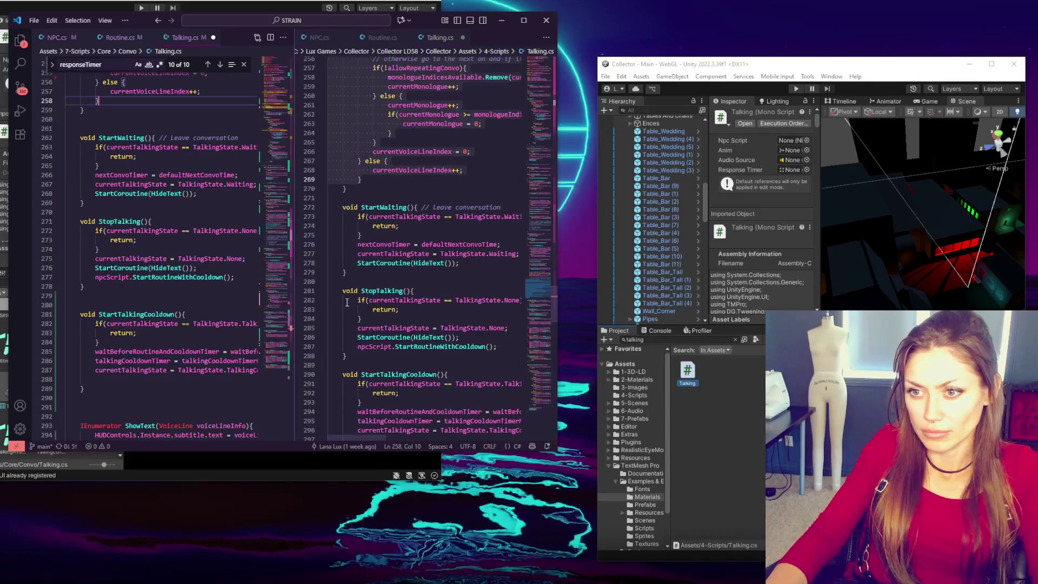
{"action": "scroll", "coordinate": [348, 303], "scroll_direction": "down", "scroll_amount": 2}
{"action": "scroll", "coordinate": [347, 302], "scroll_direction": "down", "scroll_amount": 1}
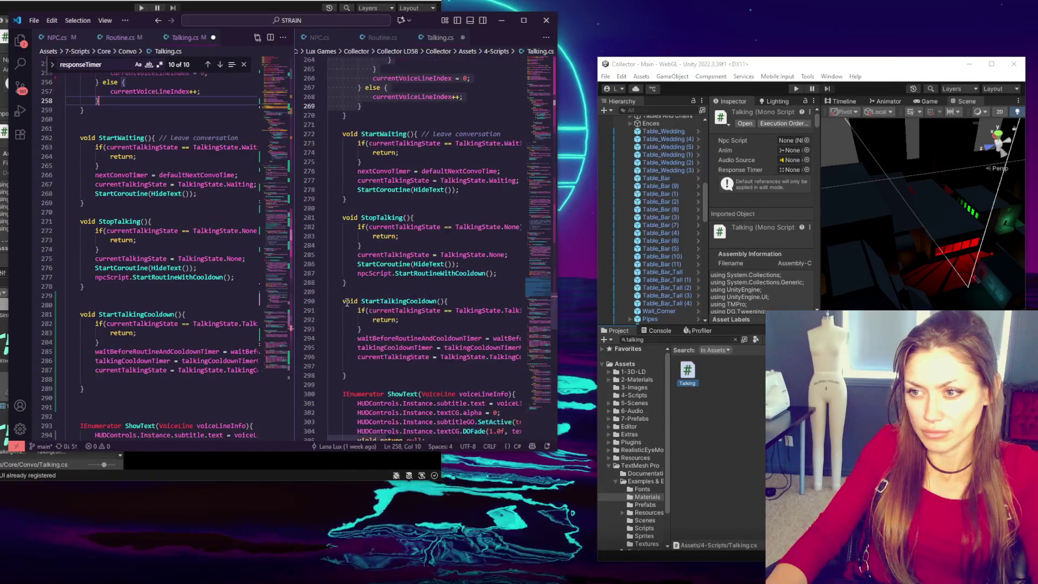
{"action": "scroll", "coordinate": [210, 278], "scroll_direction": "down", "scroll_amount": 5}
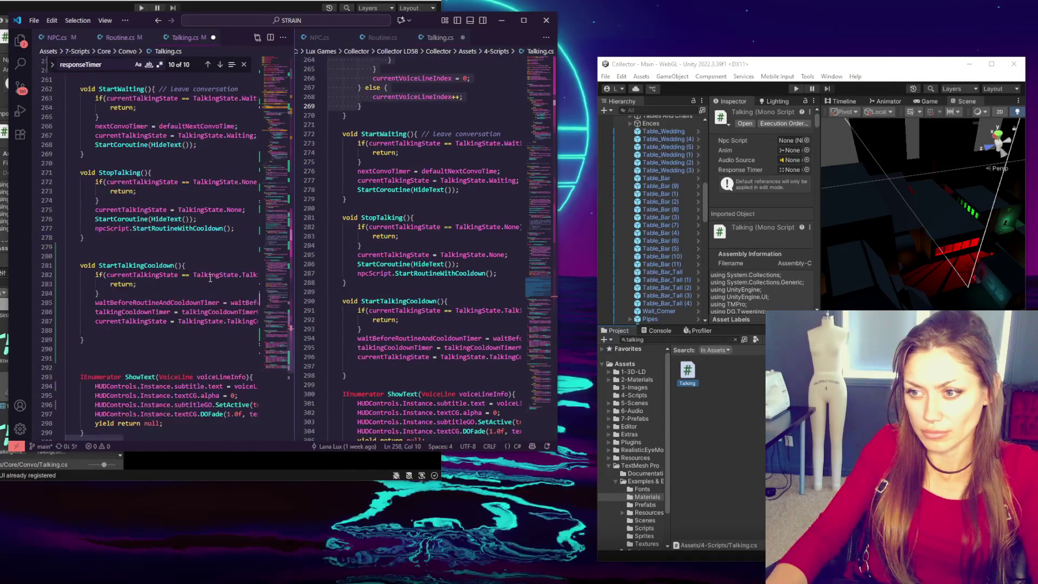
{"action": "scroll", "coordinate": [217, 272], "scroll_direction": "down", "scroll_amount": 8}
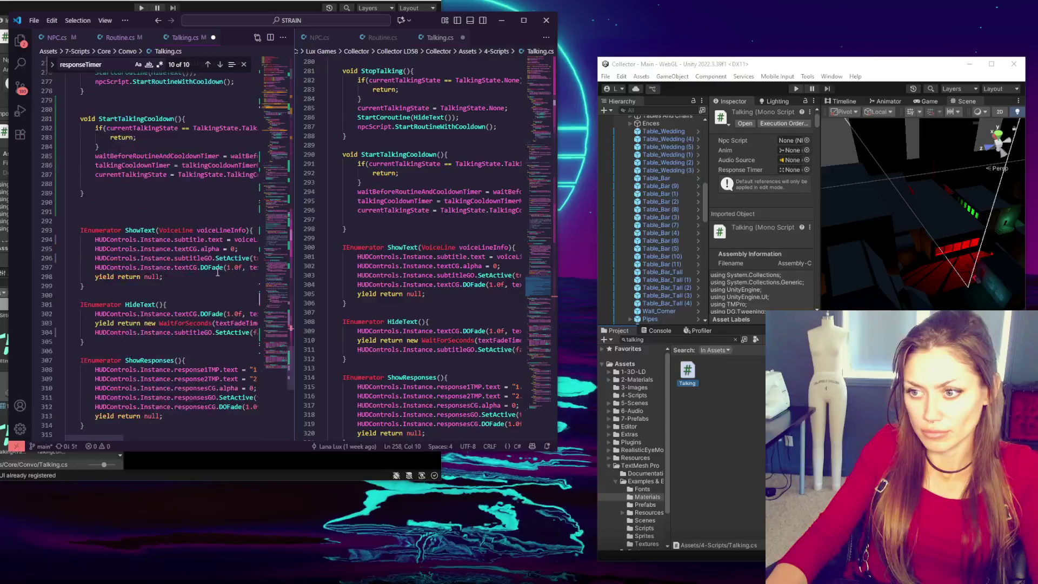
{"action": "scroll", "coordinate": [226, 265], "scroll_direction": "down", "scroll_amount": 4}
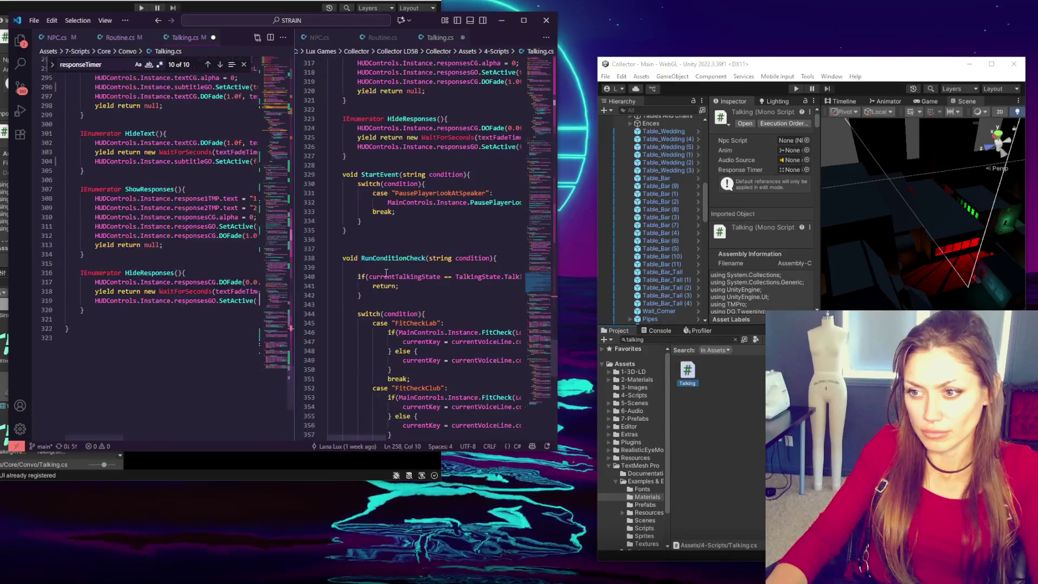
Step: Copy the RunConditionCheck code from the reference file into the end of the left Talking.cs
{"action": "mouse_move", "coordinate": [367, 171]}
{"action": "left_mouse_down"}
{"action": "mouse_move", "coordinate": [390, 427]}
{"action": "mouse_move", "coordinate": [406, 290]}
{"action": "mouse_move", "coordinate": [389, 306]}
{"action": "left_mouse_up"}
{"action": "key", "text": "ctrl+c"}
{"action": "left_click", "coordinate": [171, 322]}
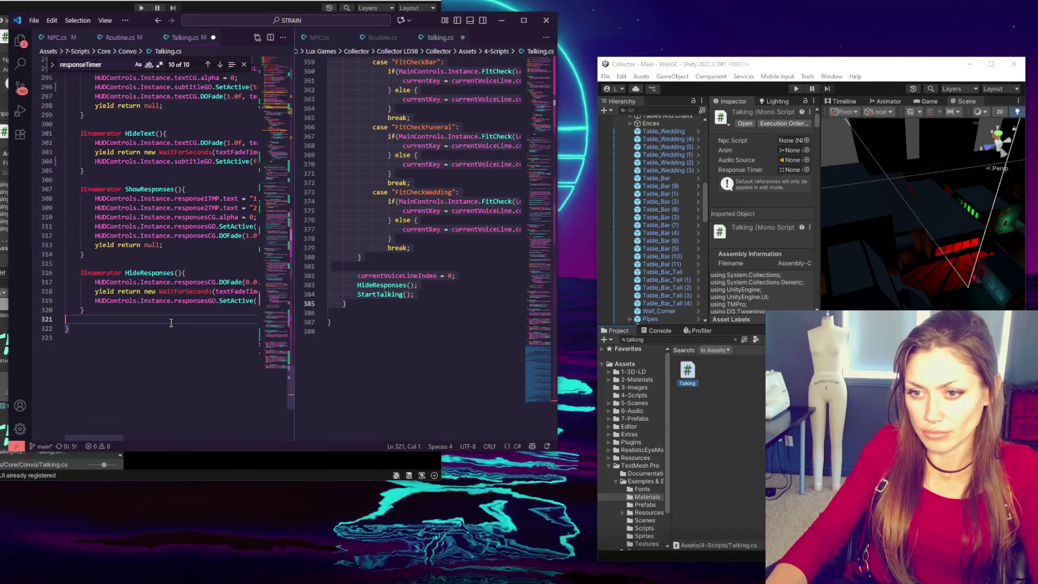
{"action": "key", "text": "ctrl+v"}
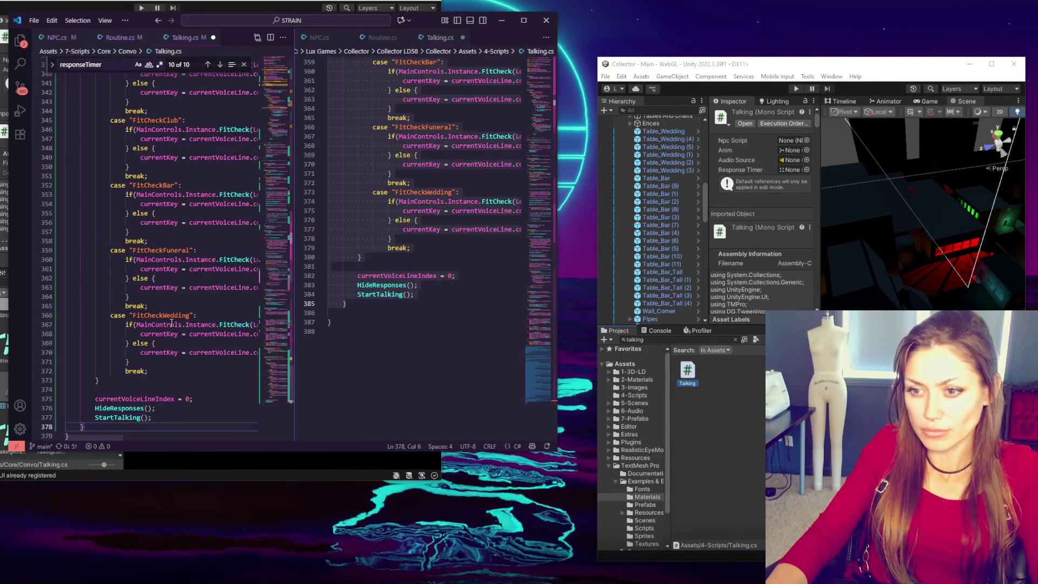
Step: Delete the FitCheckLab case, leaving only FitCheckWedding in the condition switch
{"action": "scroll", "coordinate": [170, 322], "scroll_direction": "up", "scroll_amount": 5}
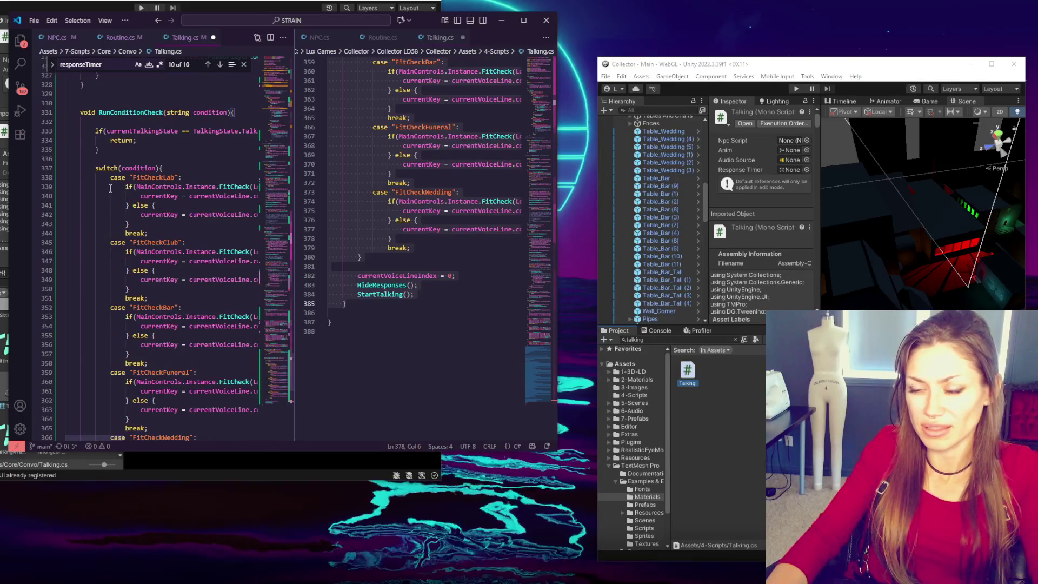
{"action": "mouse_move", "coordinate": [113, 189]}
{"action": "left_mouse_down"}
{"action": "mouse_move", "coordinate": [162, 333]}
{"action": "mouse_move", "coordinate": [181, 353]}
{"action": "mouse_move", "coordinate": [179, 381]}
{"action": "left_mouse_up"}
{"action": "scroll", "coordinate": [173, 341], "scroll_direction": "down", "scroll_amount": 2}
{"action": "key", "text": "BackSpace"}
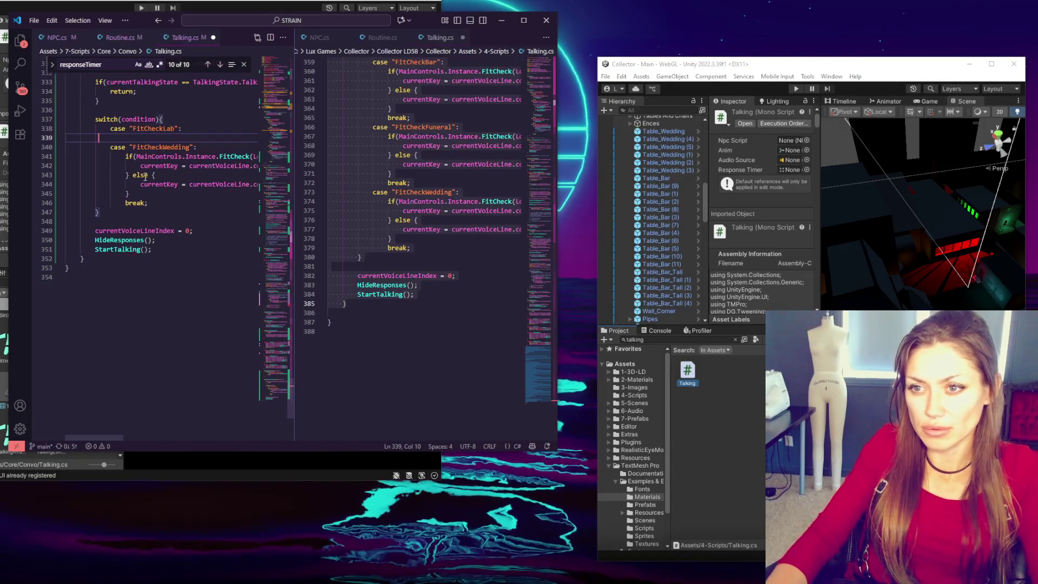
{"action": "left_click_drag", "start_coordinate": [175, 138], "coordinate": [191, 123]}
{"action": "key", "text": "BackSpace"}
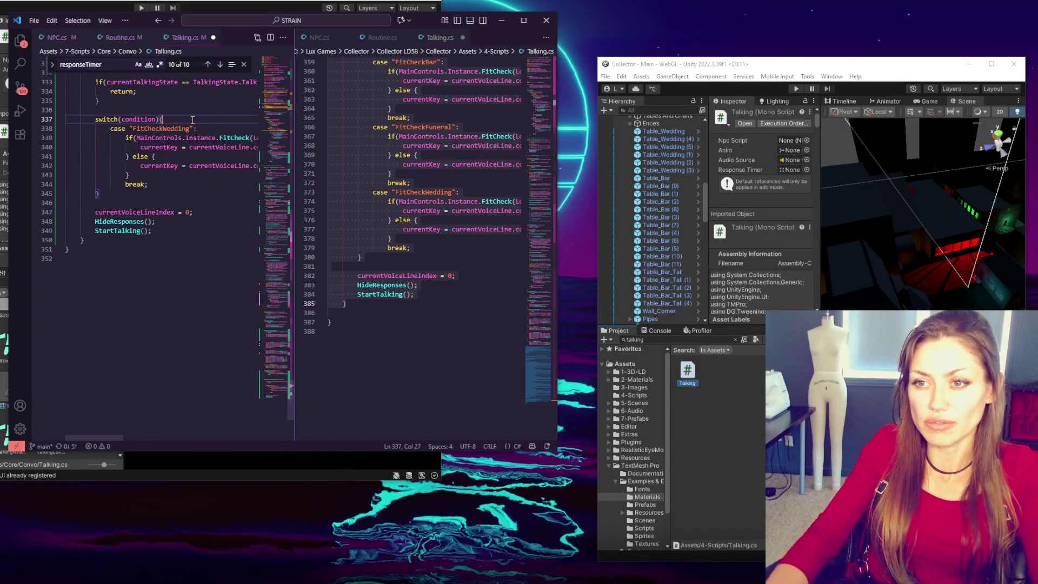
{"action": "key", "text": "ctrl+2"}
Step: Close the Collector project's Talking.cs tab in the right pane
{"action": "left_click", "coordinate": [170, 205]}
{"action": "scroll", "coordinate": [171, 205], "scroll_direction": "up", "scroll_amount": 4}
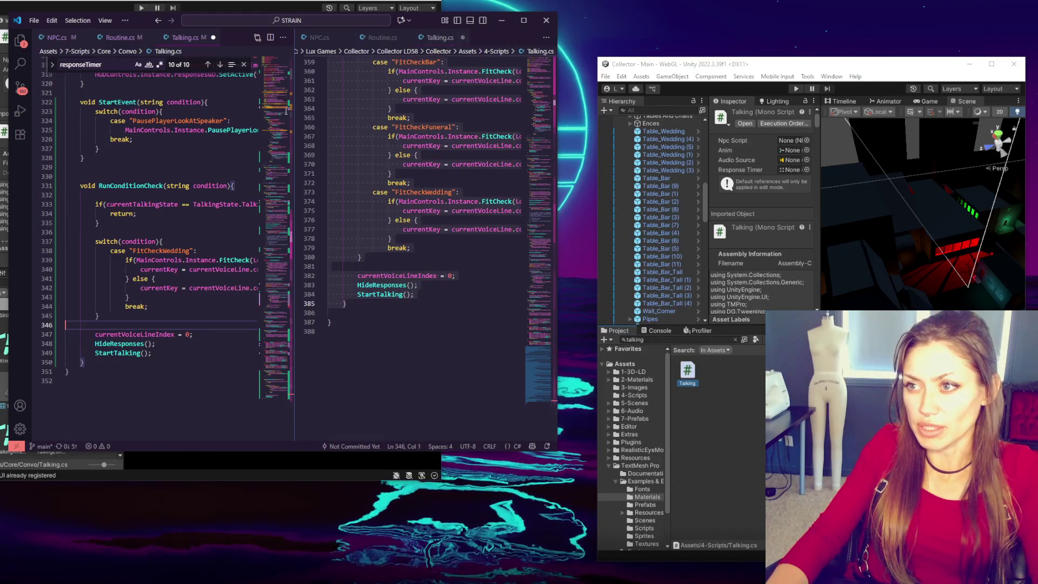
{"action": "left_click", "coordinate": [463, 37]}
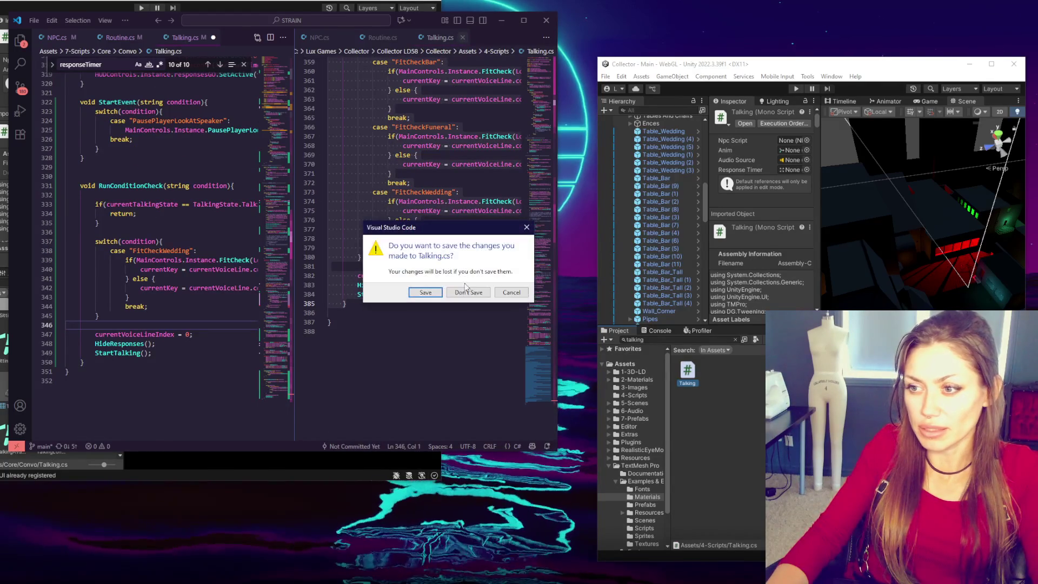
Step: Discard changes to the Collector Talking.cs and close the Routine.cs and NPC.cs tabs
{"action": "left_click", "coordinate": [469, 293]}
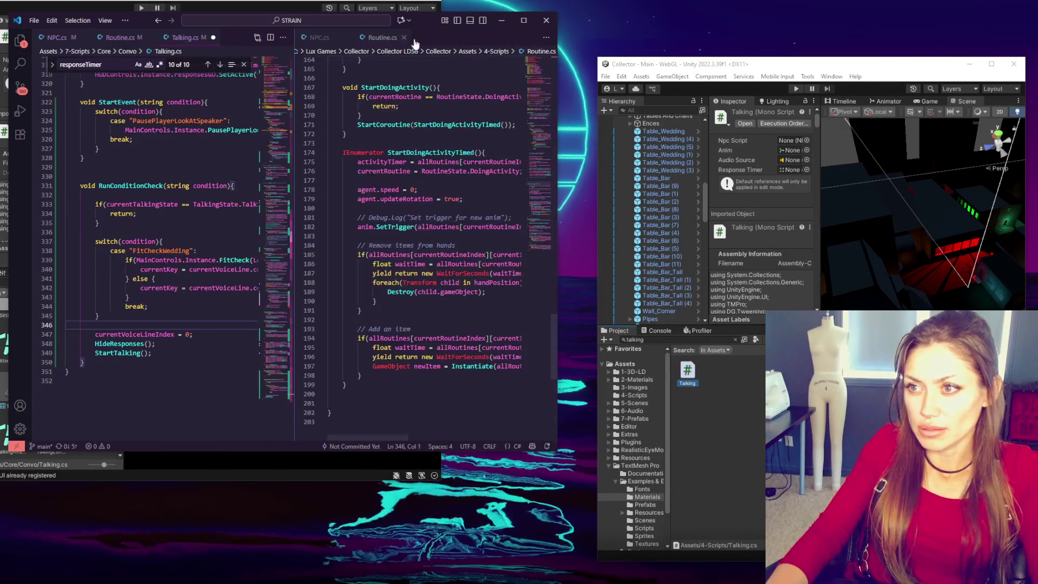
{"action": "left_click", "coordinate": [406, 37]}
{"action": "left_click", "coordinate": [347, 38]}
{"action": "left_click", "coordinate": [231, 159]}
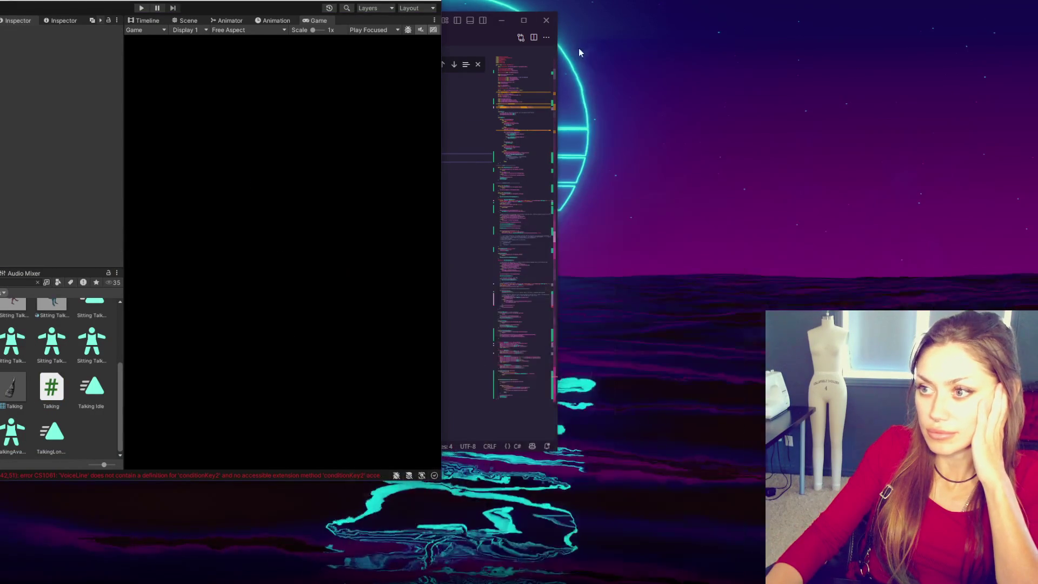
Step: Move Visual Studio Code to the right and jump to the Talking.cs(158,29) compile error
{"action": "left_click", "coordinate": [448, 27]}
{"action": "mouse_move", "coordinate": [420, 18]}
{"action": "left_mouse_down"}
{"action": "mouse_move", "coordinate": [822, 49]}
{"action": "mouse_move", "coordinate": [885, 19]}
{"action": "left_mouse_up"}
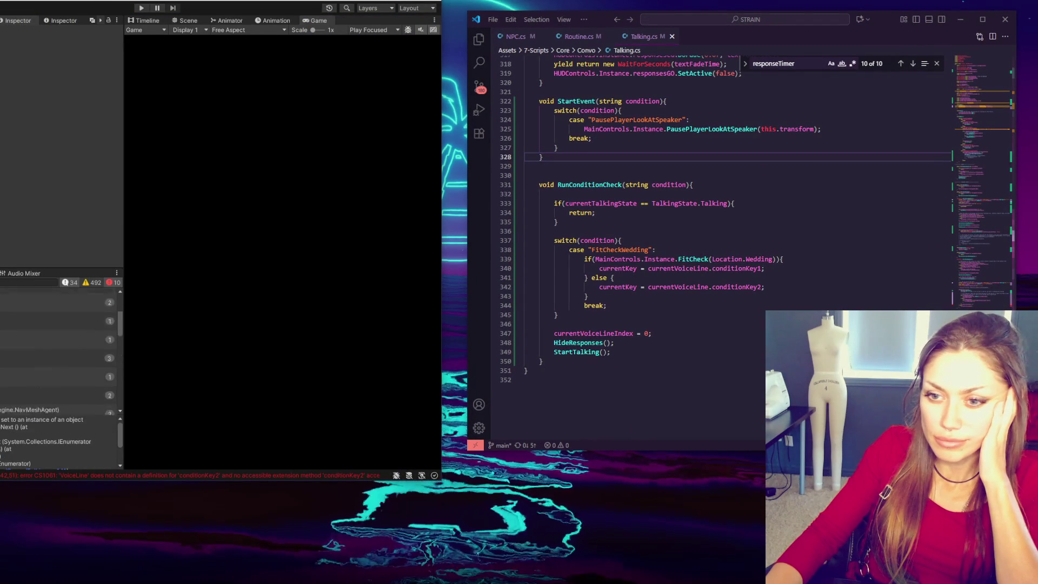
{"action": "double_click", "coordinate": [54, 292]}
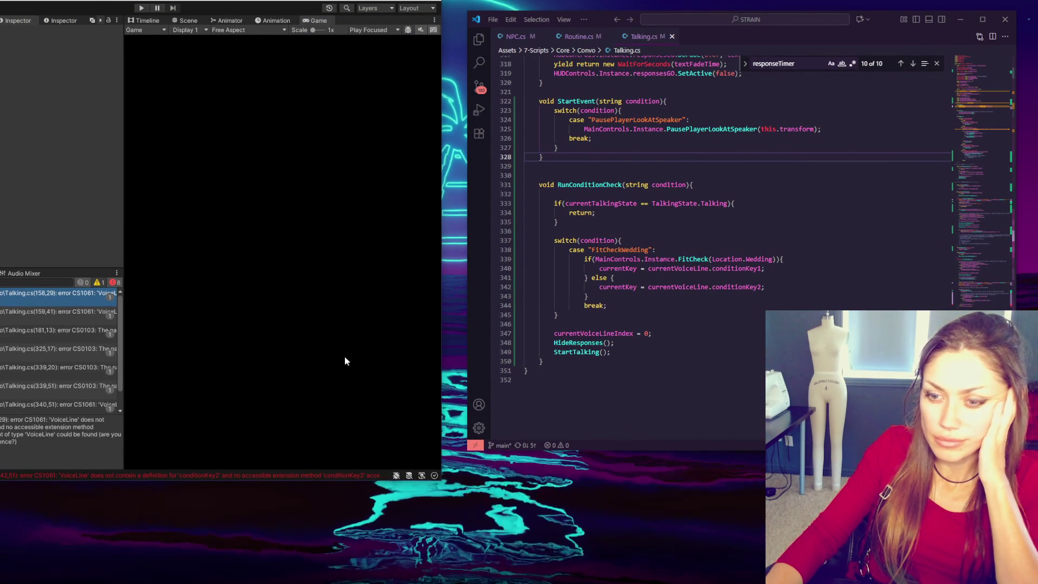
{"action": "key", "text": "Down"}
{"action": "key", "text": "Down"}
{"action": "left_click", "coordinate": [676, 259]}
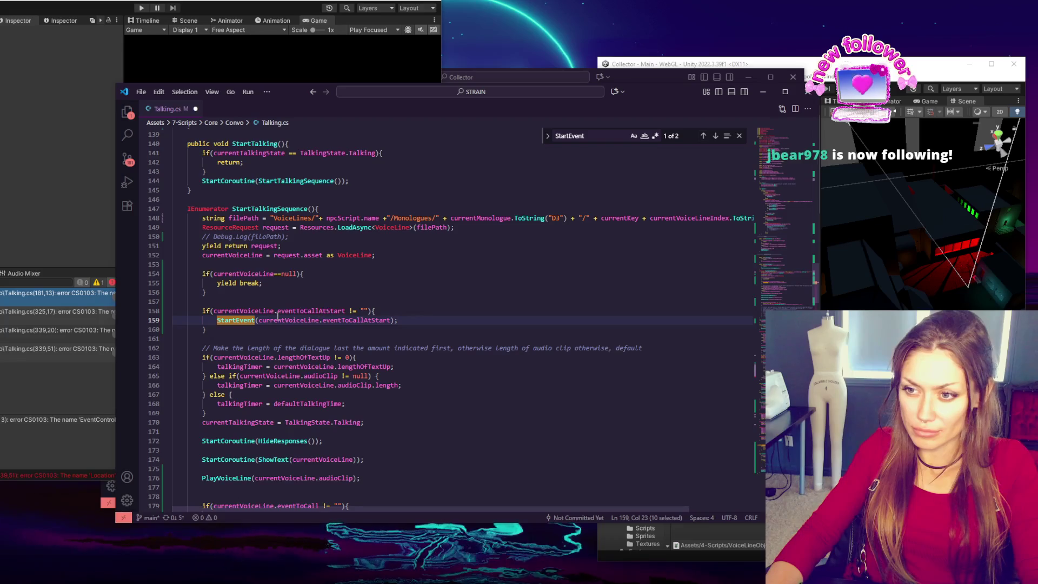
Step: Copy the StartEvent if-block below PlayVoiceLine and move the talkingTimer WaitForSeconds line into it
{"action": "left_click_drag", "start_coordinate": [297, 331], "coordinate": [297, 301]}
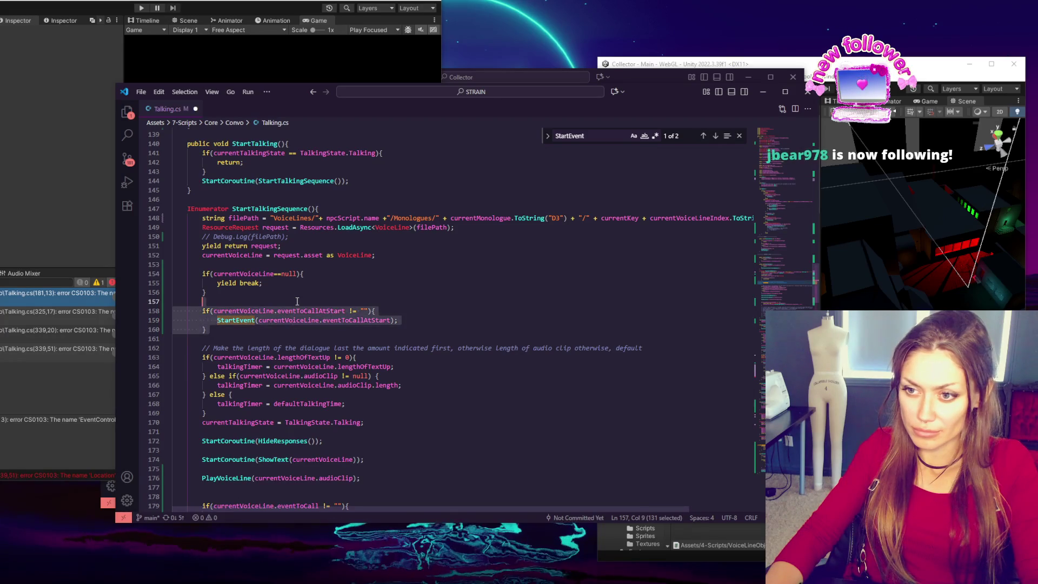
{"action": "scroll", "coordinate": [380, 297], "scroll_direction": "down", "scroll_amount": 2}
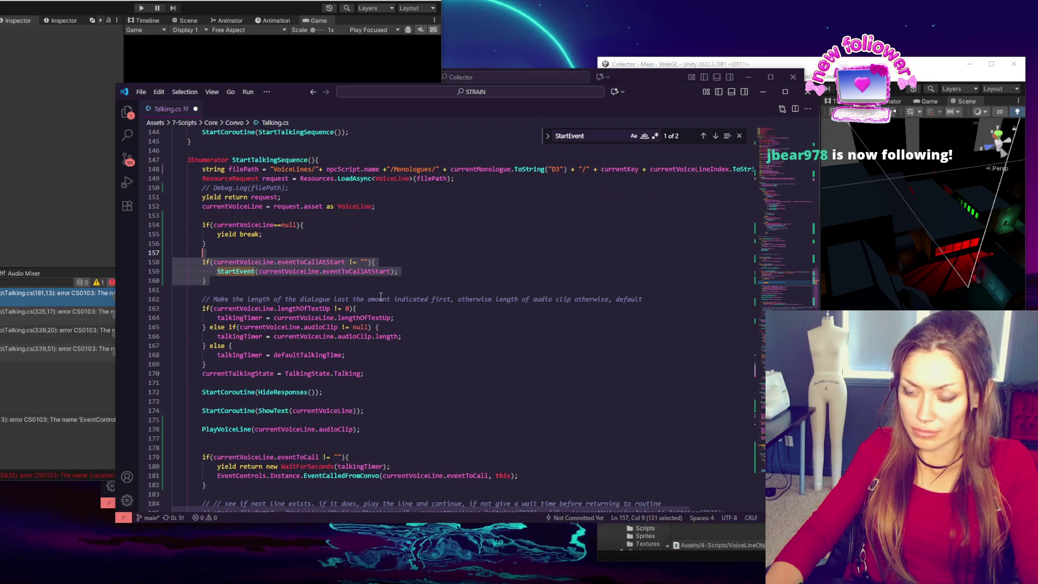
{"action": "scroll", "coordinate": [380, 297], "scroll_direction": "down", "scroll_amount": 3}
{"action": "left_click", "coordinate": [379, 373]}
{"action": "key", "text": "ctrl+v"}
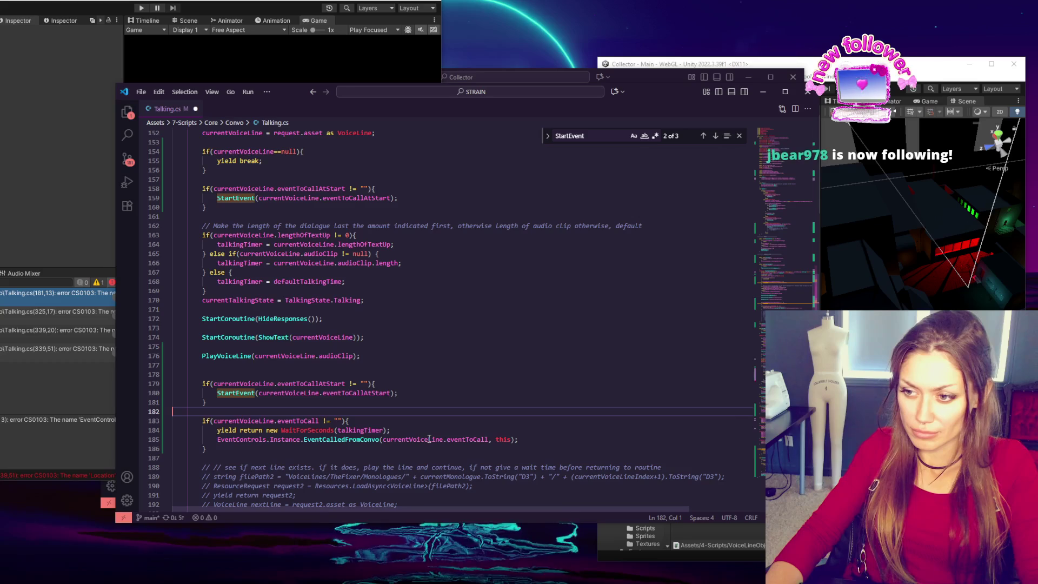
{"action": "double_click", "coordinate": [504, 441]}
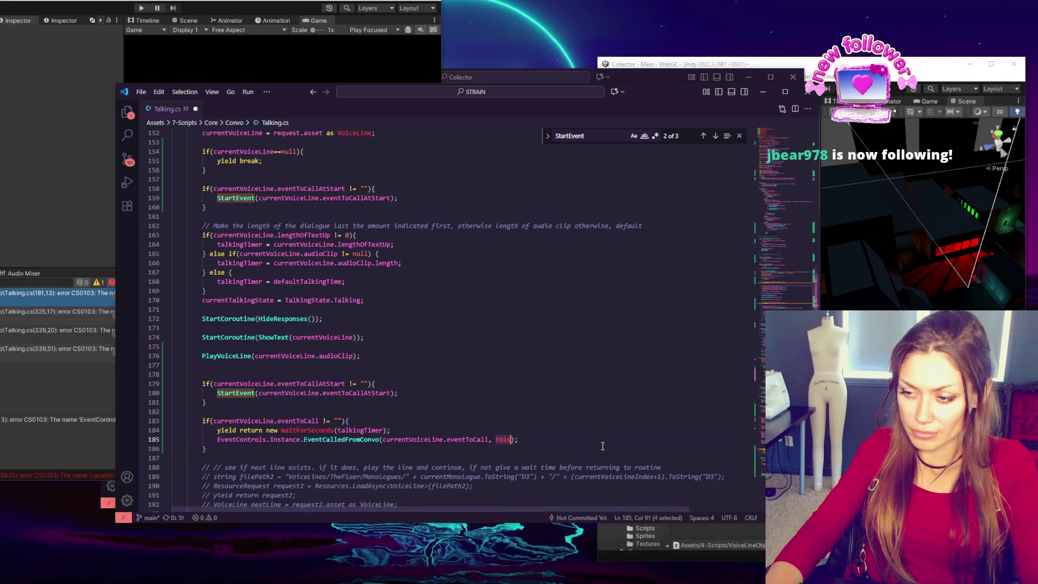
{"action": "double_click", "coordinate": [359, 430]}
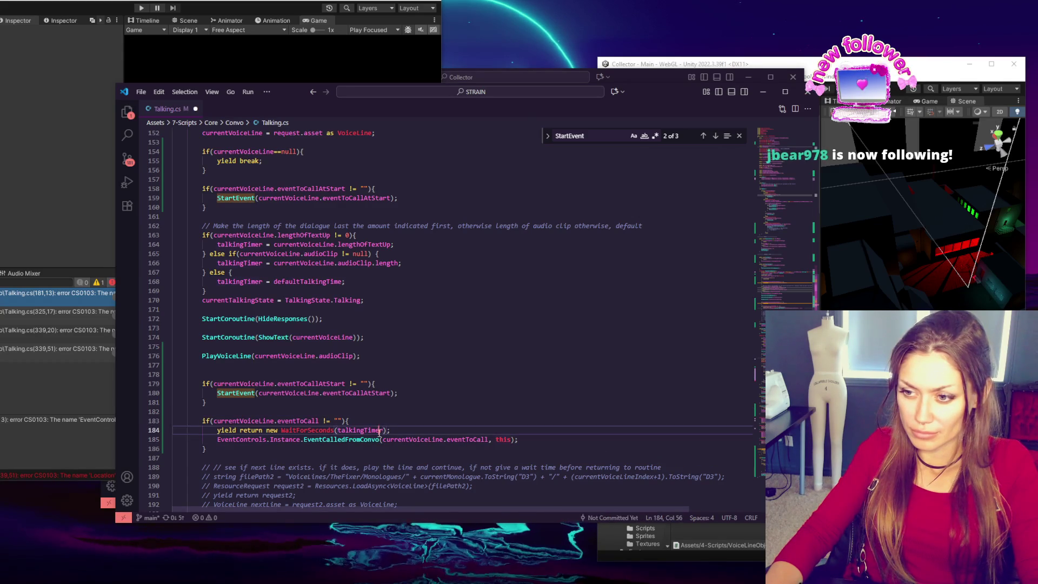
{"action": "left_click_drag", "start_coordinate": [431, 427], "coordinate": [433, 419]}
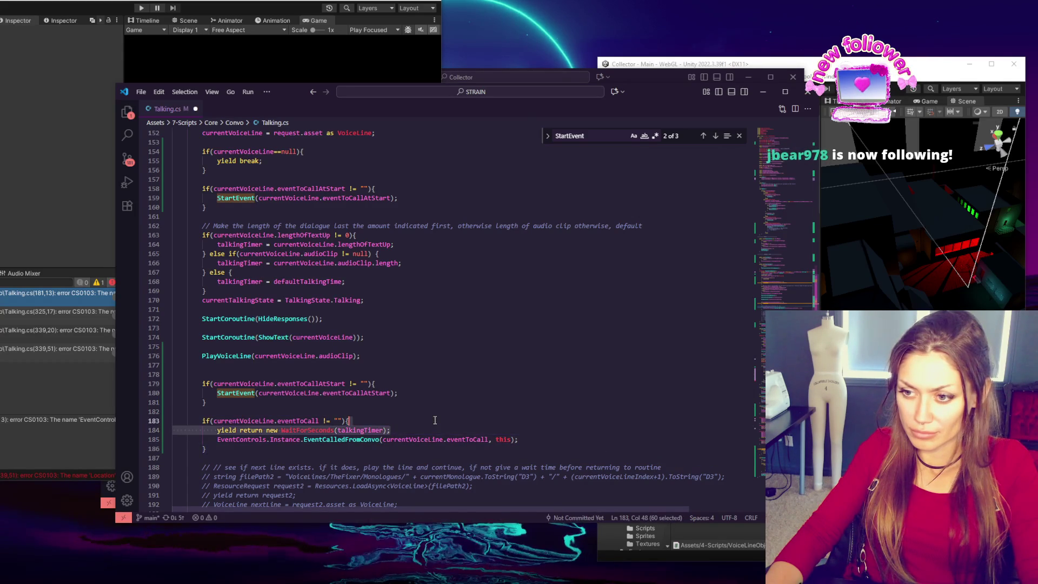
{"action": "key", "text": "BackSpace"}
{"action": "left_click", "coordinate": [410, 386]}
{"action": "key", "text": "Return"}
{"action": "key", "text": "ctrl+v"}
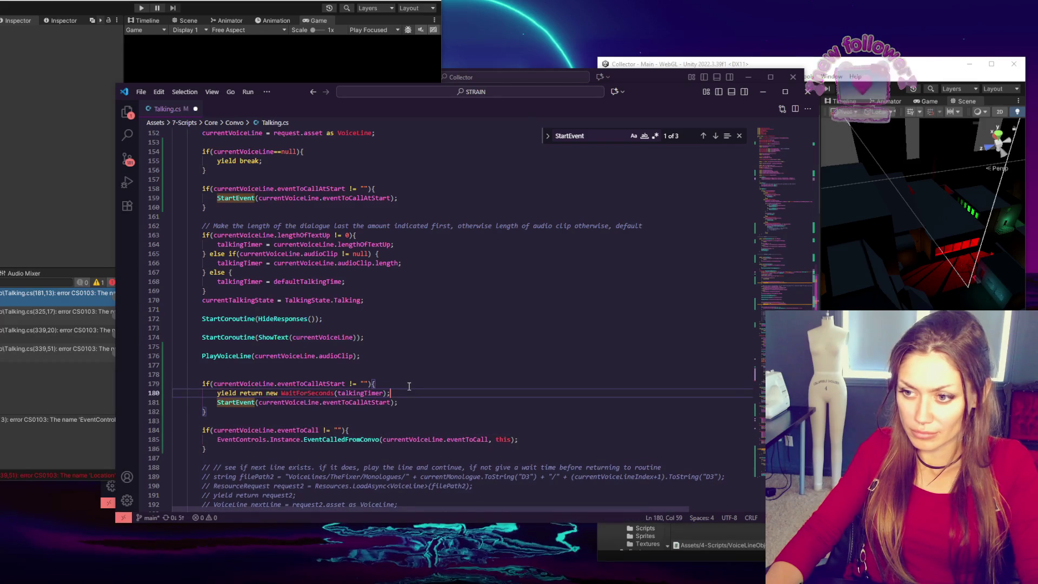
Step: Rename eventToCallAtStart to eventToCall, delete the EventControls block, and save Talking.cs
{"action": "left_click_drag", "start_coordinate": [251, 447], "coordinate": [265, 418]}
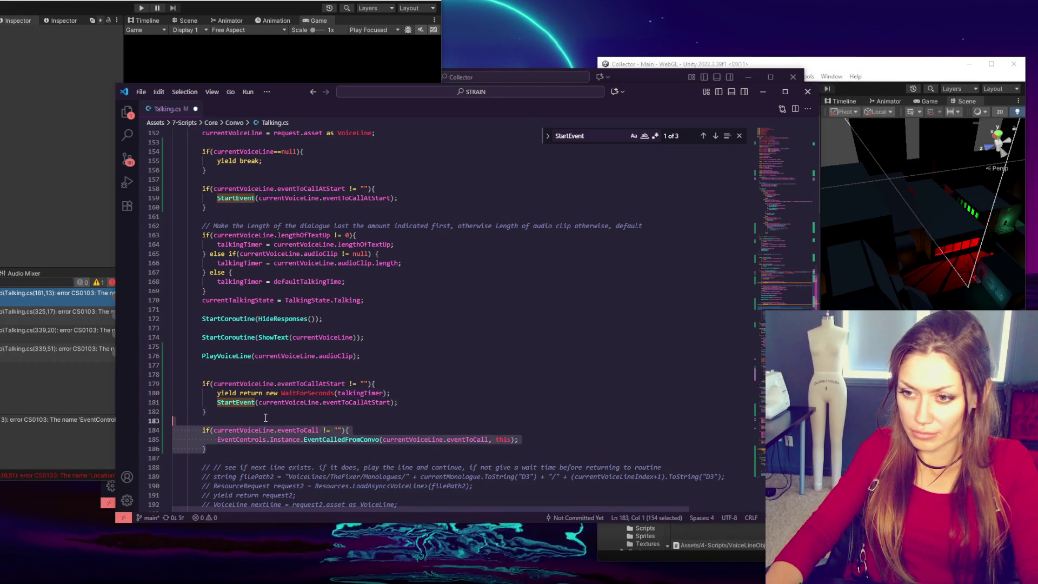
{"action": "key", "text": "BackSpace"}
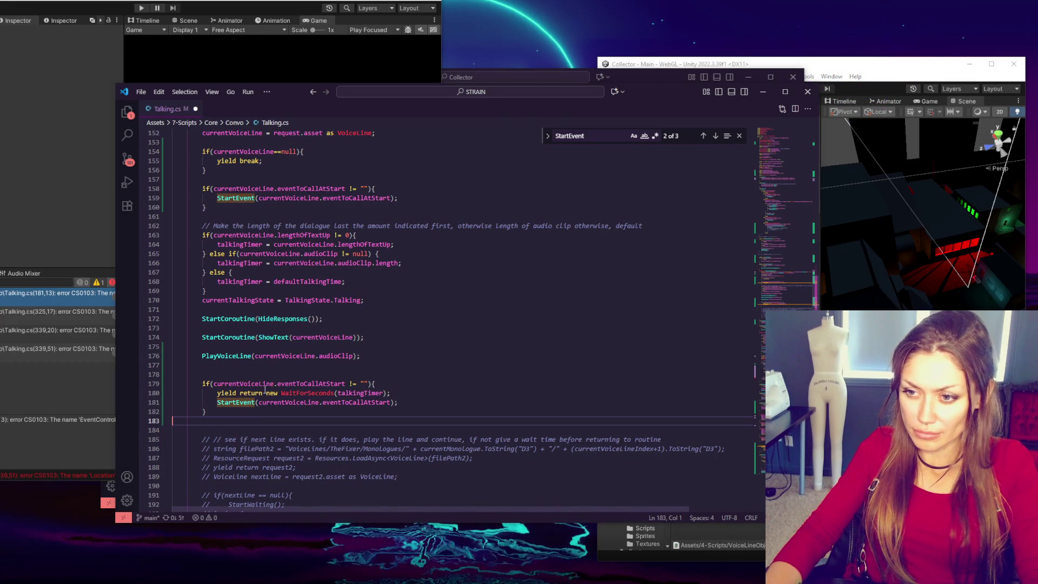
{"action": "key", "text": "ctrl+z"}
{"action": "double_click", "coordinate": [298, 430]}
{"action": "key", "text": "ctrl+c"}
{"action": "double_click", "coordinate": [315, 383]}
{"action": "key", "text": "ctrl+v"}
{"action": "double_click", "coordinate": [351, 403]}
{"action": "key", "text": "ctrl+v"}
{"action": "left_click_drag", "start_coordinate": [321, 450], "coordinate": [332, 421]}
{"action": "key", "text": "BackSpace"}
{"action": "key", "text": "ctrl+s"}
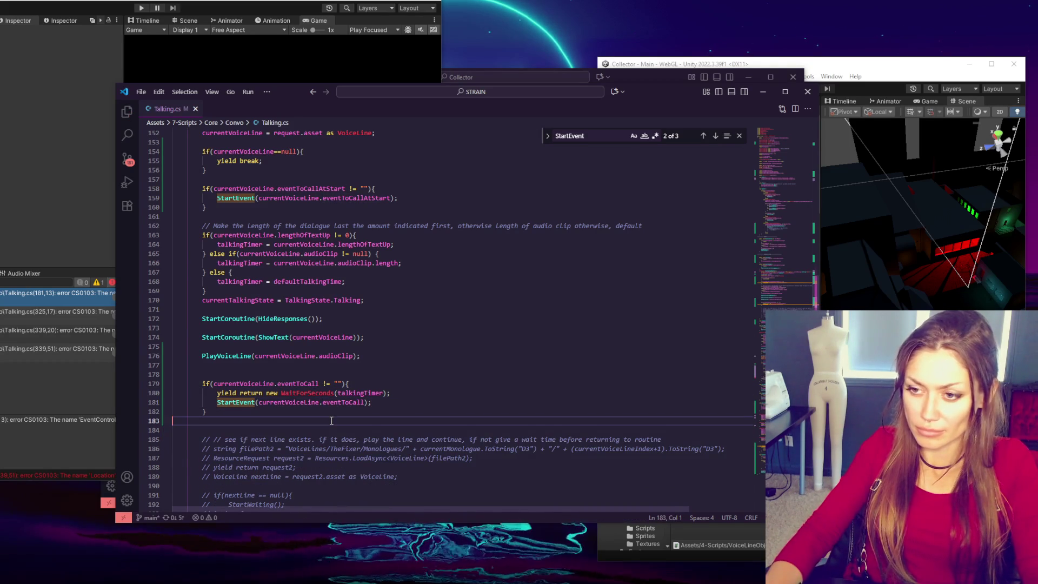
{"action": "left_click", "coordinate": [79, 377]}
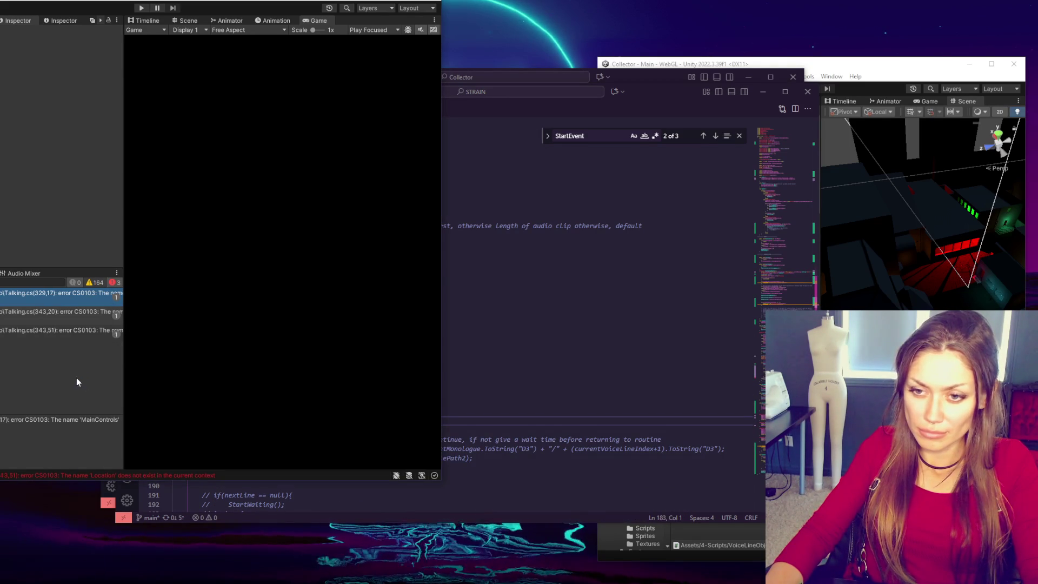
Step: Open the line 343 Console error and delete the FitCheck if/else block
{"action": "left_click", "coordinate": [67, 312]}
{"action": "double_click", "coordinate": [68, 307]}
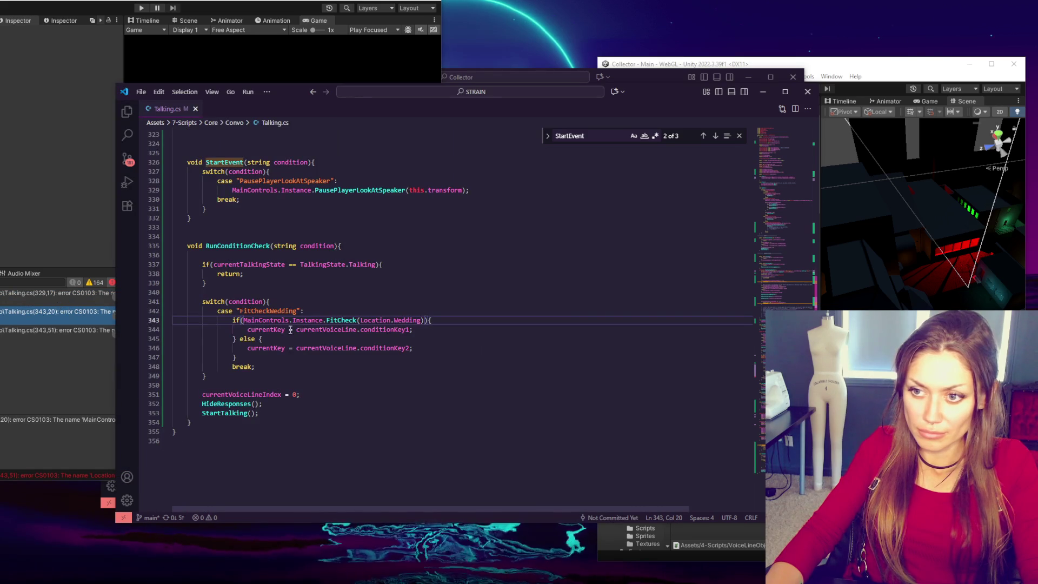
{"action": "left_click_drag", "start_coordinate": [233, 319], "coordinate": [236, 358]}
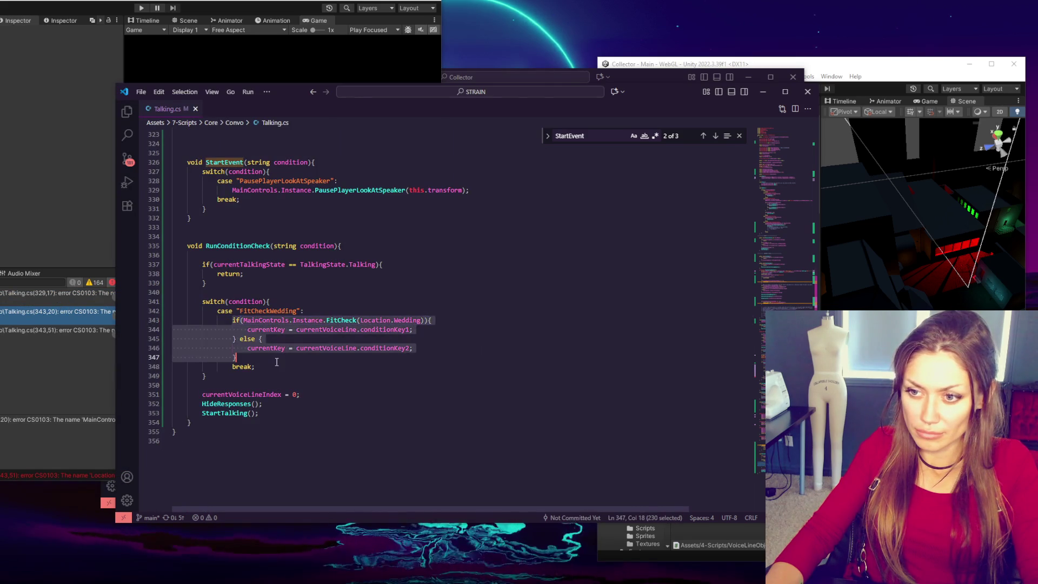
{"action": "key", "text": "BackSpace"}
Step: Rename the FitCheckWedding case to SomeEvent, save, and open the line 329 error
{"action": "double_click", "coordinate": [274, 312]}
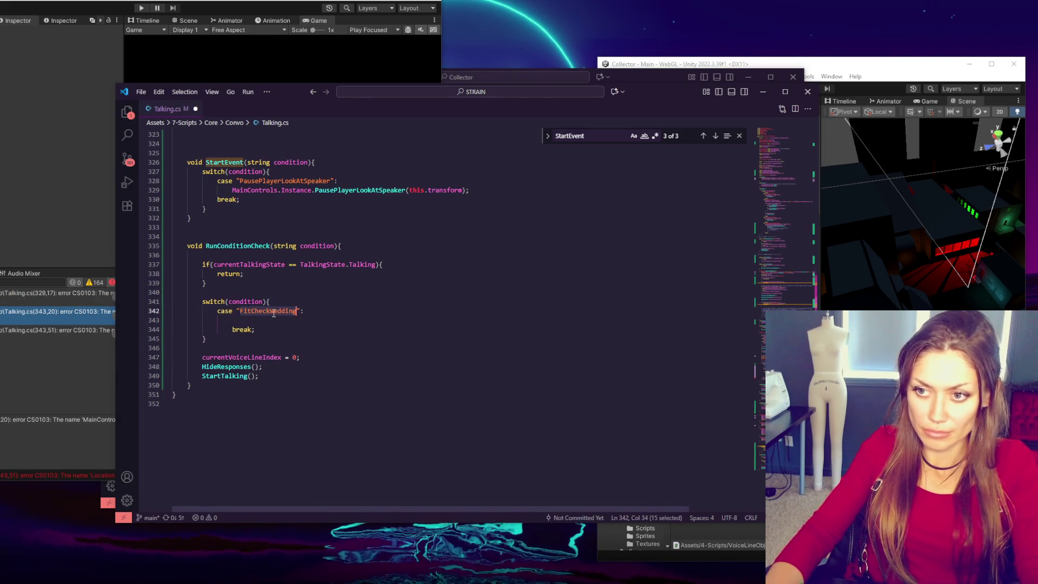
{"action": "type", "text": "Some V"}
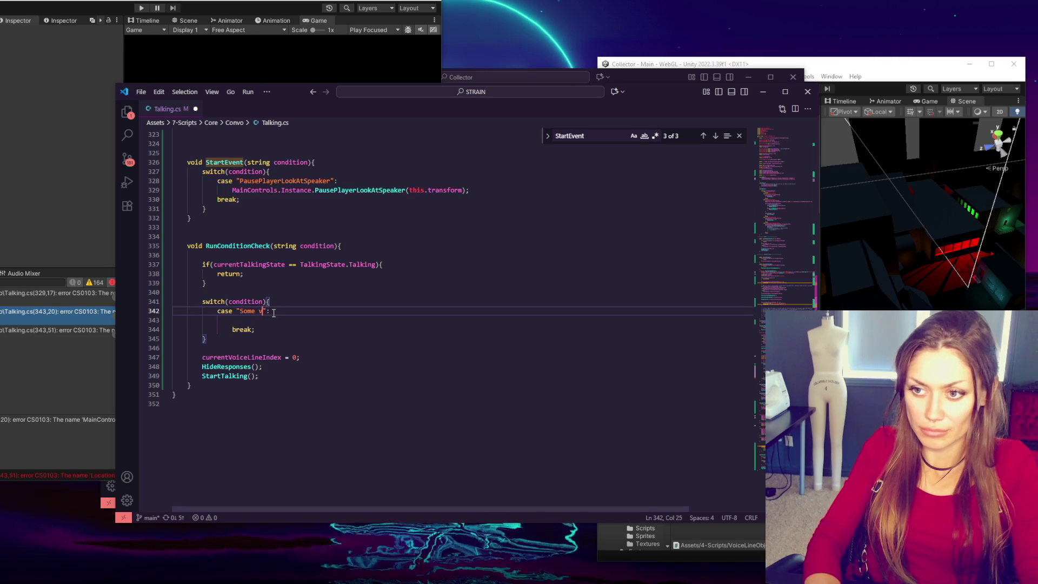
{"action": "type", "text": "vent"}
{"action": "key", "text": "ctrl+s"}
{"action": "left_click", "coordinate": [15, 372]}
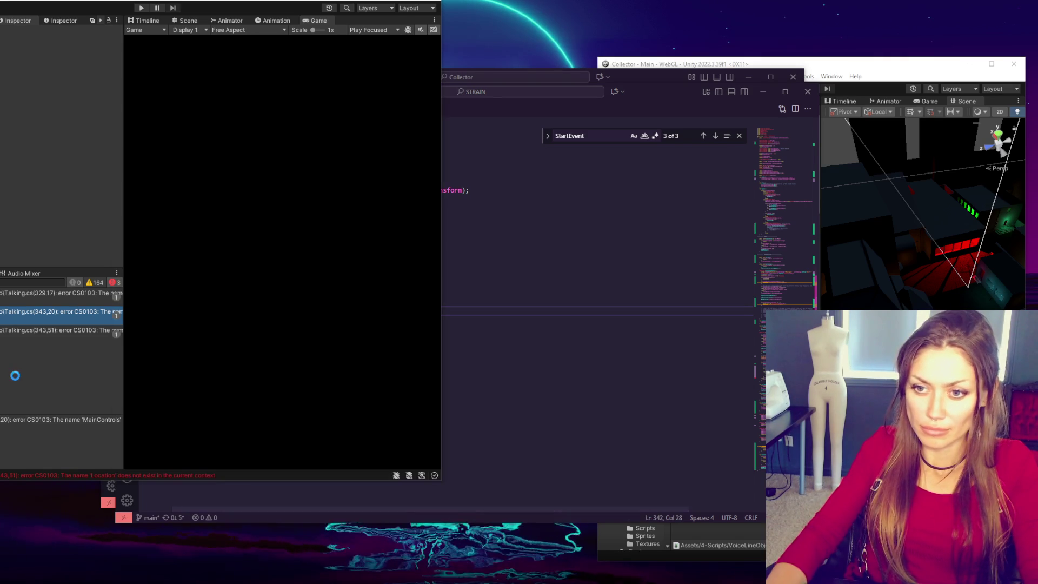
{"action": "double_click", "coordinate": [41, 289]}
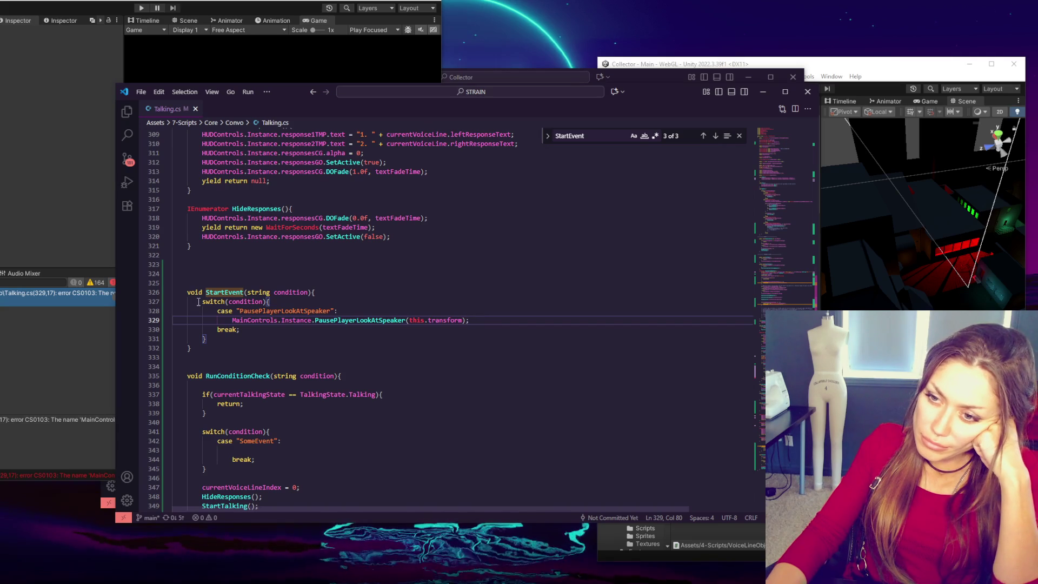
Step: Open MainControls.cs from the CONTROLS object and select the PausePlayerLookAtSpeaker method
{"action": "left_click", "coordinate": [782, 65]}
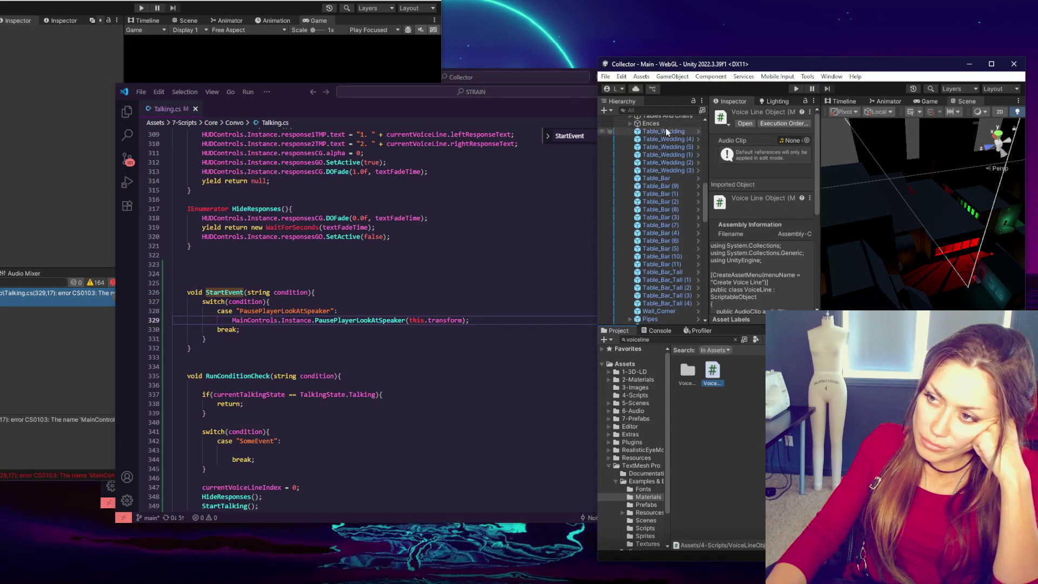
{"action": "left_click", "coordinate": [669, 127]}
{"action": "double_click", "coordinate": [787, 194]}
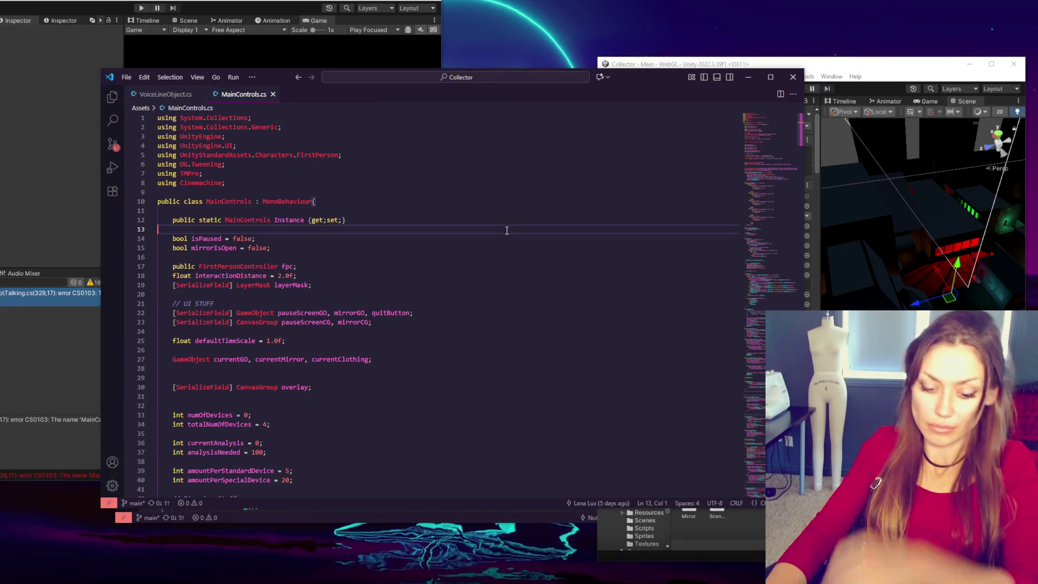
{"action": "key", "text": "ctrl+f"}
{"action": "type", "text": "playerlook"}
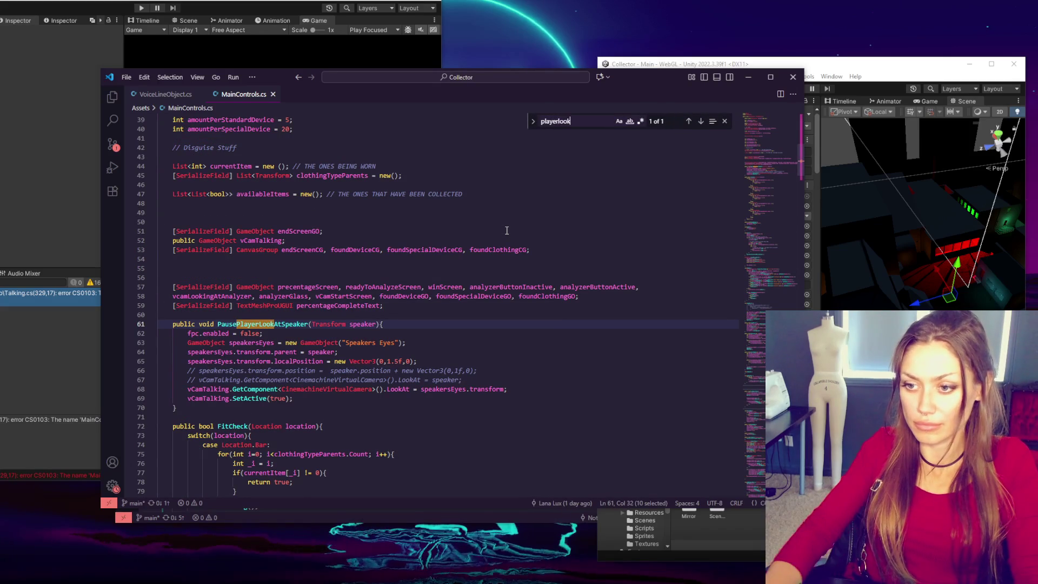
{"action": "left_click_drag", "start_coordinate": [179, 408], "coordinate": [193, 318]}
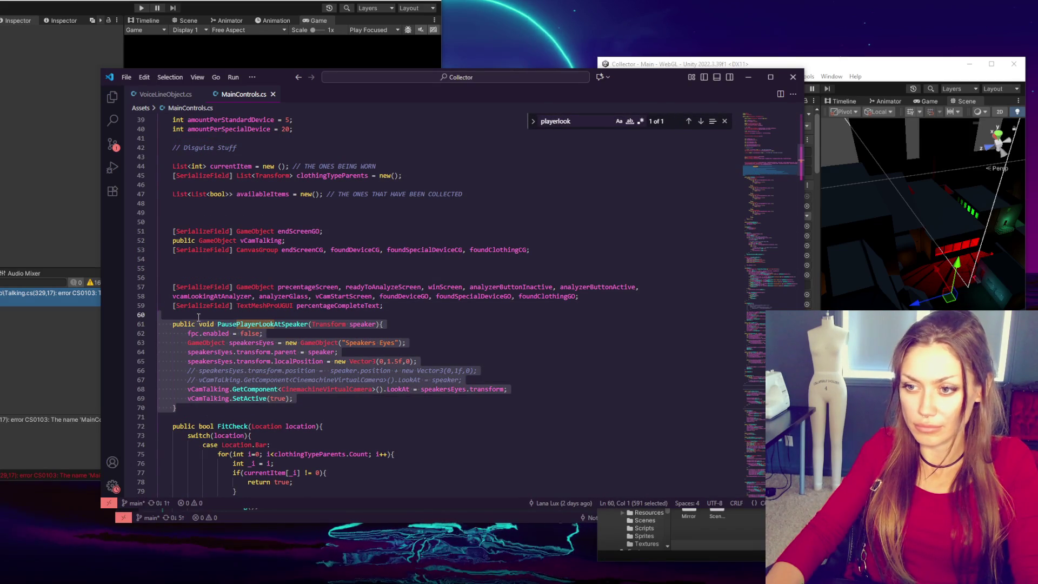
Step: Bring up the end of PlayerControls.cs and place the caret on blank line 511
{"action": "left_click", "coordinate": [107, 485]}
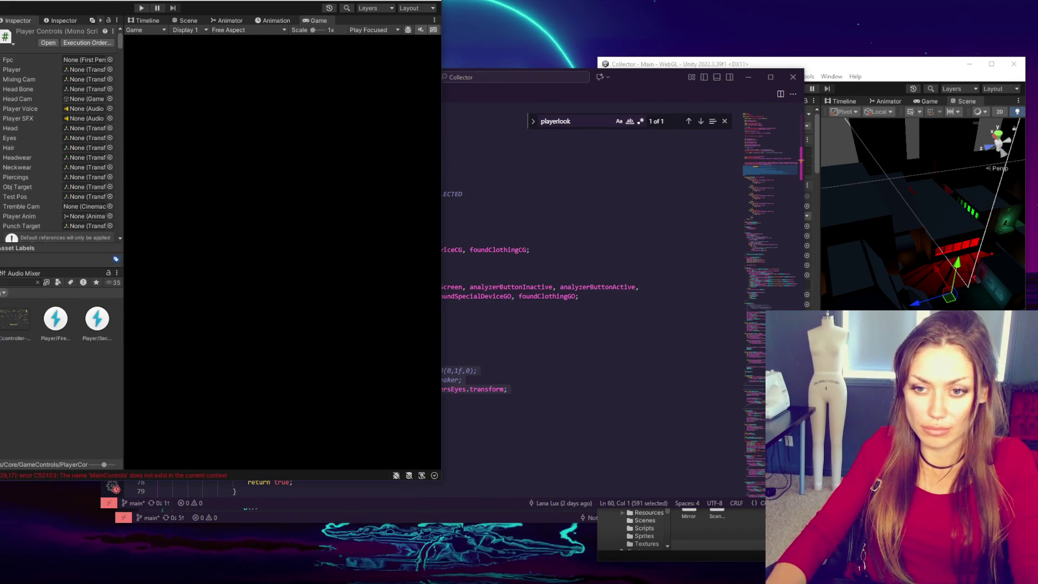
{"action": "left_click_drag", "start_coordinate": [762, 425], "coordinate": [757, 483]}
{"action": "left_click", "coordinate": [355, 355]}
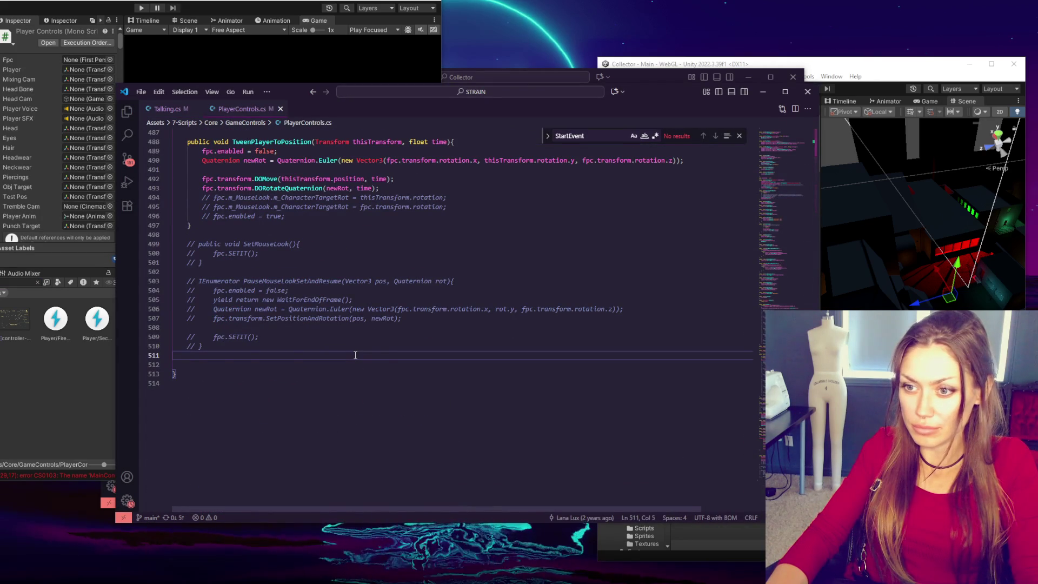
Step: Paste the PausePlayerLookAtSpeaker method at the end of PlayerControls.cs
{"action": "key", "text": "ctrl+v"}
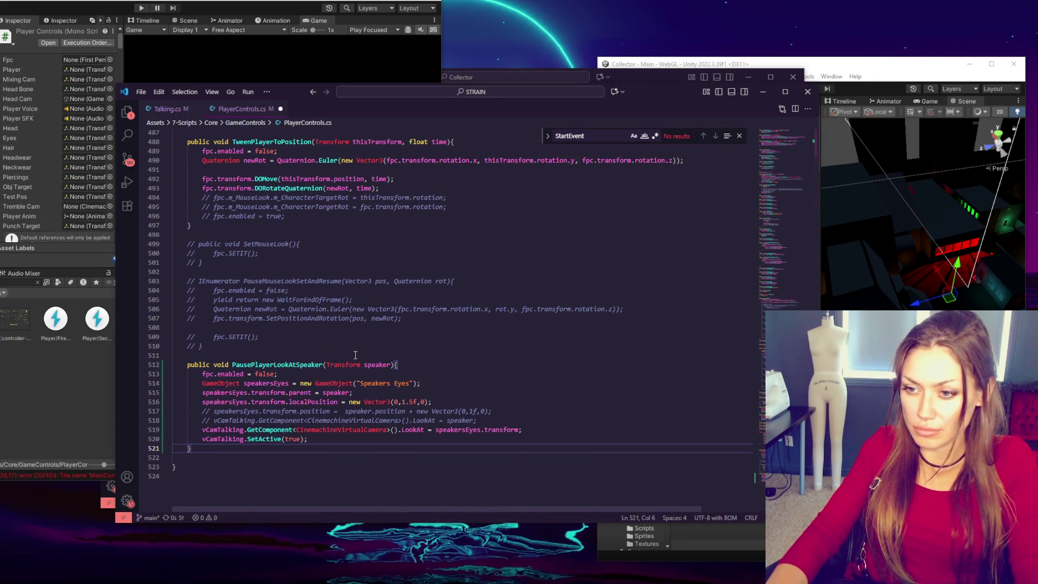
{"action": "left_click", "coordinate": [355, 355]}
{"action": "scroll", "coordinate": [355, 355], "scroll_direction": "down", "scroll_amount": 1}
{"action": "left_click", "coordinate": [654, 73]}
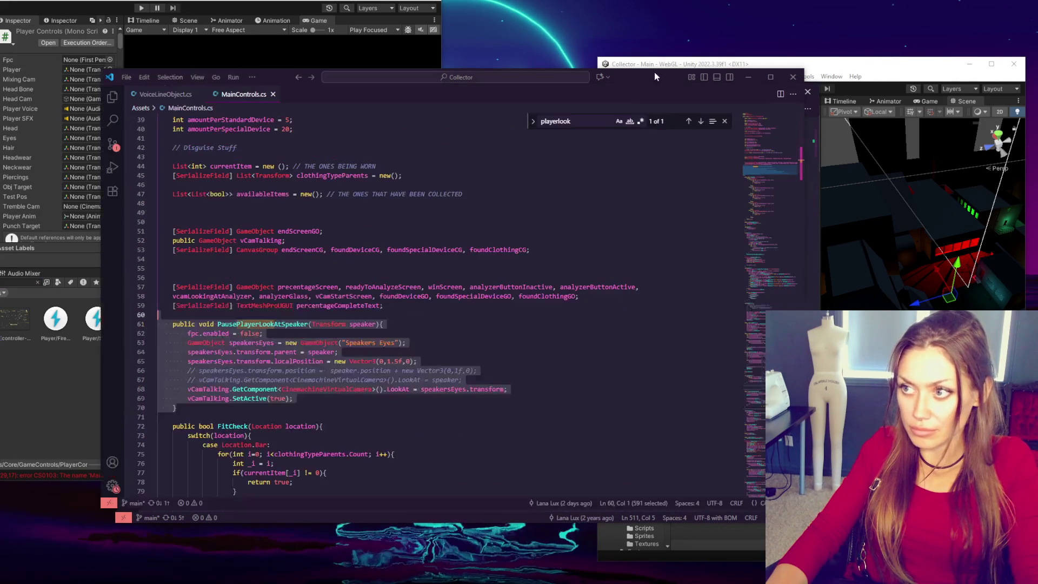
Step: Copy the field declarations from MainControls.cs, close the extra files, and paste the fields into PlayerControls.cs
{"action": "left_click_drag", "start_coordinate": [427, 303], "coordinate": [458, 222]}
{"action": "left_click", "coordinate": [165, 95]}
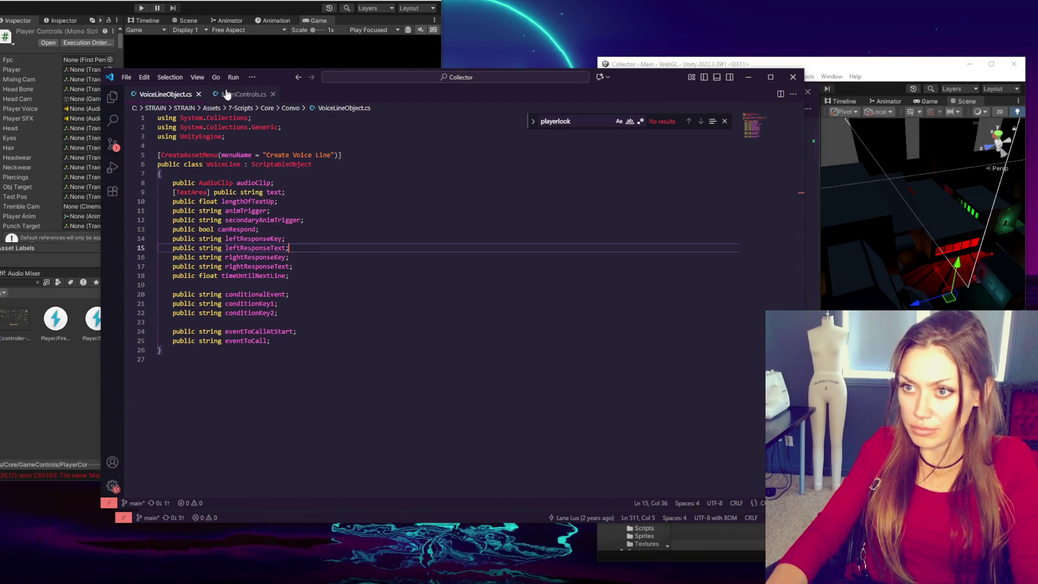
{"action": "left_click", "coordinate": [197, 95]}
{"action": "left_click", "coordinate": [198, 95]}
{"action": "left_click", "coordinate": [793, 77]}
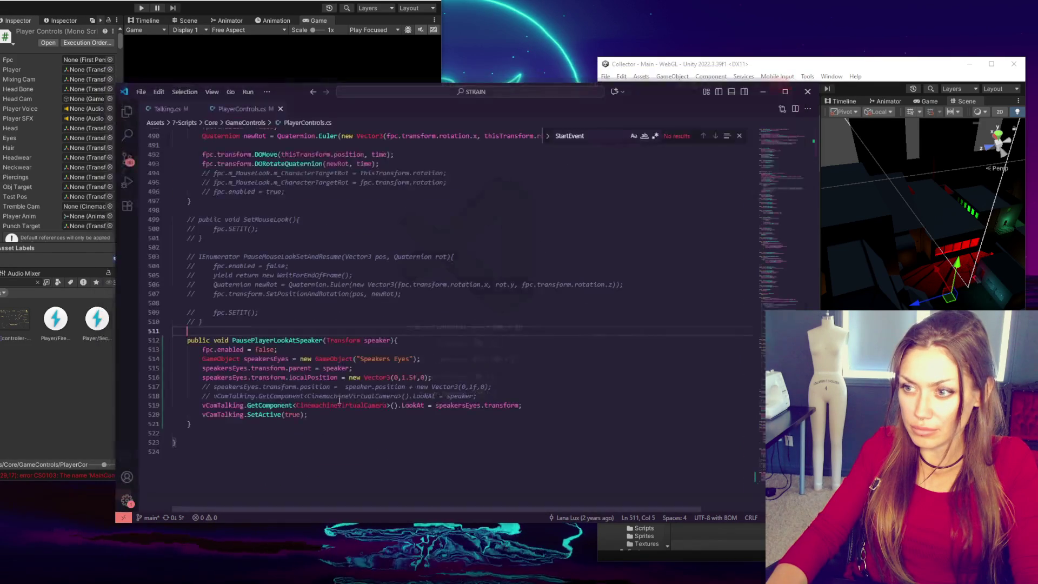
{"action": "key", "text": "ctrl+v"}
Step: Delete the two commented-out lines and the unused endScreenGO field
{"action": "double_click", "coordinate": [207, 402]}
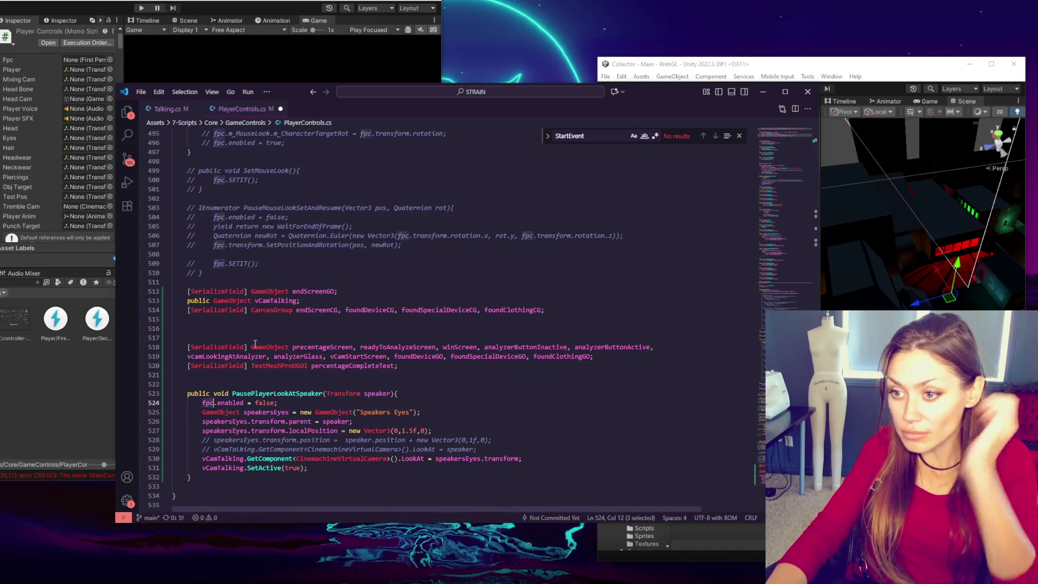
{"action": "double_click", "coordinate": [380, 394]}
{"action": "double_click", "coordinate": [284, 413]}
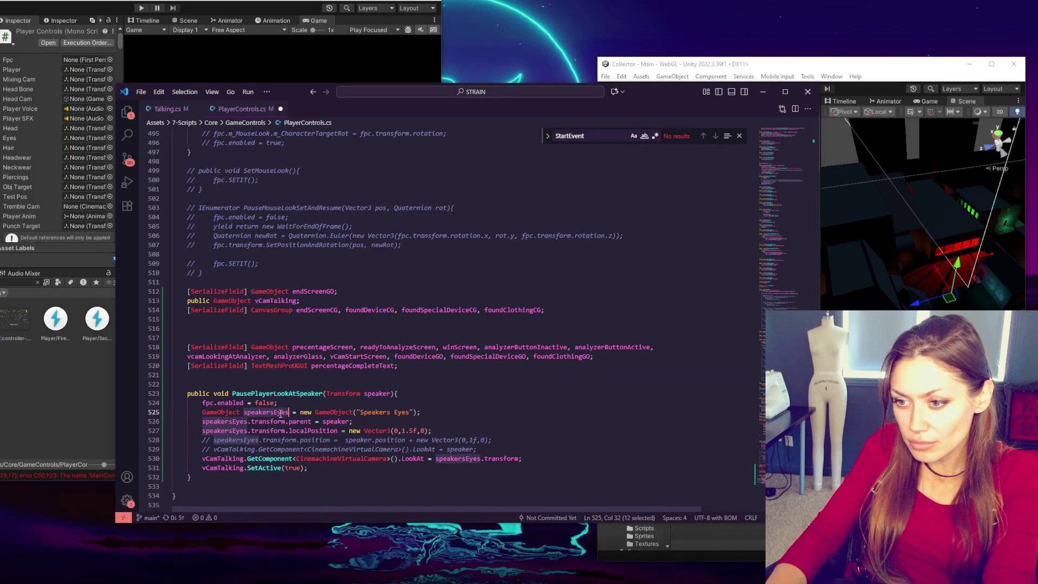
{"action": "left_click_drag", "start_coordinate": [478, 449], "coordinate": [510, 429]}
{"action": "key", "text": "Delete"}
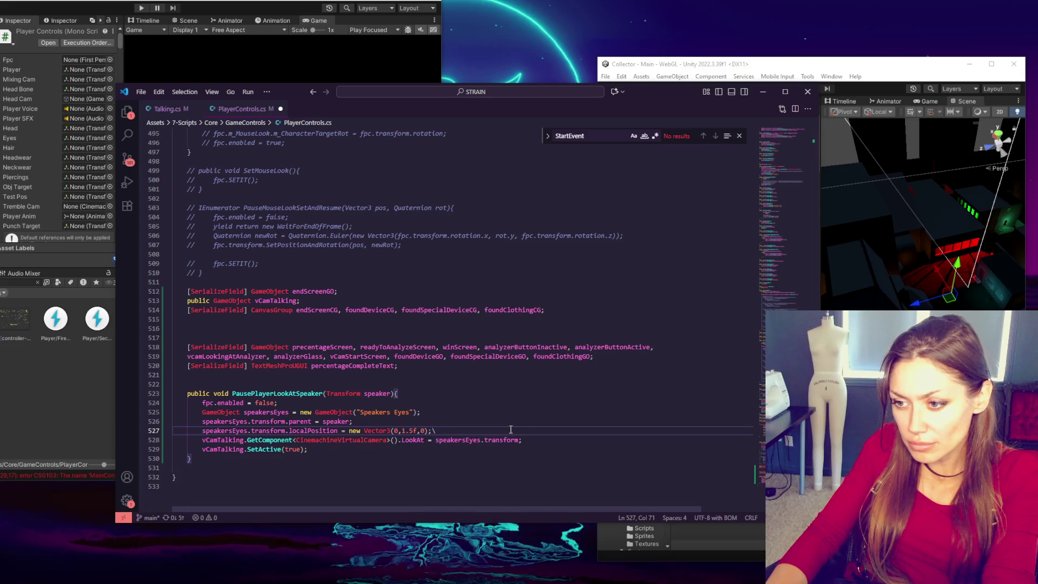
{"action": "double_click", "coordinate": [223, 440]}
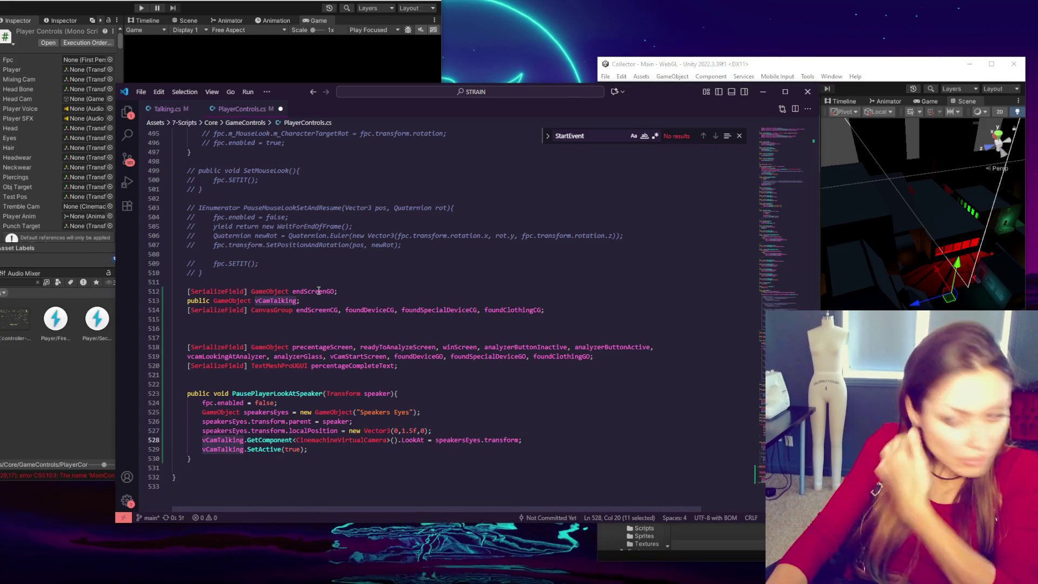
{"action": "left_click_drag", "start_coordinate": [361, 292], "coordinate": [361, 286]}
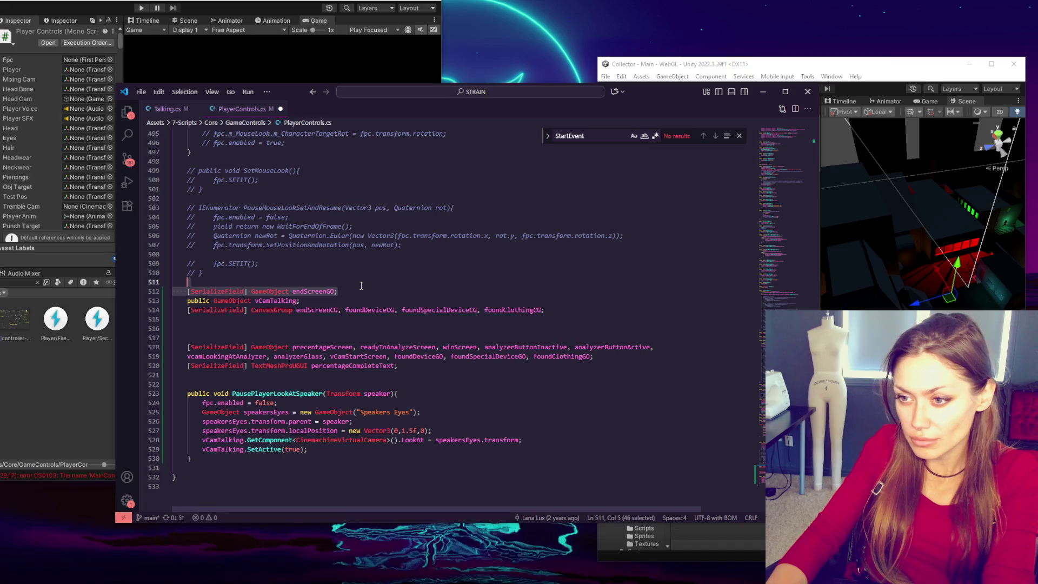
{"action": "key", "text": "Delete"}
Step: Remove the CanvasGroup field, unused SerializeField lines and extra blank lines, then save PlayerControls.cs
{"action": "triple_click", "coordinate": [378, 310]}
{"action": "key", "text": "Delete"}
{"action": "left_click", "coordinate": [342, 337]}
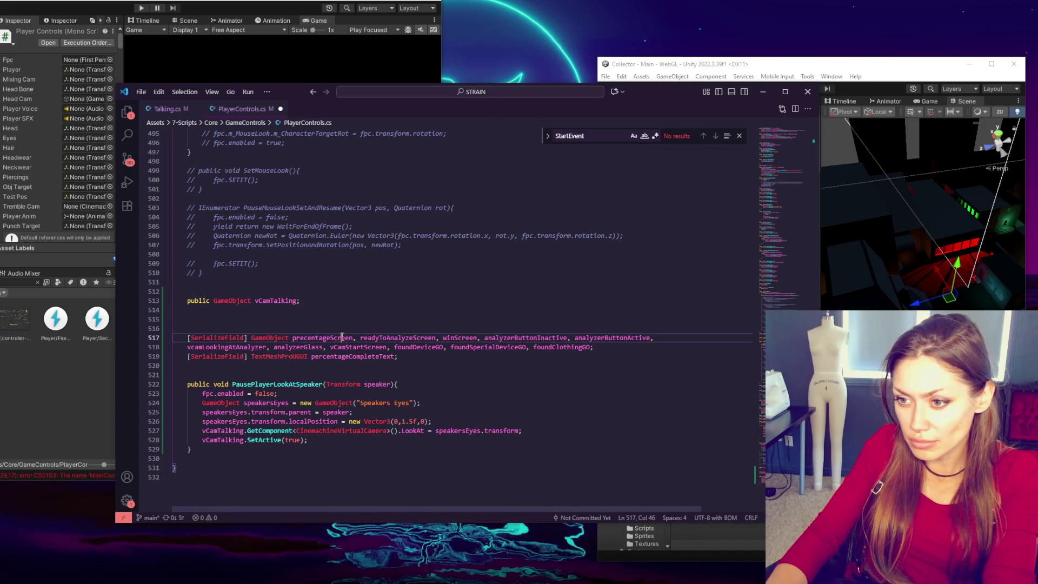
{"action": "key", "text": "ctrl+shift+Return"}
{"action": "key", "text": "shift+Down"}
{"action": "key", "text": "shift+Down"}
{"action": "key", "text": "shift+Down"}
{"action": "key", "text": "Delete"}
{"action": "key", "text": "BackSpace"}
{"action": "left_click", "coordinate": [290, 320]}
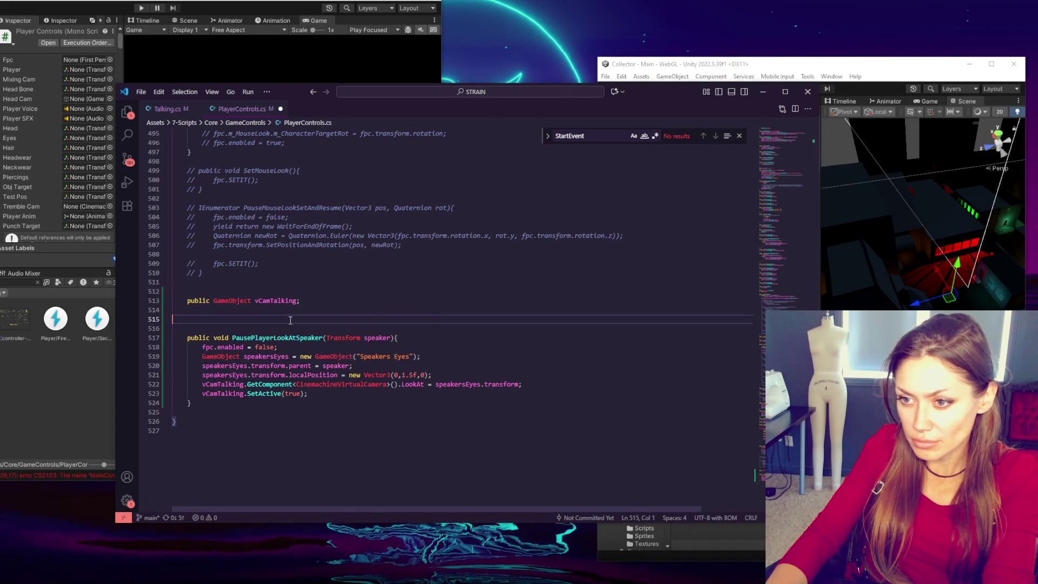
{"action": "key", "text": "BackSpace"}
{"action": "key", "text": "Delete"}
{"action": "left_click", "coordinate": [365, 390]}
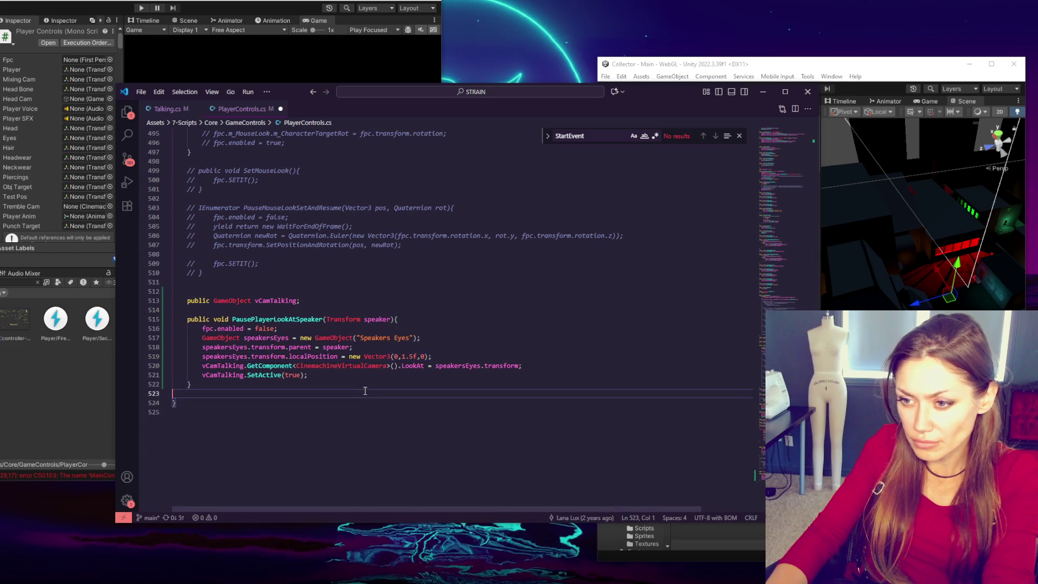
{"action": "key", "text": "ctrl+s"}
Step: Change Talking.cs line 329 to call PausePlayerLookAtSpeaker through PlayerControls.Instance
{"action": "double_click", "coordinate": [340, 365]}
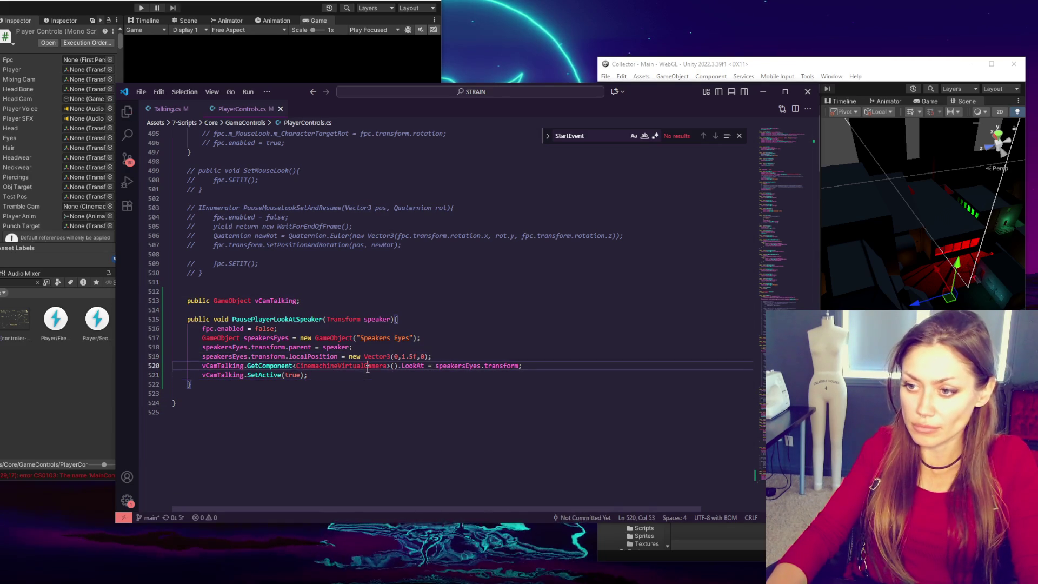
{"action": "scroll", "coordinate": [457, 166], "scroll_direction": "up", "scroll_amount": 20}
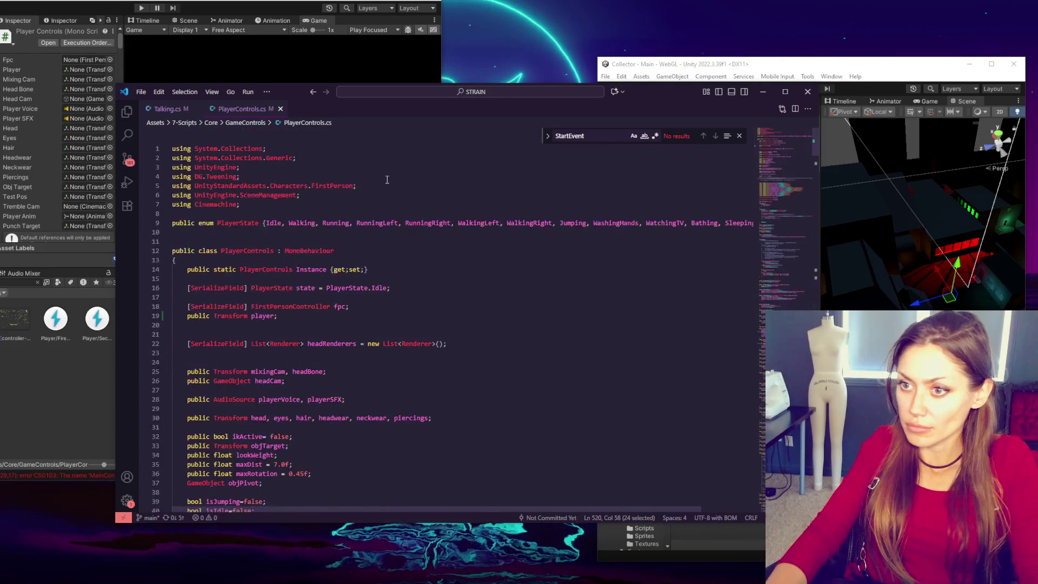
{"action": "left_click", "coordinate": [168, 109]}
{"action": "double_click", "coordinate": [250, 320]}
{"action": "type", "text": "PlayerControls.Instance.PausePlayerLookAtSpeaker(this.transform);"}
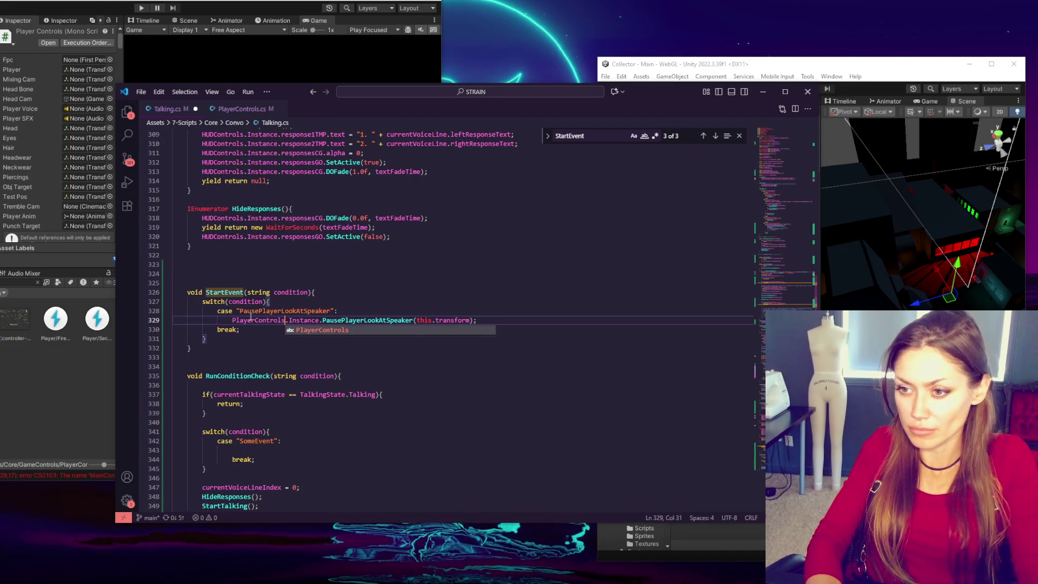
Step: Dismiss the autocomplete popup in Talking.cs and bring the Unity editor back to the front
{"action": "left_click", "coordinate": [250, 320]}
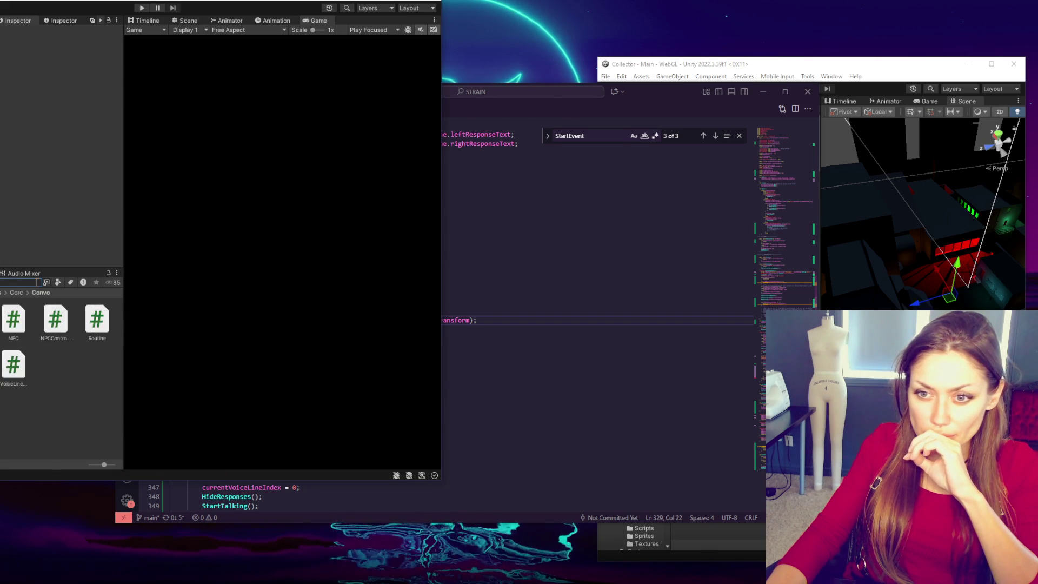
{"action": "left_click", "coordinate": [763, 92]}
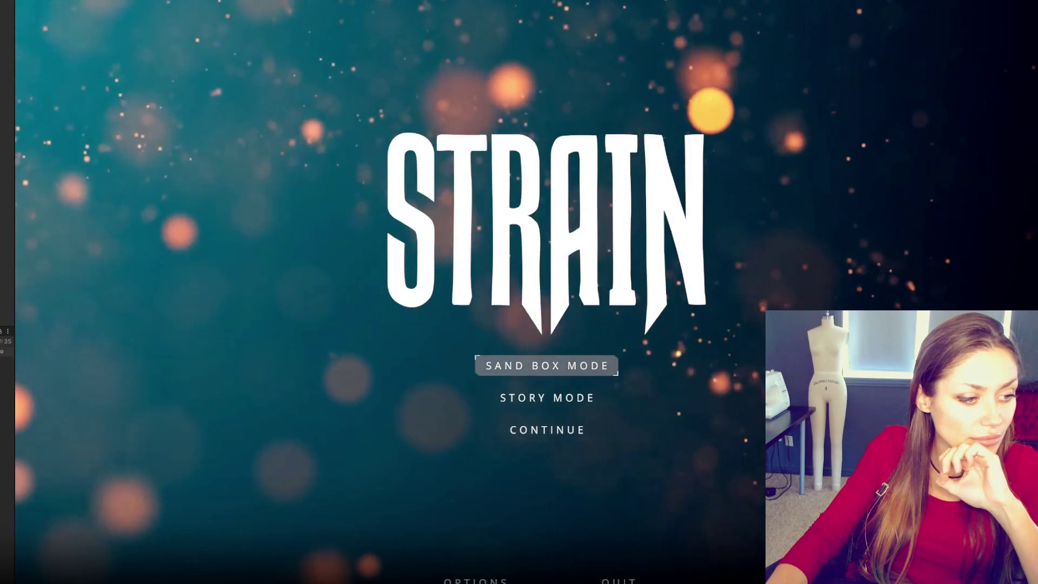
Step: Start Sand Box Mode and gather the wildberries and the newspaper from the yard
{"action": "left_click", "coordinate": [517, 364]}
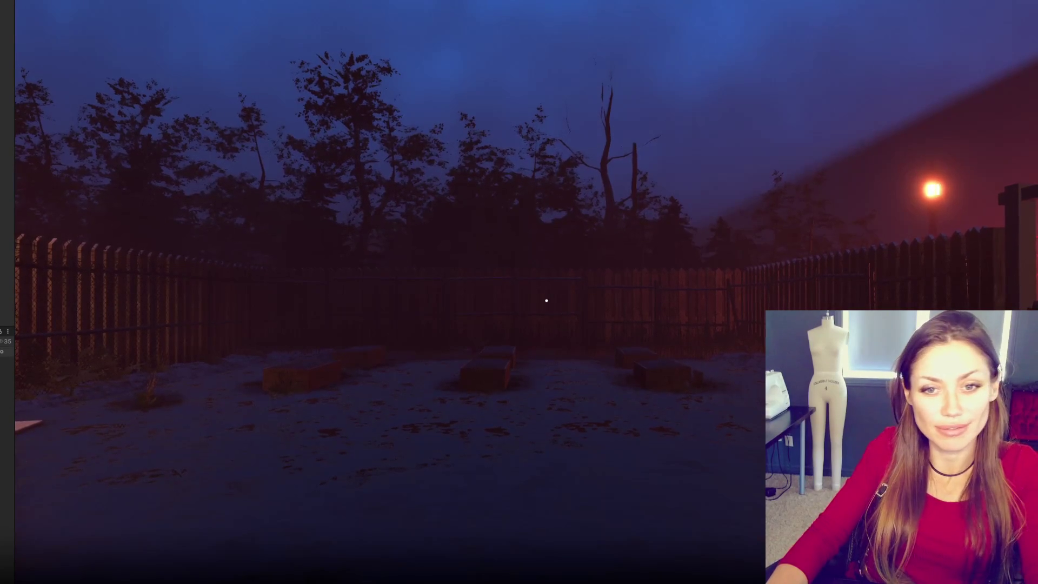
{"action": "key", "text": "w"}
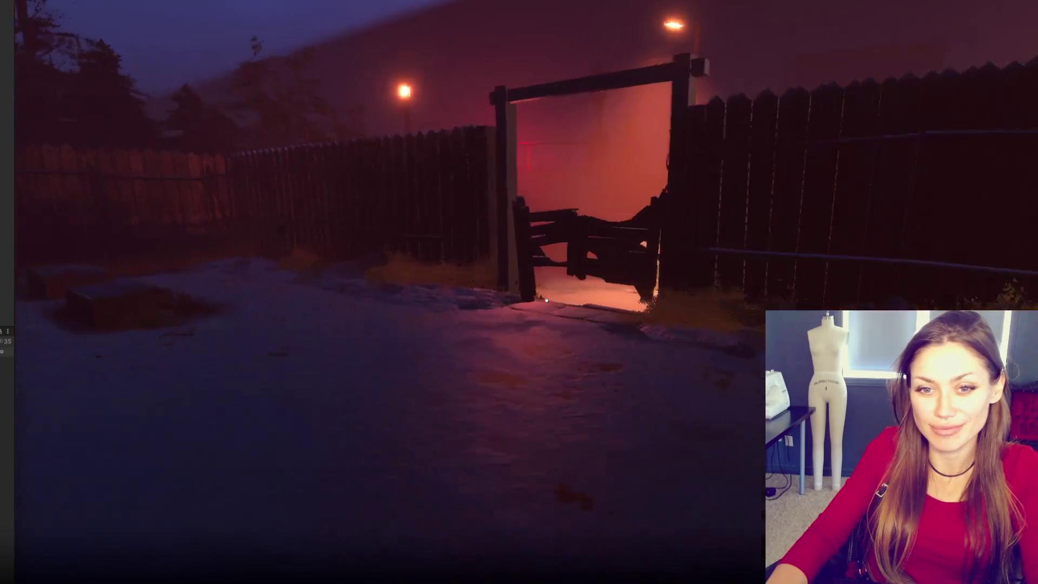
{"action": "key", "text": "w"}
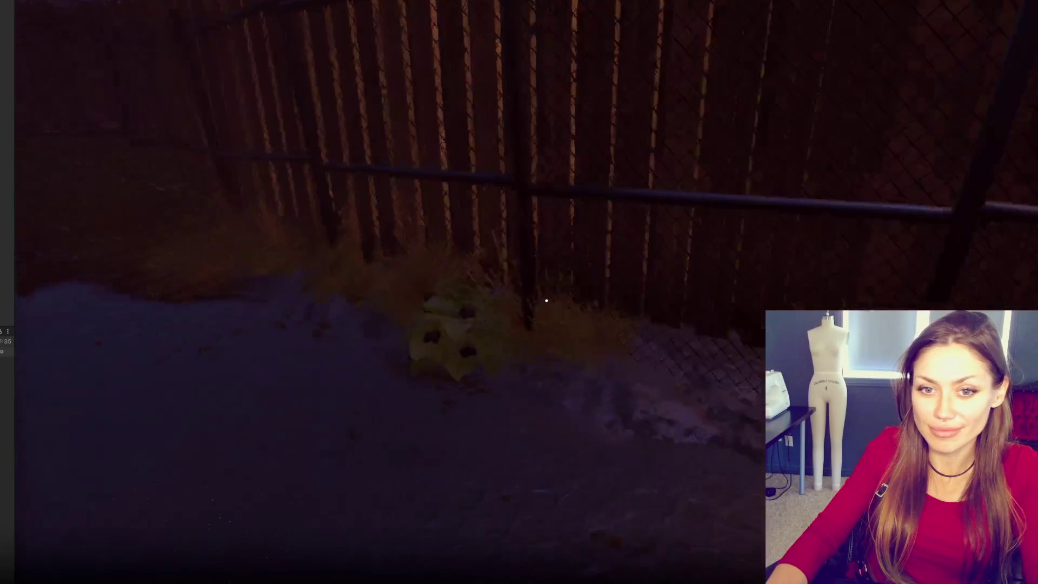
{"action": "key", "text": "w"}
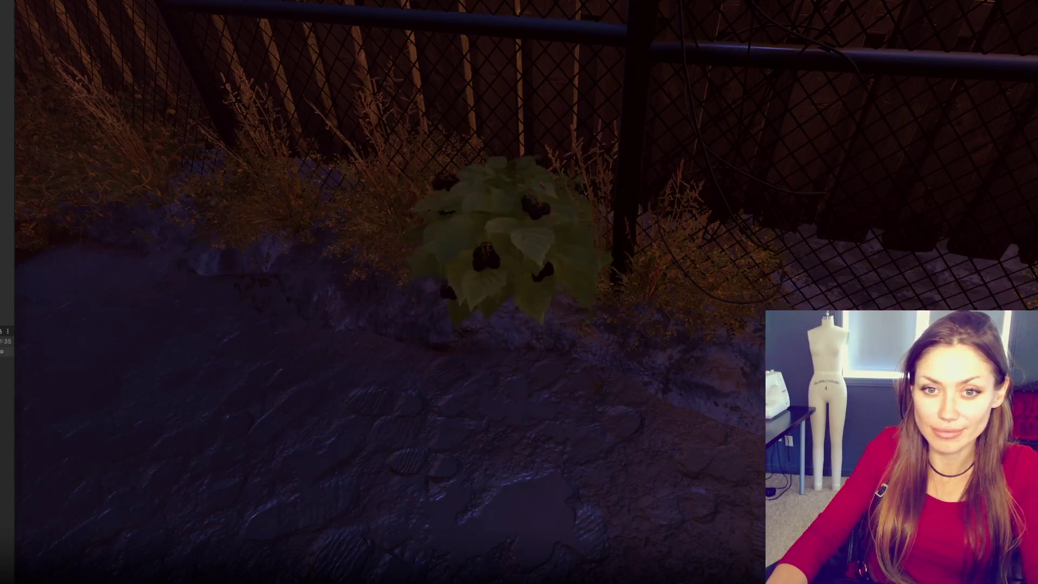
{"action": "key", "text": "e"}
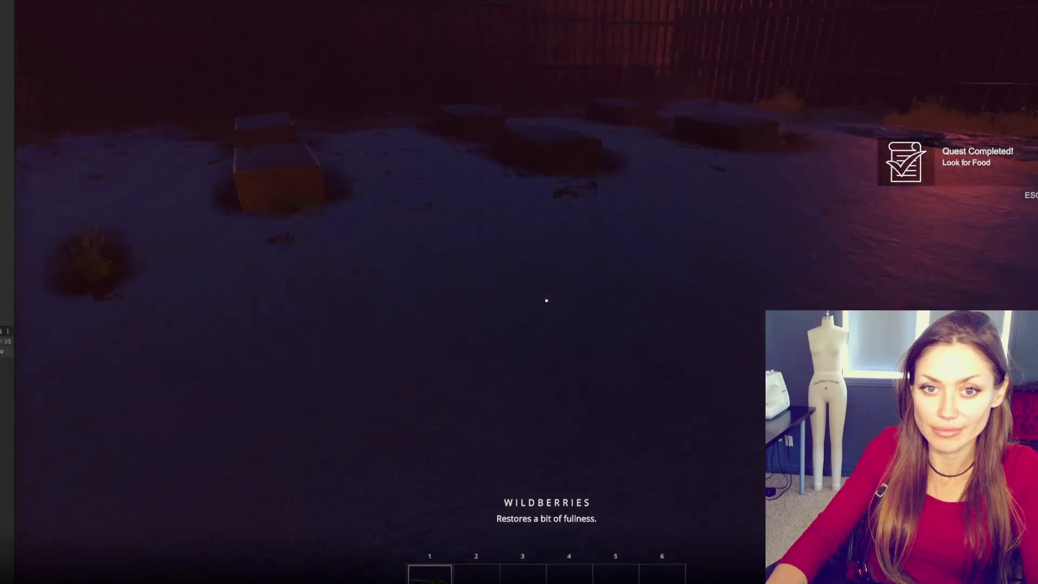
{"action": "key", "text": "w"}
{"action": "key", "text": "e"}
Step: Build a Newspaper Bed from the Build tab, then walk up the alley to the NPC
{"action": "key", "text": "Tab"}
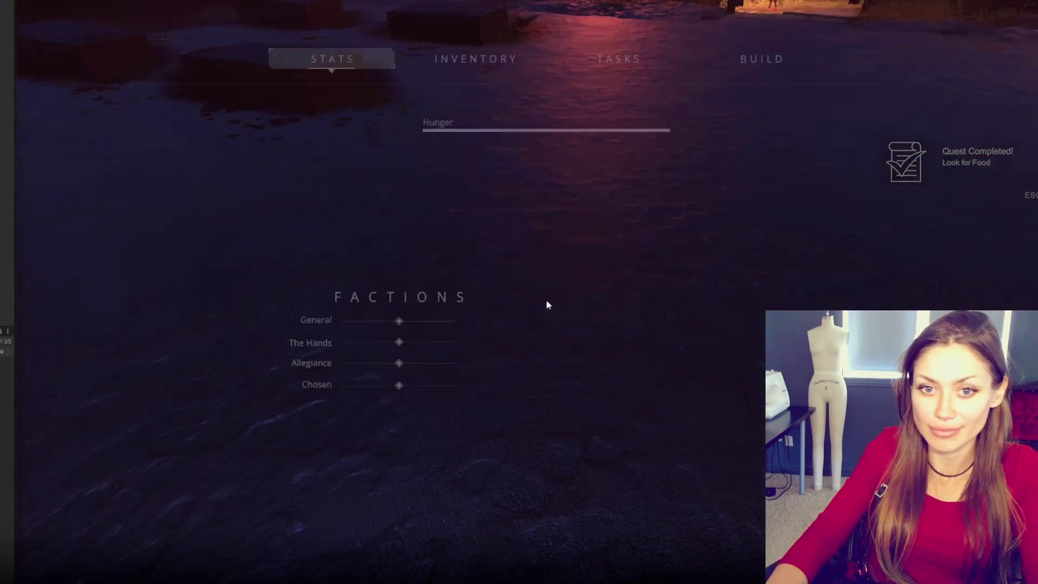
{"action": "left_click", "coordinate": [761, 58]}
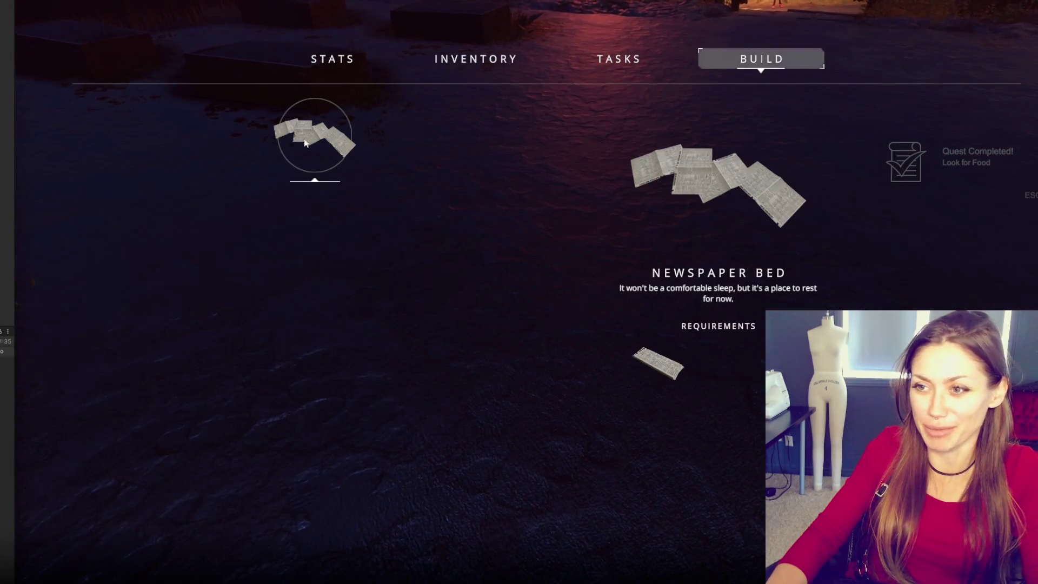
{"action": "left_click", "coordinate": [300, 145]}
{"action": "left_click", "coordinate": [546, 300]}
{"action": "key", "text": "w"}
{"action": "key", "text": "w"}
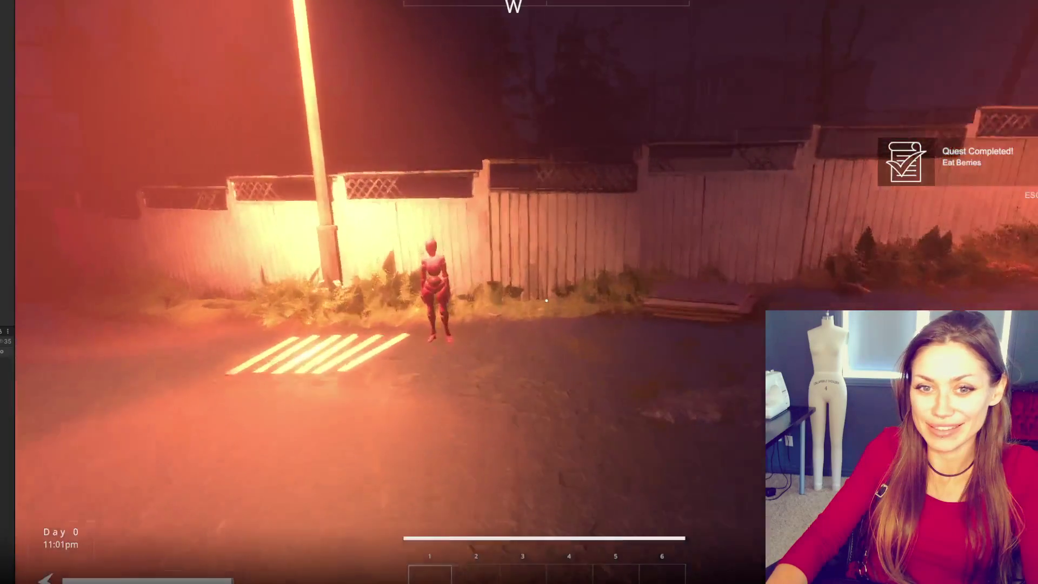
{"action": "key", "text": "w"}
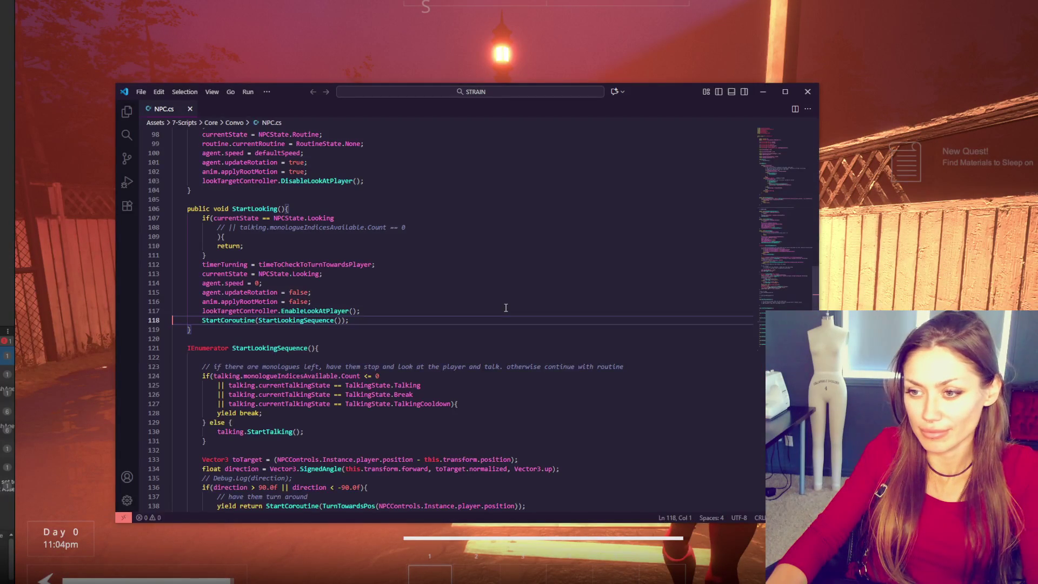
Step: Close the release notes, review StartLookingSequence in NPC.cs near line 148, and return to the game
{"action": "left_click", "coordinate": [283, 109]}
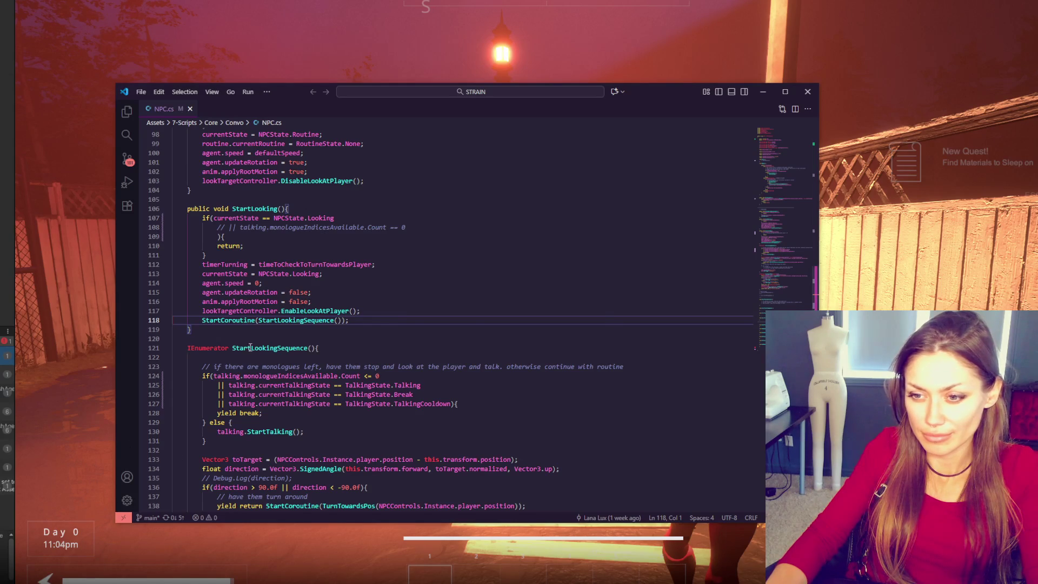
{"action": "scroll", "coordinate": [253, 487], "scroll_direction": "down", "scroll_amount": 4}
{"action": "scroll", "coordinate": [255, 476], "scroll_direction": "down", "scroll_amount": 3}
{"action": "left_click", "coordinate": [265, 430]}
{"action": "scroll", "coordinate": [270, 427], "scroll_direction": "up", "scroll_amount": 2}
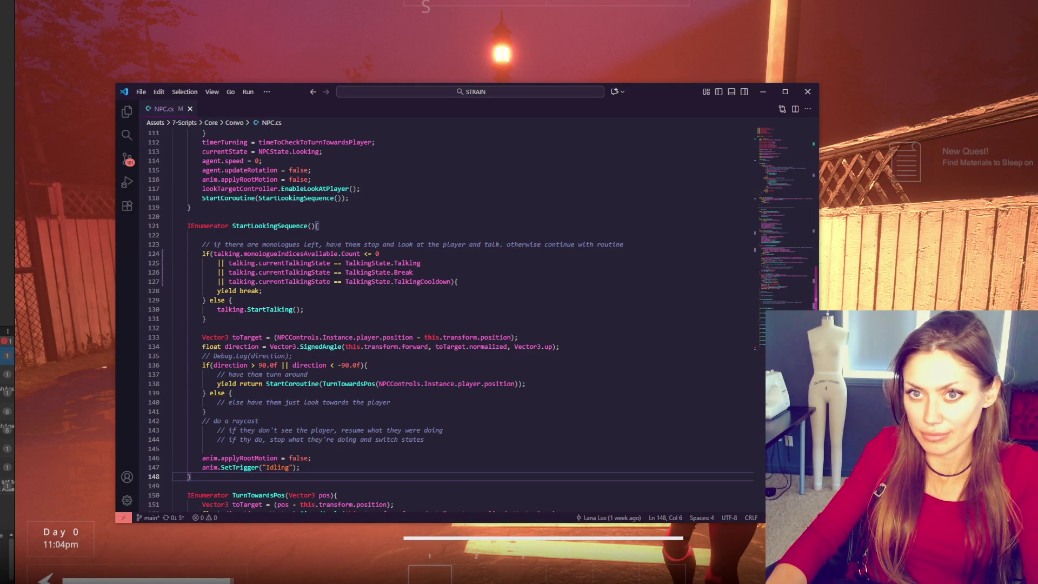
{"action": "key", "text": "alt+Tab"}
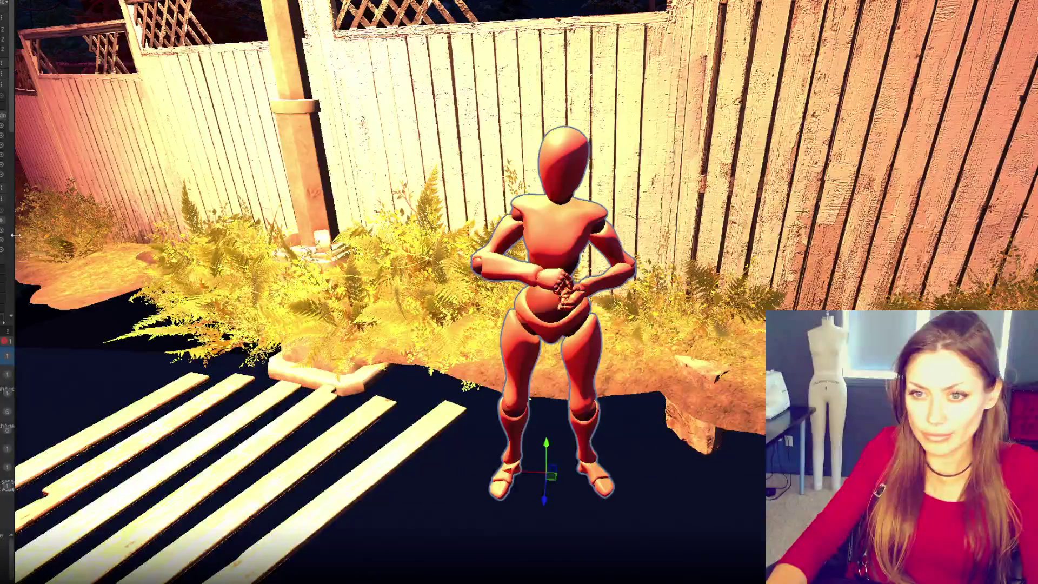
Step: Widen the Inspector, show the Project browser, and create a new asset from the Assets menu
{"action": "left_click_drag", "start_coordinate": [14, 255], "coordinate": [237, 255]}
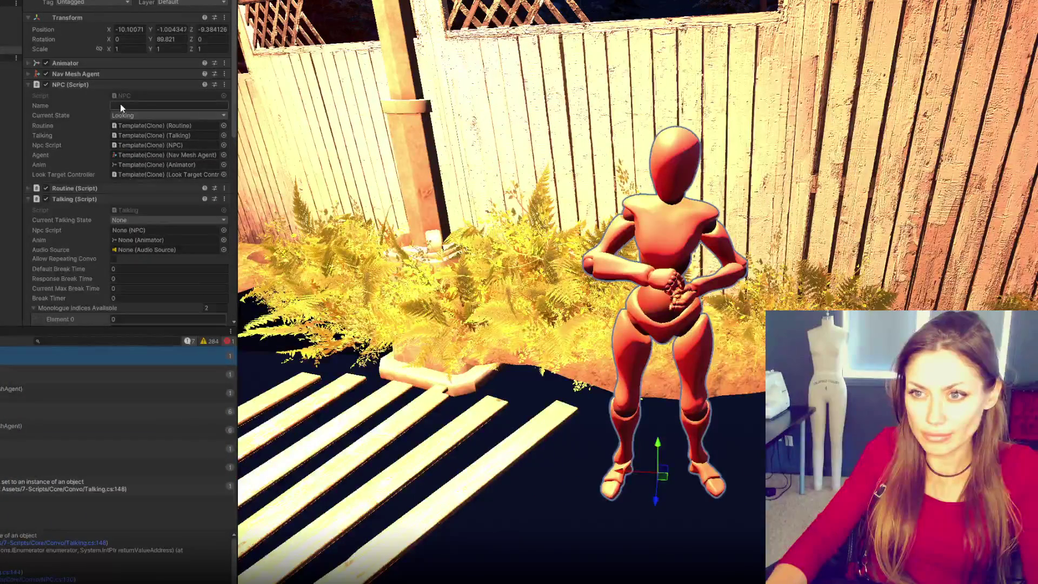
{"action": "key", "text": "ctrl+5"}
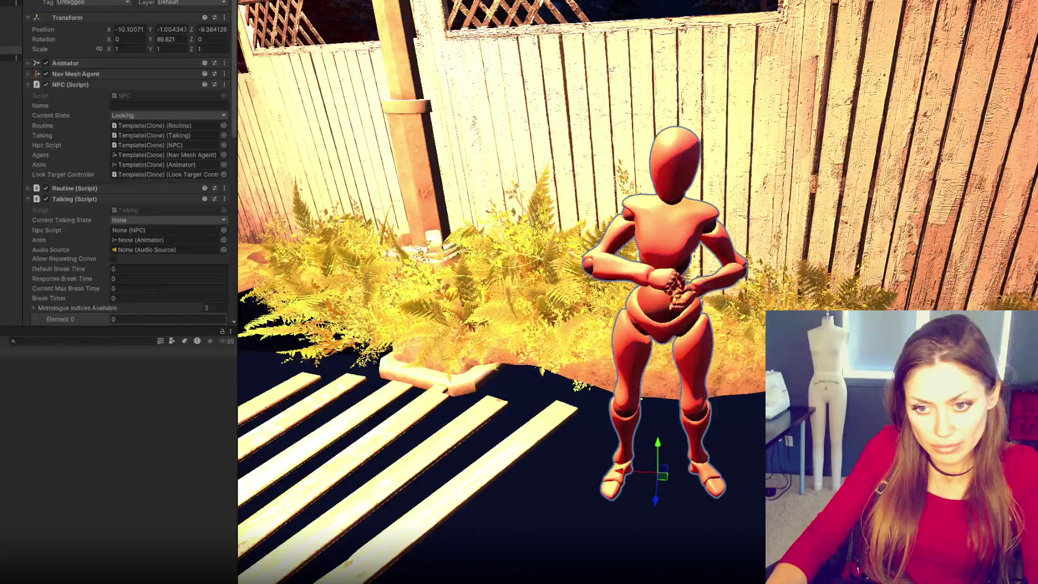
{"action": "right_click", "coordinate": [46, 152]}
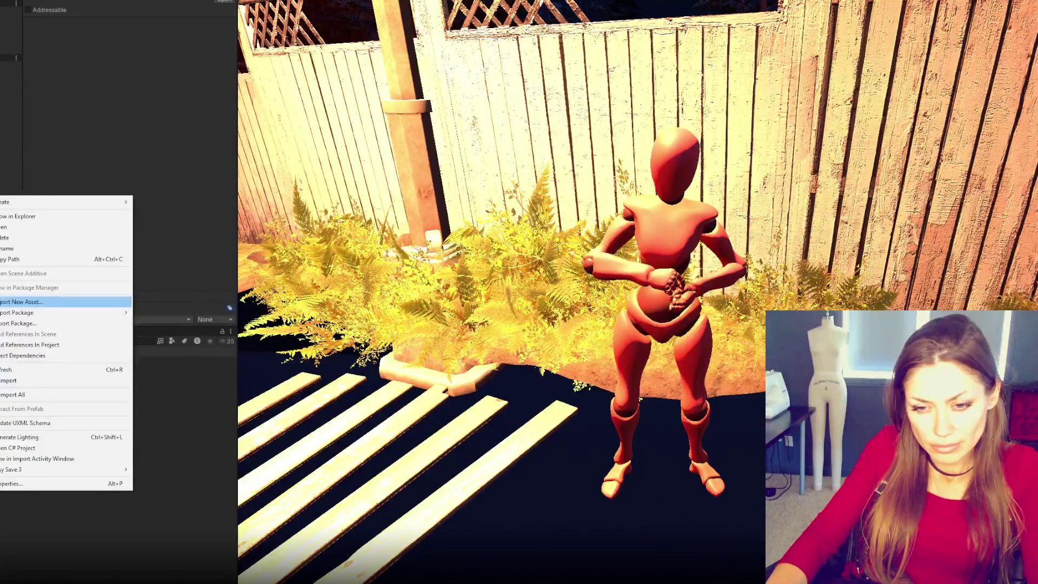
{"action": "mouse_move", "coordinate": [69, 203]}
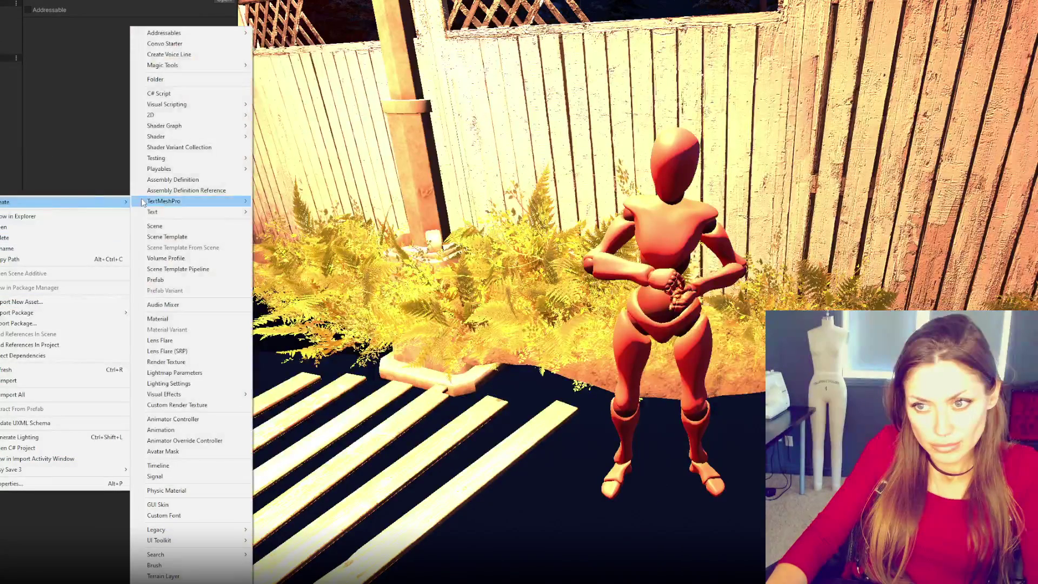
{"action": "left_click", "coordinate": [201, 81]}
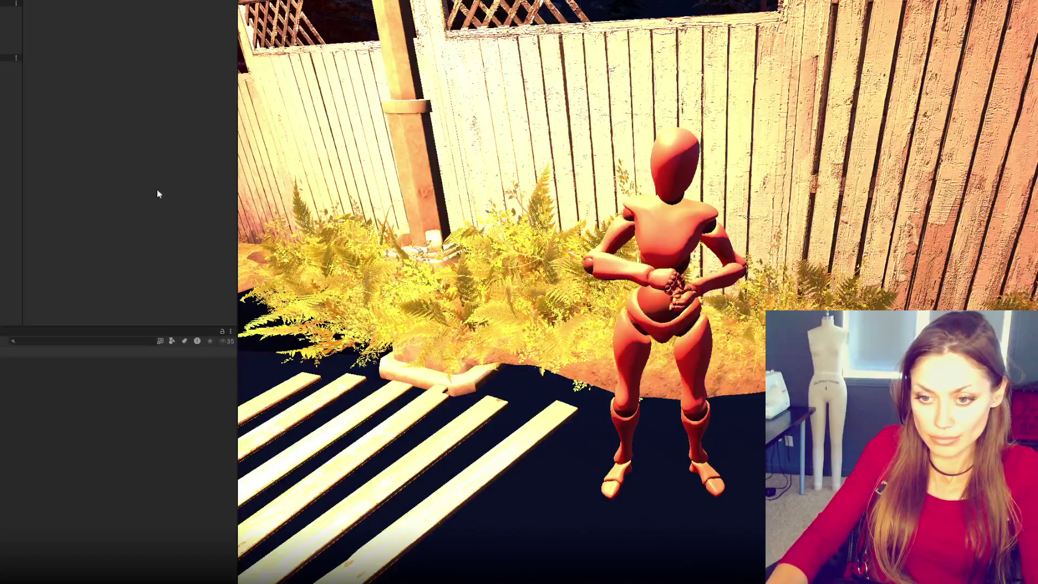
{"action": "key", "text": "Return"}
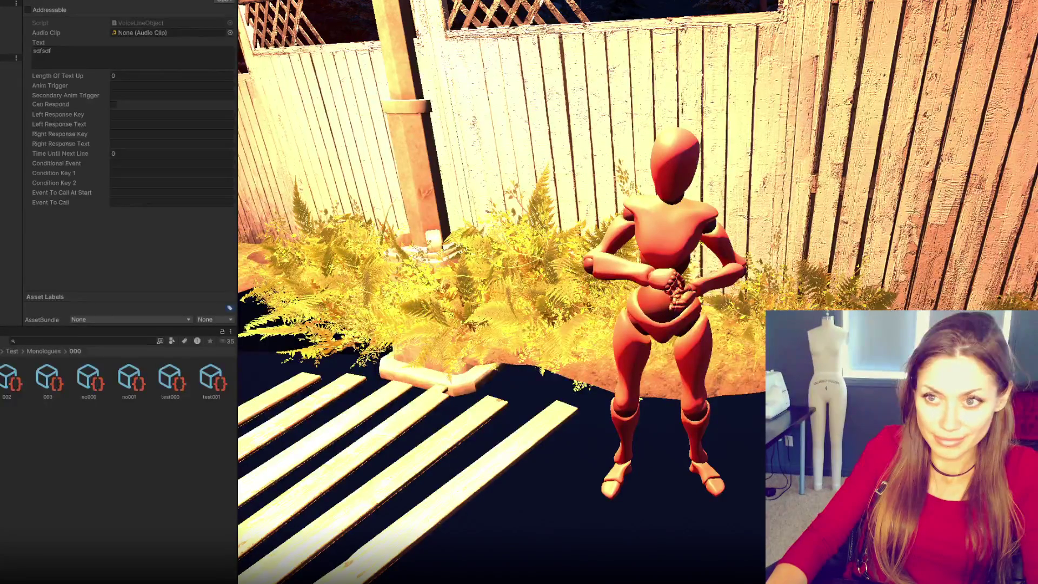
Step: Set voice line texts to 'Testt with quest', 'NOo respons' and 'Last line in convo'
{"action": "double_click", "coordinate": [91, 62]}
{"action": "type", "text": "Test"}
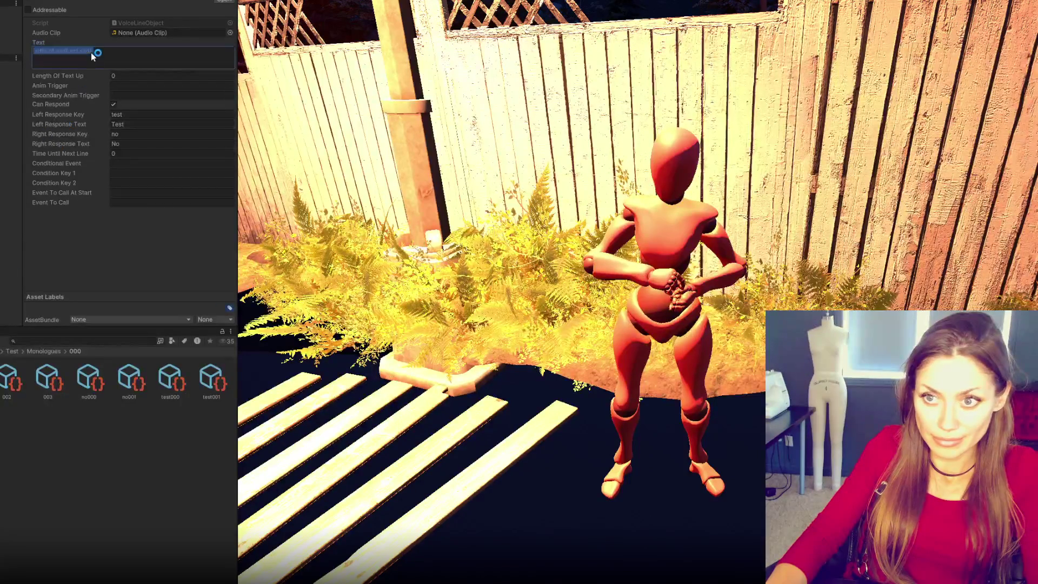
{"action": "type", "text": "t with question"}
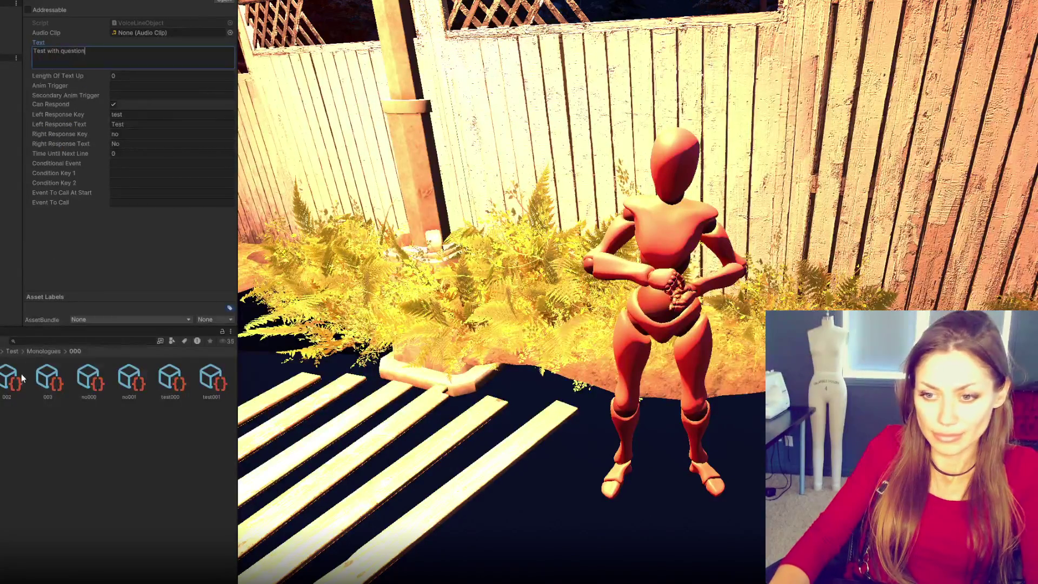
{"action": "left_click", "coordinate": [19, 380]}
{"action": "left_click", "coordinate": [44, 382]}
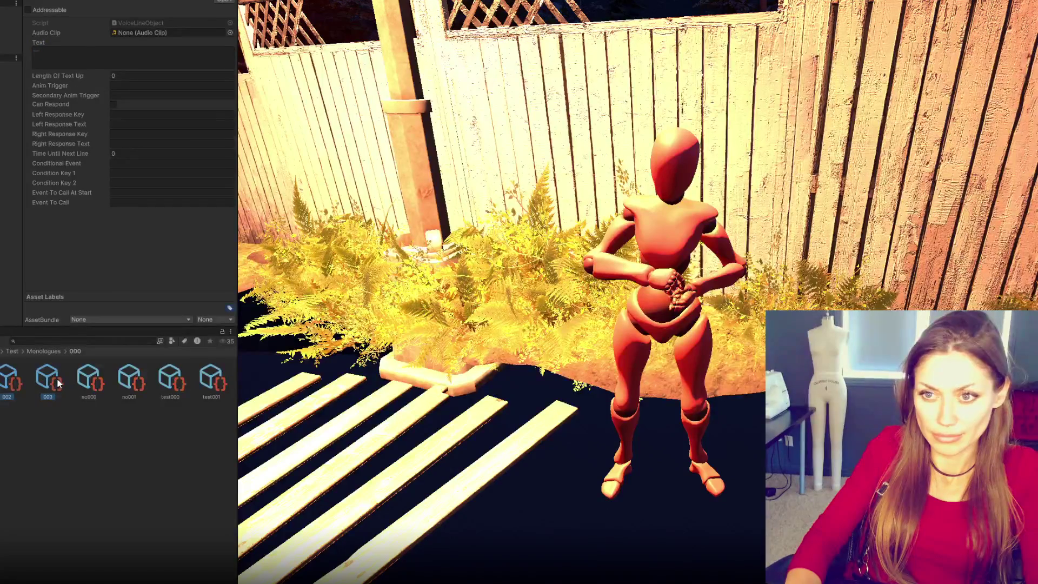
{"action": "left_click", "coordinate": [11, 380]}
{"action": "left_click", "coordinate": [113, 67]}
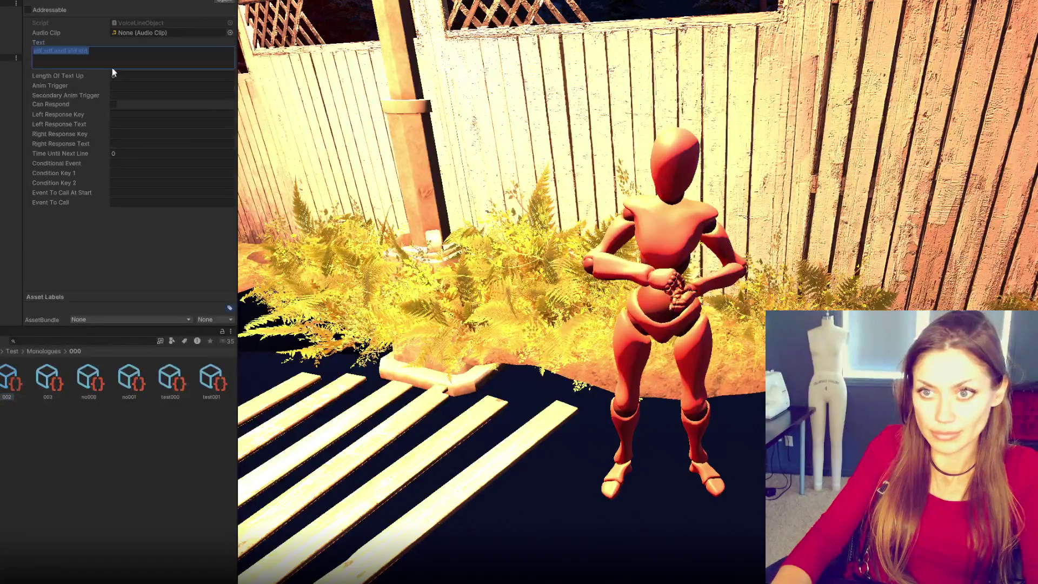
{"action": "type", "text": "NO"}
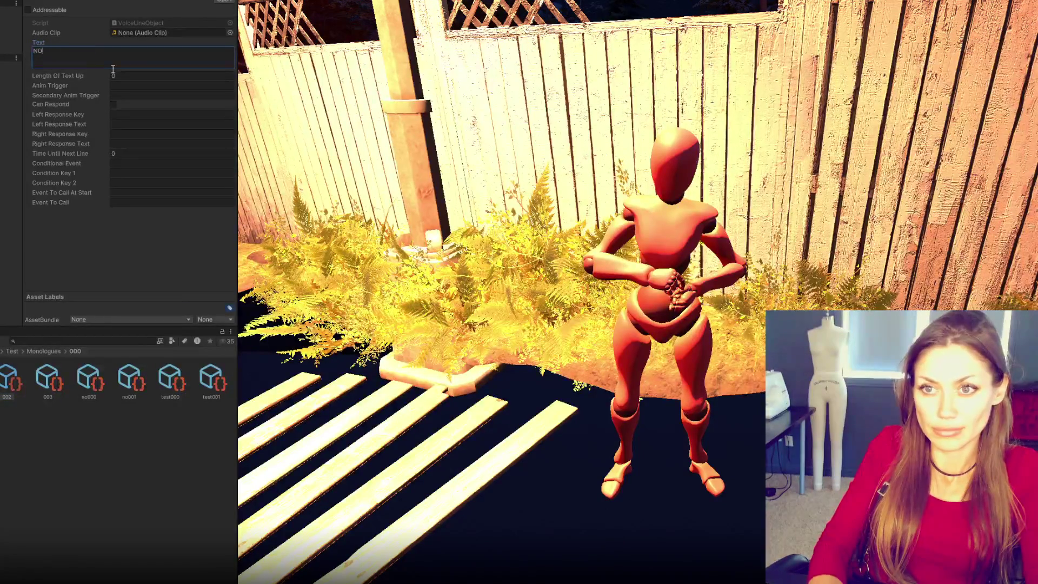
{"action": "type", "text": "o response leads to this"}
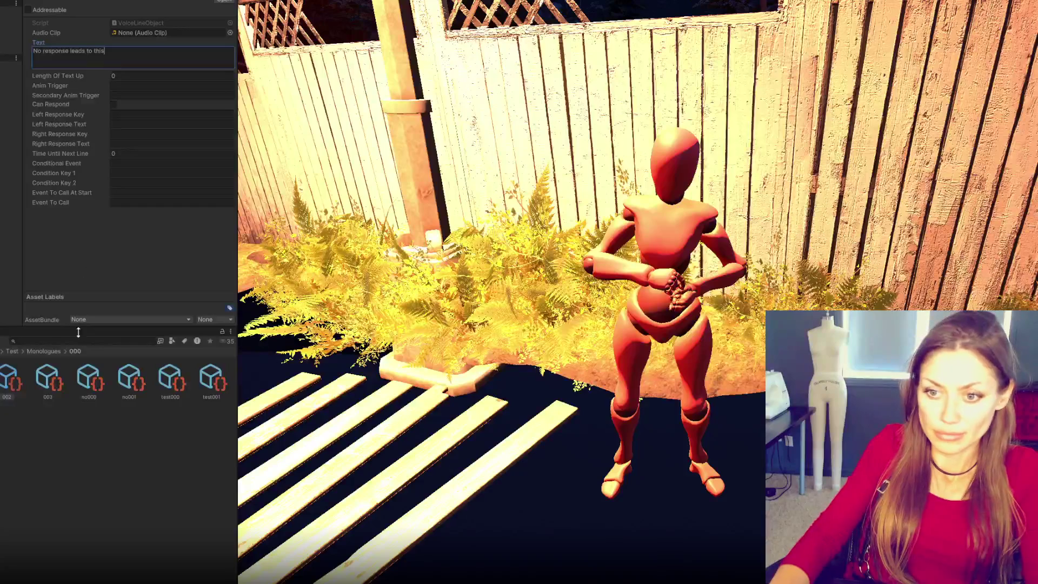
{"action": "left_click", "coordinate": [48, 380]}
{"action": "left_click", "coordinate": [138, 67]}
{"action": "type", "text": "Last line in convo"}
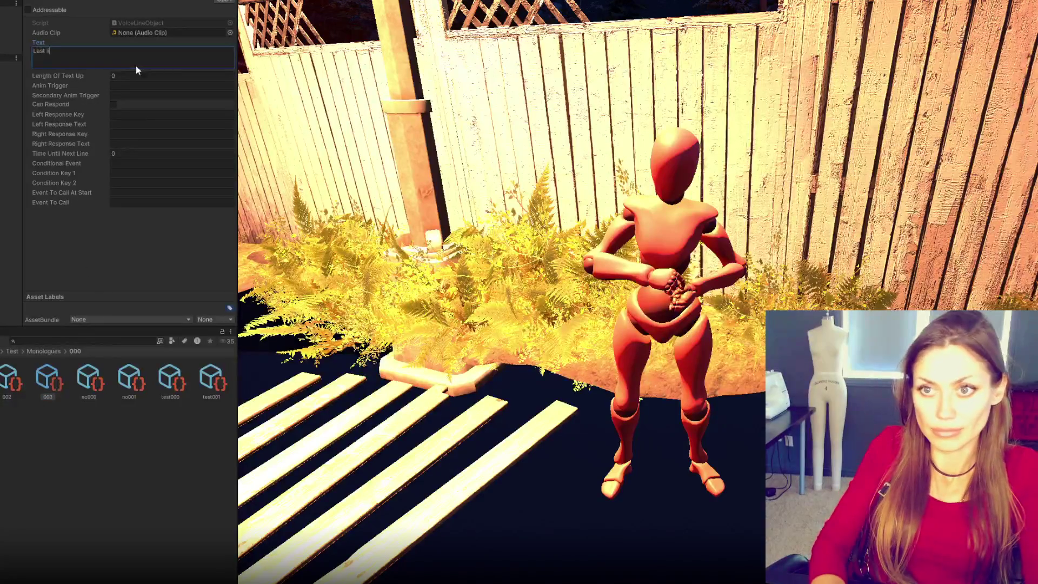
Step: Set the Test with question voice line's Left Response Key to yes
{"action": "left_click", "coordinate": [89, 380]}
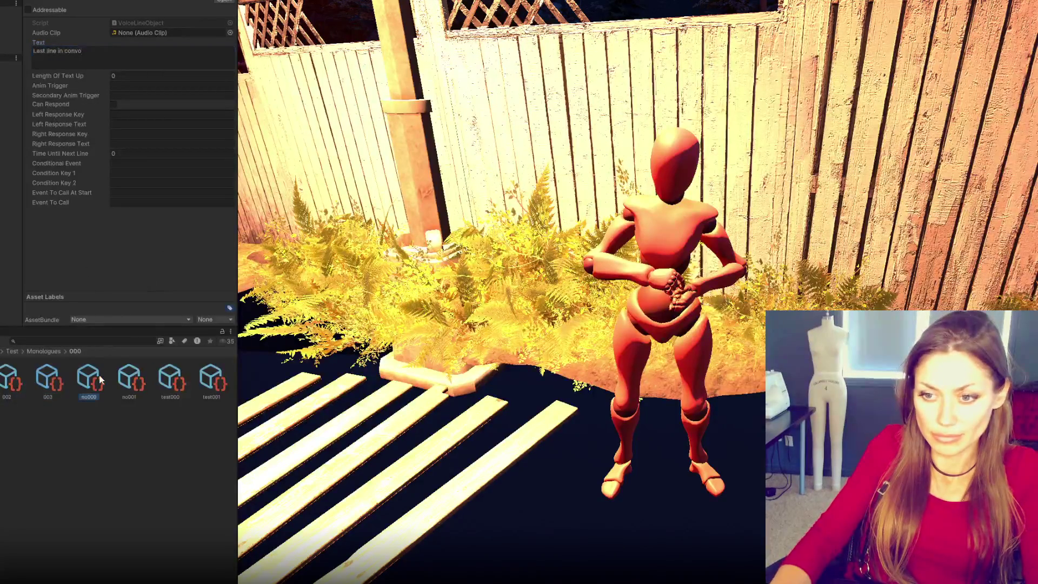
{"action": "left_click", "coordinate": [170, 380]}
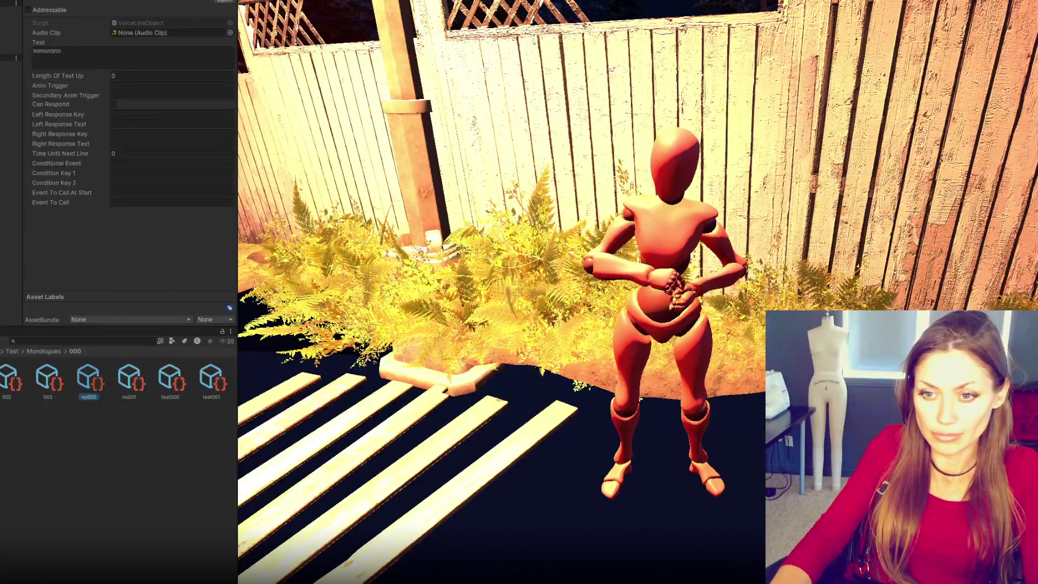
{"action": "left_click", "coordinate": [137, 116]}
{"action": "type", "text": "yes"}
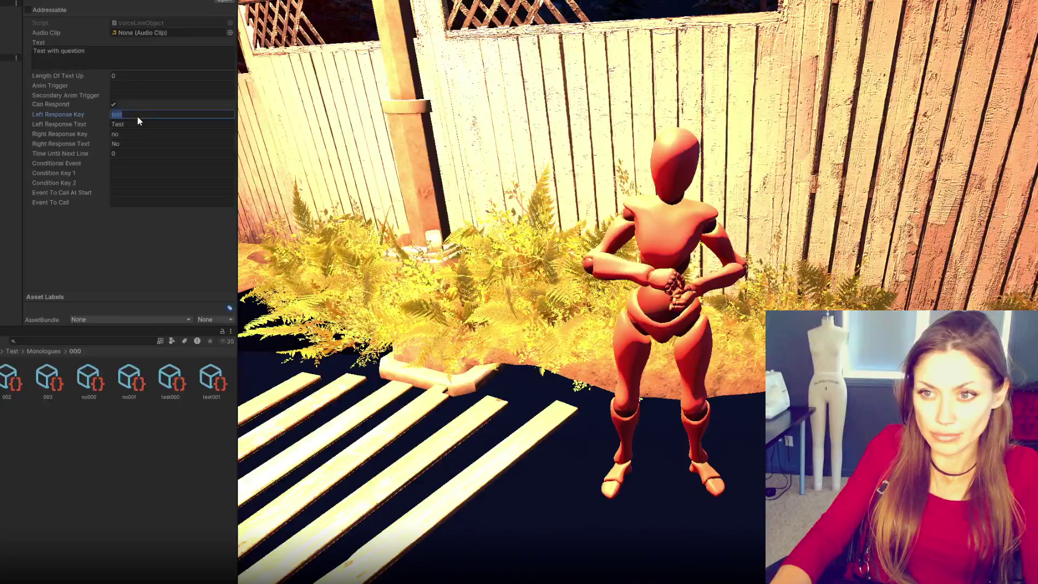
{"action": "left_click", "coordinate": [134, 125]}
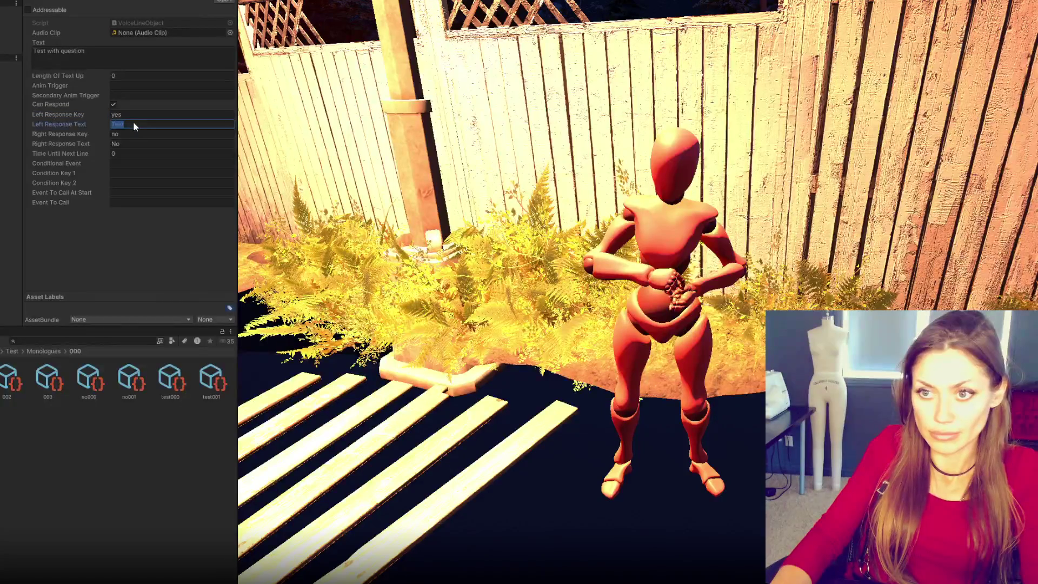
{"action": "left_click", "coordinate": [128, 380]}
Step: Rename the test000 and test001 voice line assets to yes000 and yes001
{"action": "left_click", "coordinate": [170, 389]}
{"action": "left_click", "coordinate": [170, 398]}
{"action": "type", "text": "yes"}
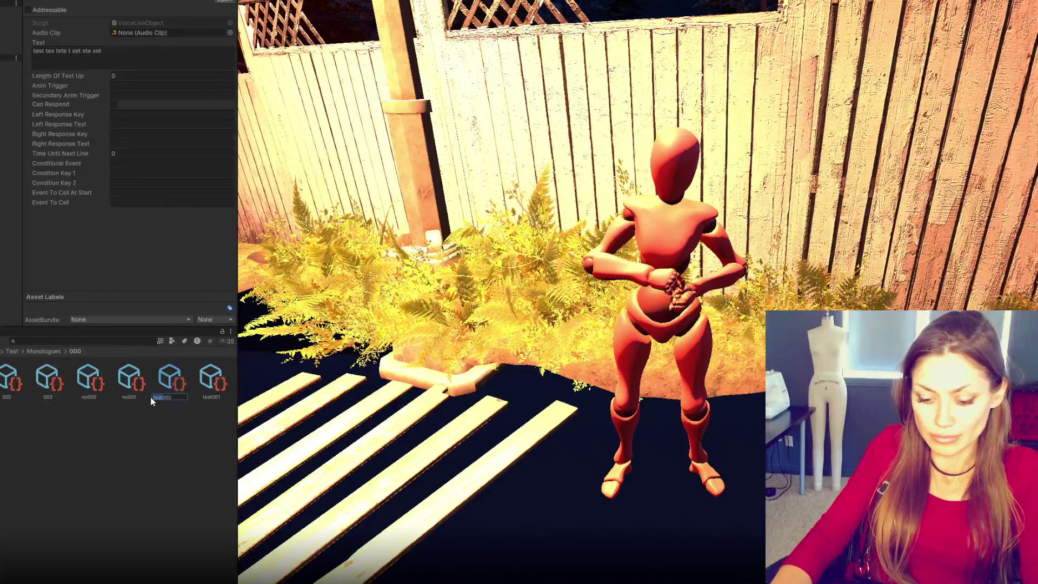
{"action": "key", "text": "Return"}
{"action": "left_click", "coordinate": [172, 399]}
{"action": "left_click", "coordinate": [170, 398]}
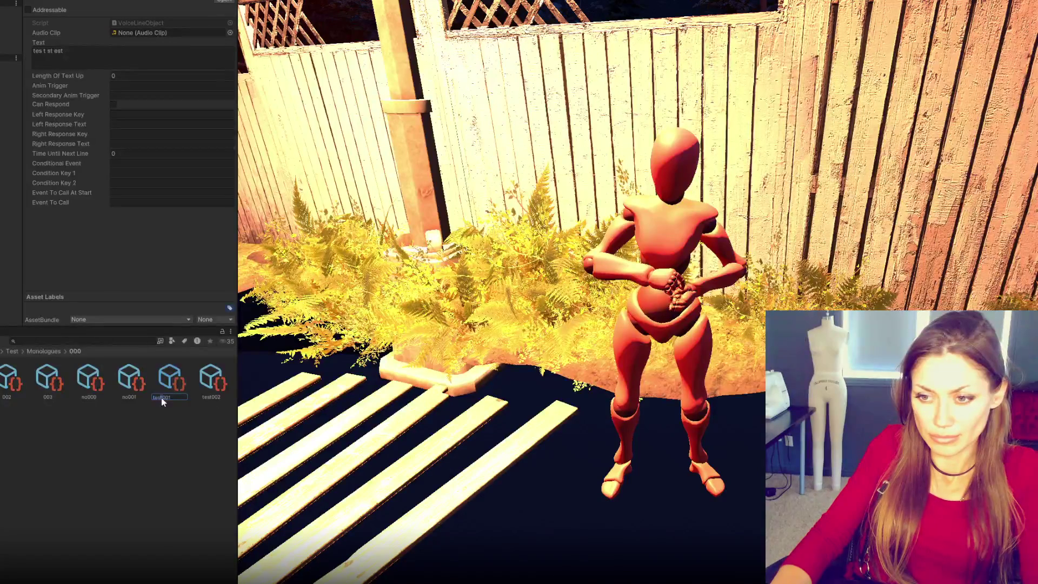
{"action": "type", "text": "yes001"}
{"action": "key", "text": "Return"}
{"action": "left_click", "coordinate": [166, 397]}
{"action": "type", "text": "yes"}
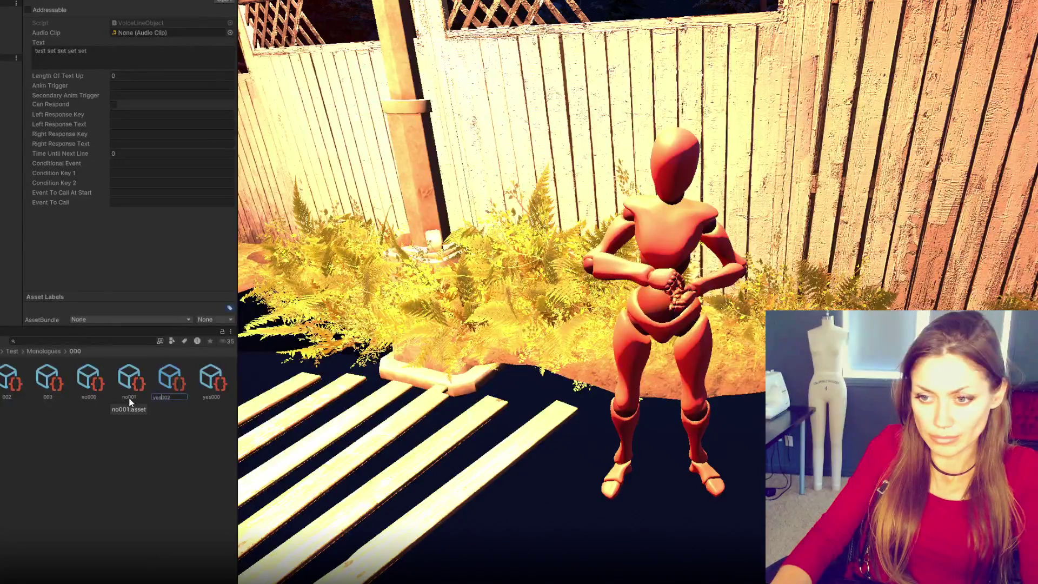
{"action": "key", "text": "Delete"}
{"action": "key", "text": "Delete"}
{"action": "key", "text": "Delete"}
{"action": "type", "text": "001"}
{"action": "key", "text": "Return"}
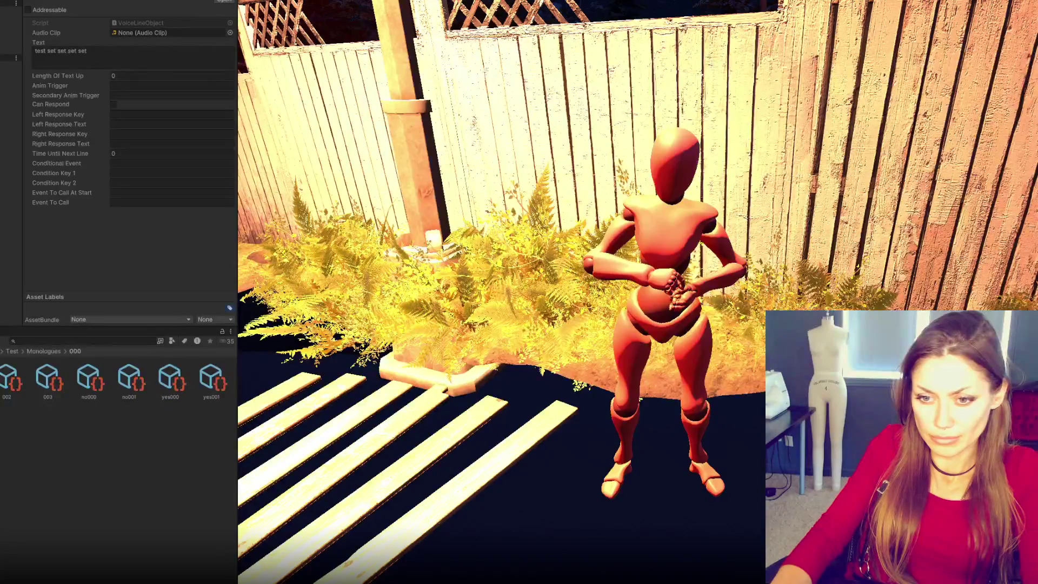
Step: Replace the yes000 and yes001 voice lines' text with placeholder 'yes' text
{"action": "left_click", "coordinate": [200, 392]}
{"action": "left_click", "coordinate": [173, 387]}
{"action": "left_click", "coordinate": [154, 66]}
{"action": "key", "text": "ctrl+a"}
{"action": "type", "text": "Ye"}
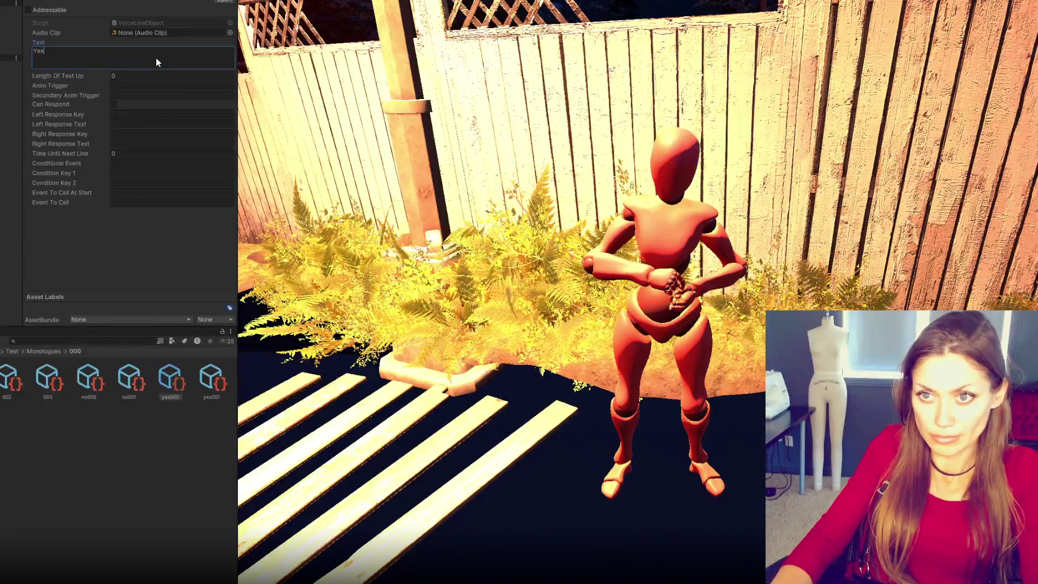
{"action": "left_click", "coordinate": [211, 381]}
{"action": "left_click", "coordinate": [123, 58]}
{"action": "type", "text": "test set set set set"}
{"action": "key", "text": "ctrl+a"}
{"action": "type", "text": "yes yes y"}
{"action": "type", "text": "ys sey s"}
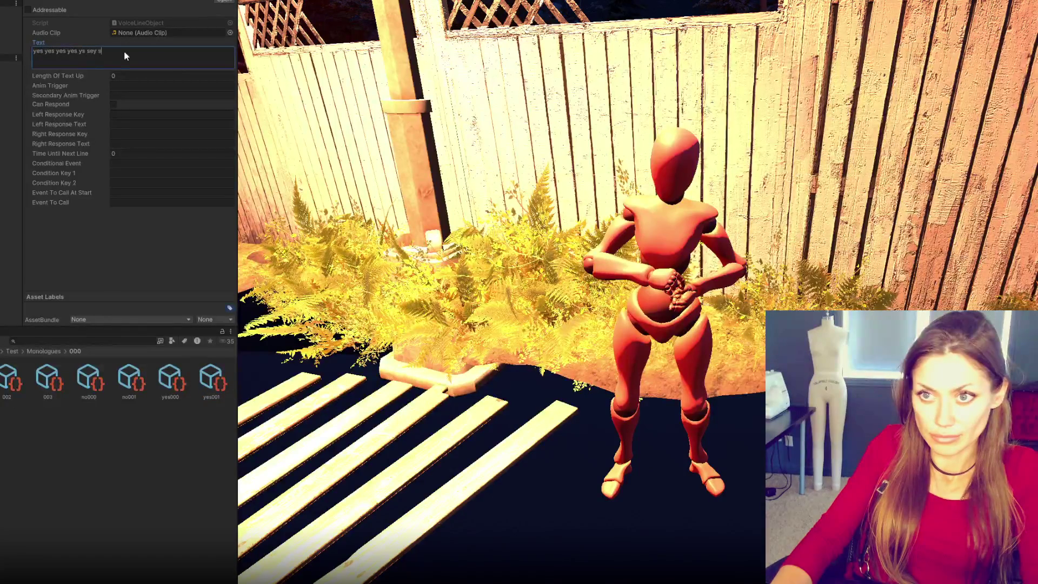
Step: Check the no000 and no001 voice lines, then save the project
{"action": "left_click", "coordinate": [91, 385]}
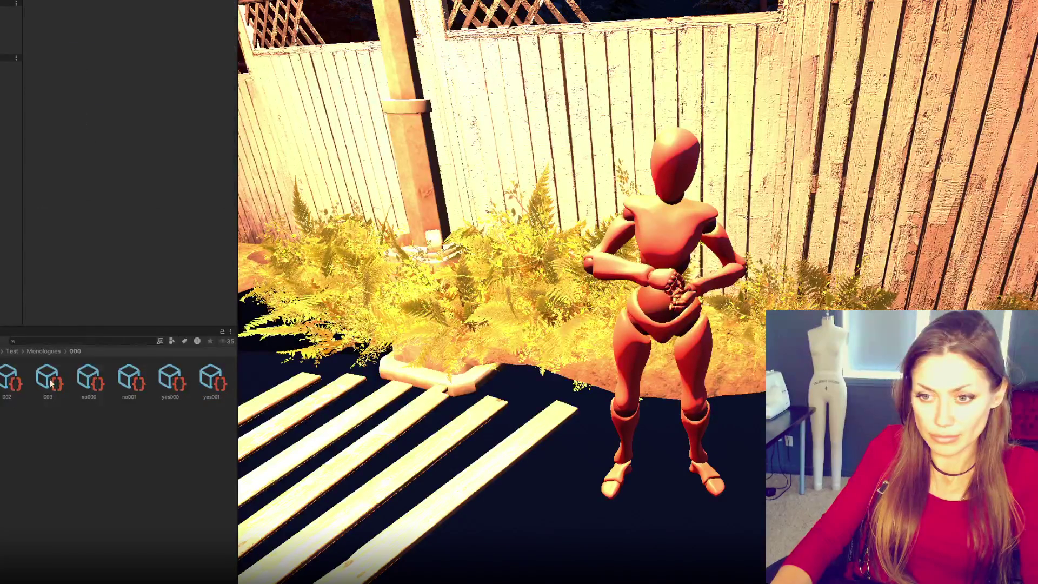
{"action": "left_click", "coordinate": [130, 384]}
{"action": "left_click", "coordinate": [74, 419]}
{"action": "key", "text": "ctrl+s"}
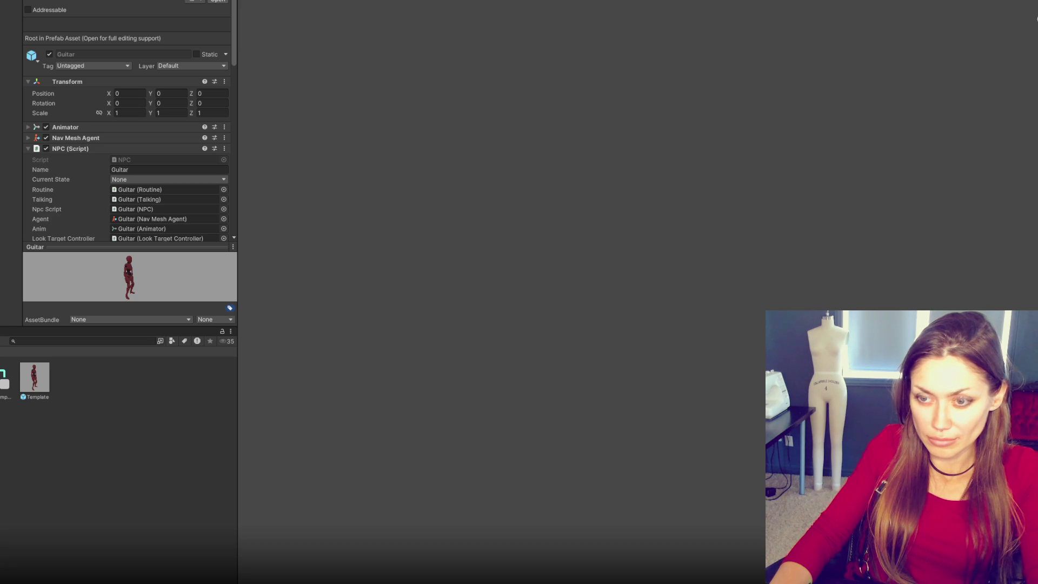
Step: Rename the Template NPC prefab to Test
{"action": "left_click", "coordinate": [49, 387]}
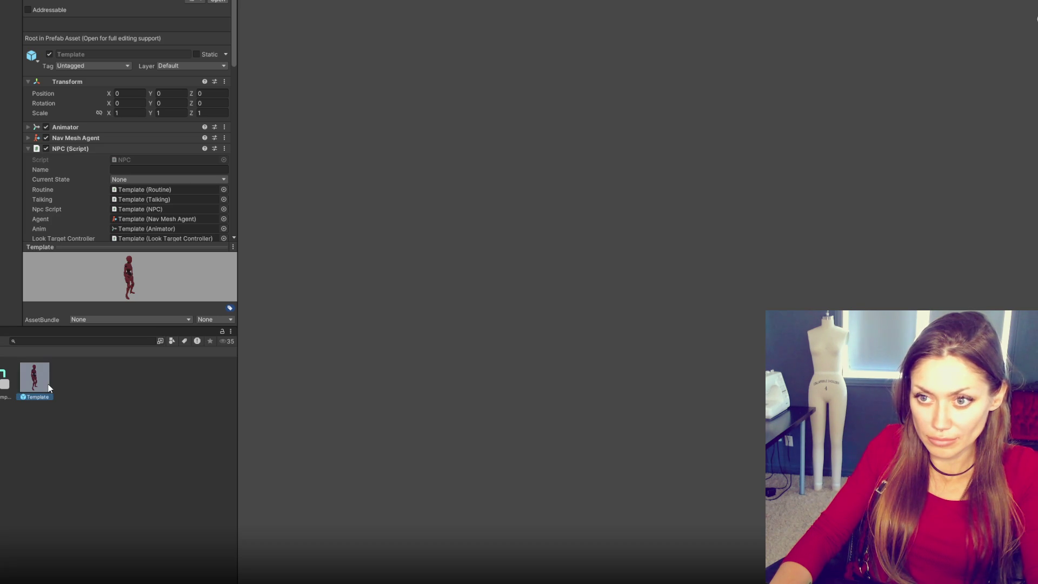
{"action": "left_click", "coordinate": [46, 398]}
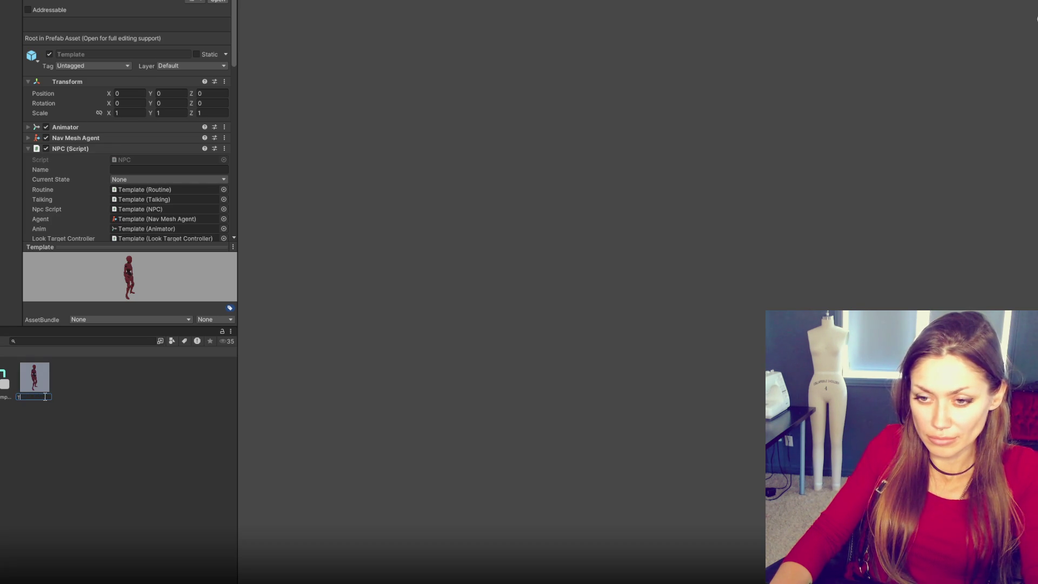
{"action": "type", "text": "Test"}
{"action": "key", "text": "Return"}
{"action": "left_click", "coordinate": [132, 170]}
{"action": "type", "text": "Test"}
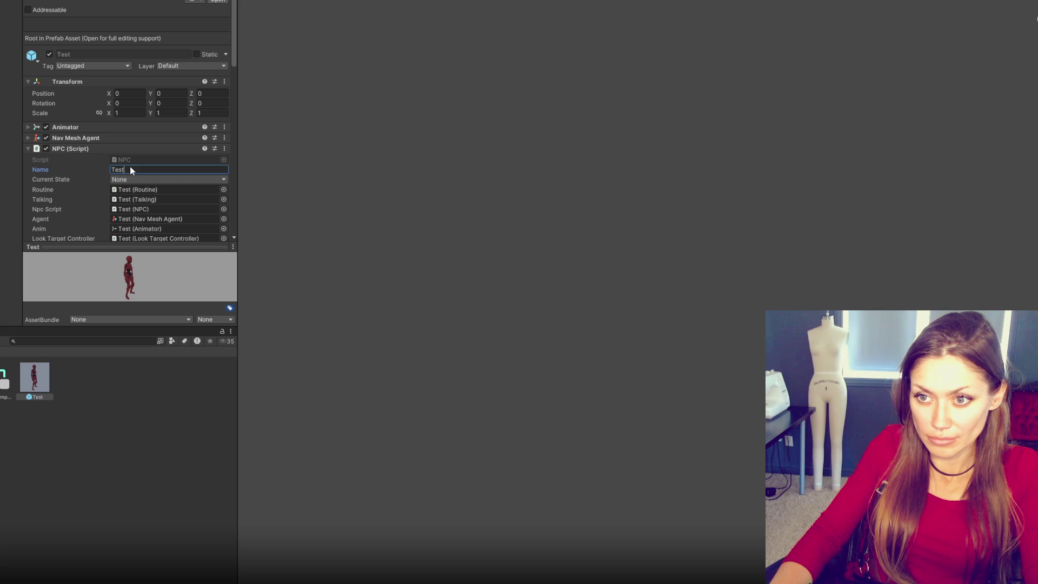
Step: Assign the Test NPC's components to the Talking script's Npc Script and Anim fields
{"action": "scroll", "coordinate": [131, 179], "scroll_direction": "down", "scroll_amount": 5}
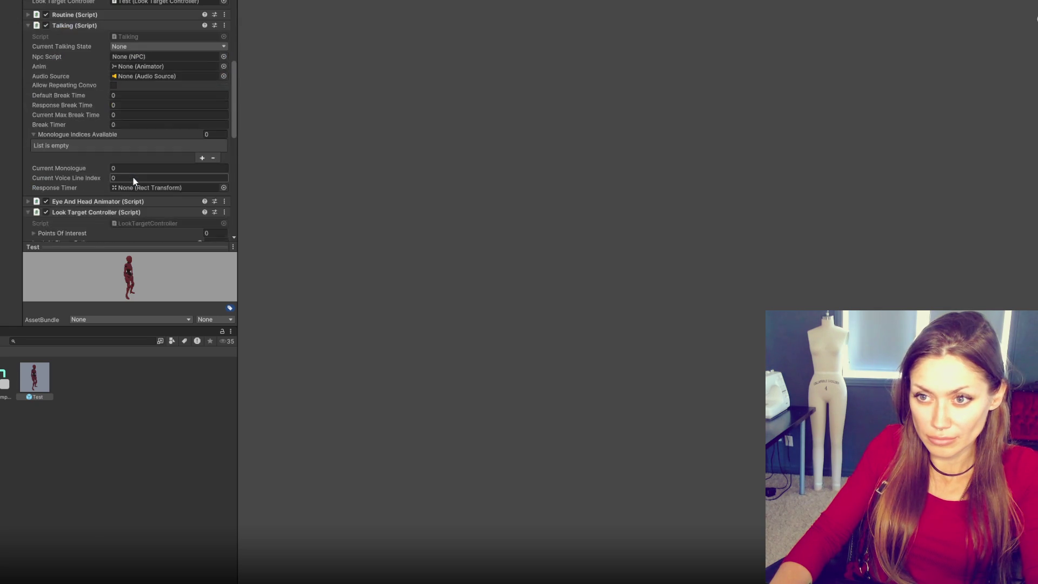
{"action": "scroll", "coordinate": [135, 181], "scroll_direction": "down", "scroll_amount": 2}
{"action": "left_click_drag", "start_coordinate": [34, 377], "coordinate": [168, 17]}
{"action": "scroll", "coordinate": [108, 135], "scroll_direction": "up", "scroll_amount": 2}
{"action": "scroll", "coordinate": [144, 153], "scroll_direction": "down", "scroll_amount": 3}
{"action": "mouse_move", "coordinate": [35, 377]}
{"action": "left_mouse_down"}
{"action": "mouse_move", "coordinate": [143, 153]}
{"action": "mouse_move", "coordinate": [162, 46]}
{"action": "mouse_move", "coordinate": [267, 46]}
{"action": "mouse_move", "coordinate": [172, 6]}
{"action": "mouse_move", "coordinate": [149, 186]}
{"action": "mouse_move", "coordinate": [164, 174]}
{"action": "mouse_move", "coordinate": [154, 67]}
{"action": "left_mouse_up"}
{"action": "scroll", "coordinate": [151, 108], "scroll_direction": "up", "scroll_amount": 4}
{"action": "scroll", "coordinate": [135, 135], "scroll_direction": "down", "scroll_amount": 2}
{"action": "scroll", "coordinate": [148, 186], "scroll_direction": "up", "scroll_amount": 6}
{"action": "scroll", "coordinate": [154, 130], "scroll_direction": "down", "scroll_amount": 6}
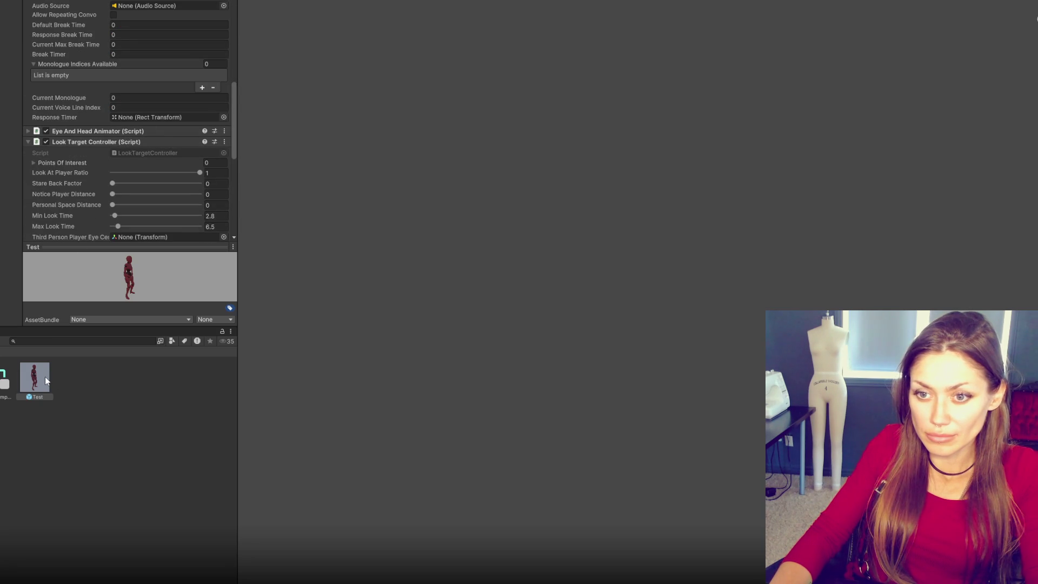
{"action": "scroll", "coordinate": [151, 83], "scroll_direction": "down", "scroll_amount": 3}
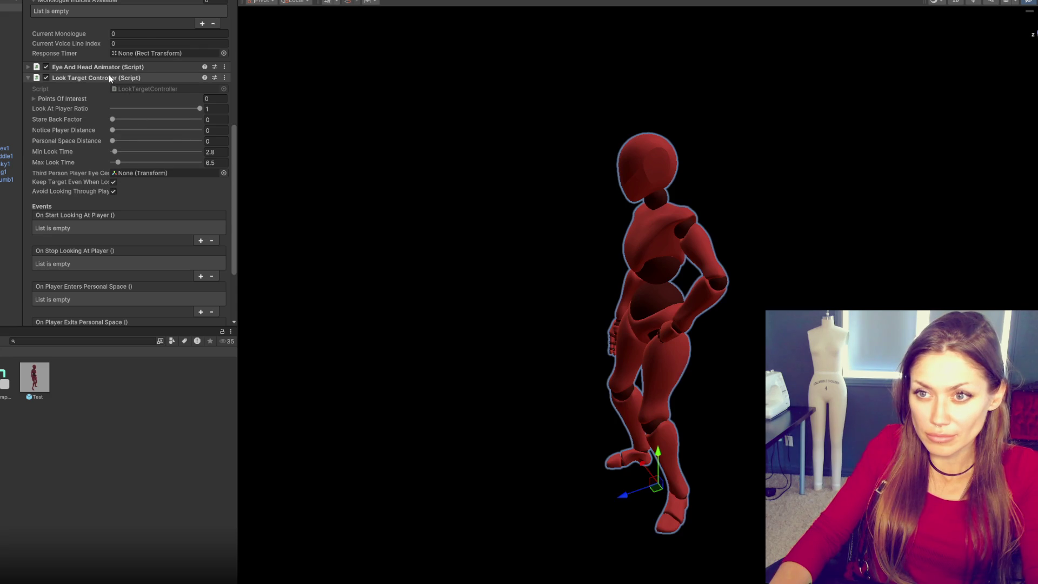
{"action": "left_click", "coordinate": [99, 77]}
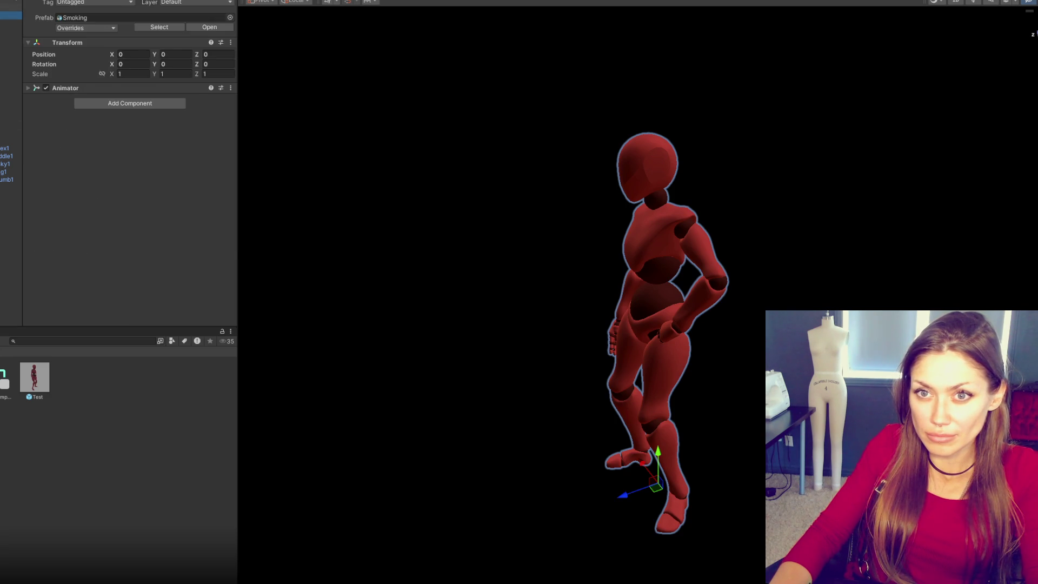
Step: Add an Audio Source at the NPC's head height and assign it as Talking's audio source
{"action": "right_click", "coordinate": [3, 221]}
{"action": "mouse_move", "coordinate": [21, 374]}
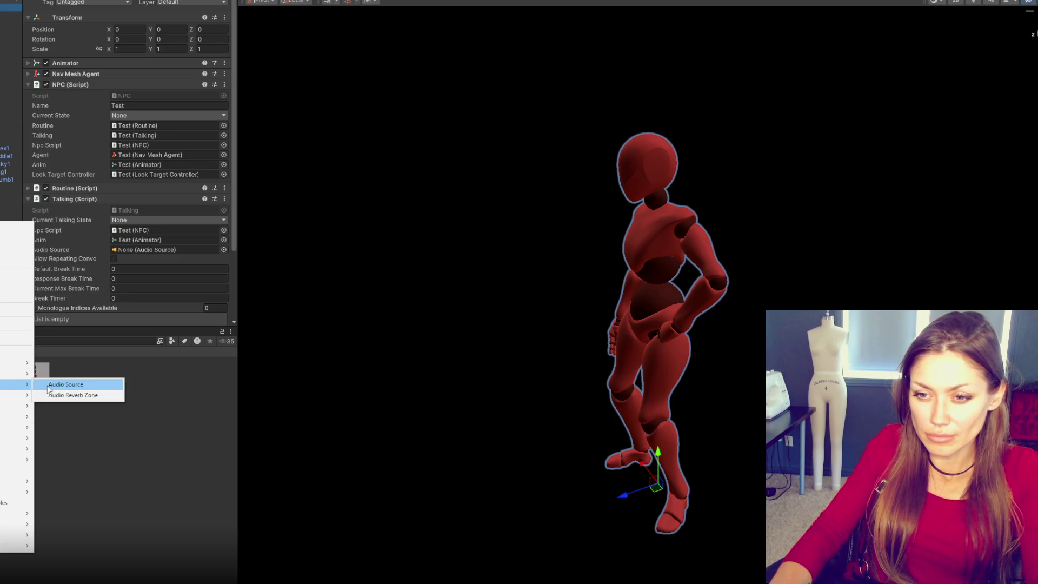
{"action": "left_click", "coordinate": [70, 383]}
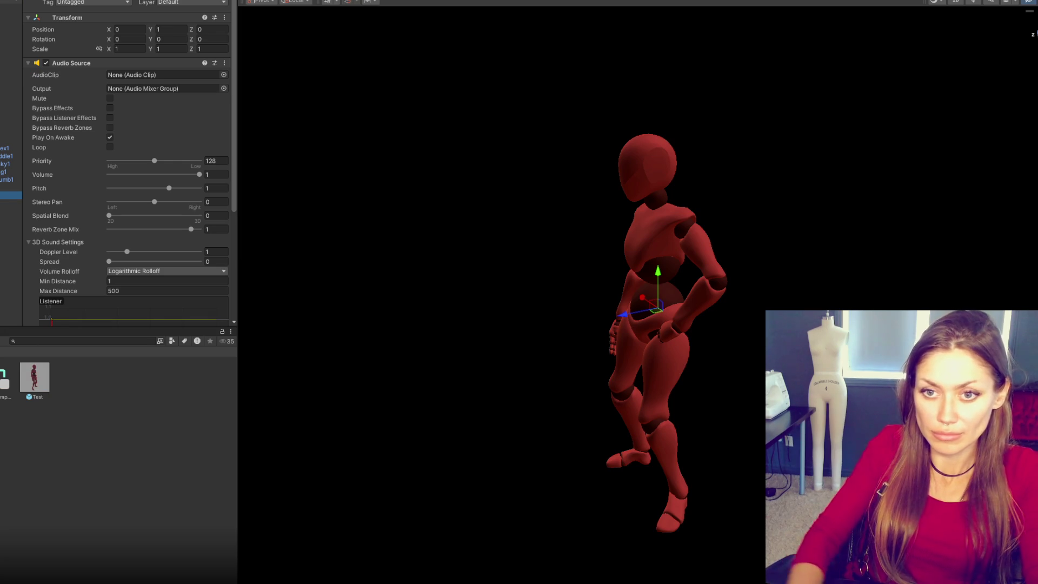
{"action": "left_click_drag", "start_coordinate": [659, 275], "coordinate": [669, 163]}
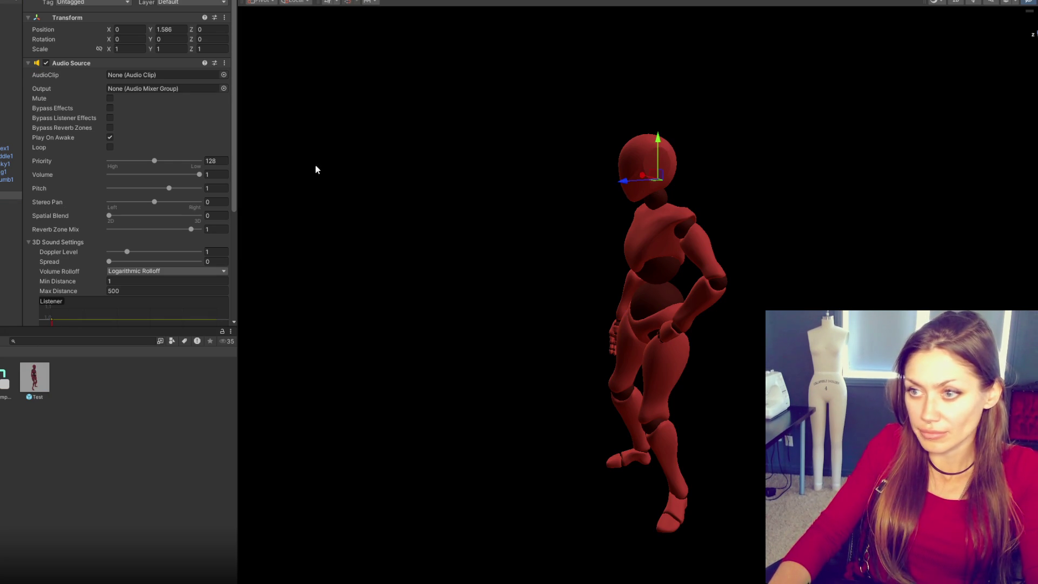
{"action": "left_click", "coordinate": [11, 7]}
{"action": "left_click_drag", "start_coordinate": [11, 196], "coordinate": [131, 255]}
Step: Add one element to the Talking script's Monologue Indices Available list
{"action": "left_click", "coordinate": [116, 198]}
{"action": "left_click", "coordinate": [111, 210]}
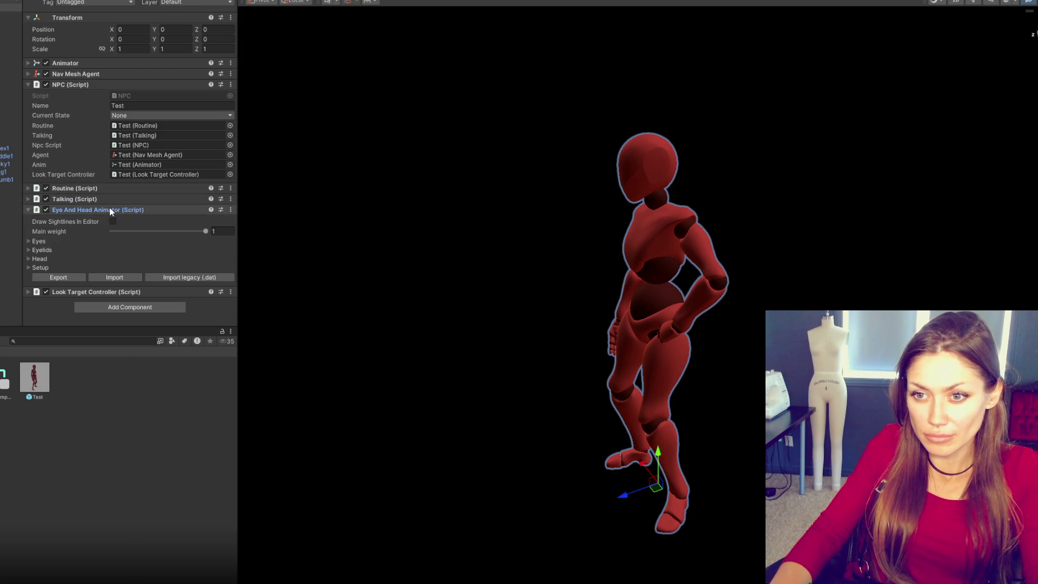
{"action": "left_click", "coordinate": [108, 212]}
{"action": "left_click", "coordinate": [106, 198]}
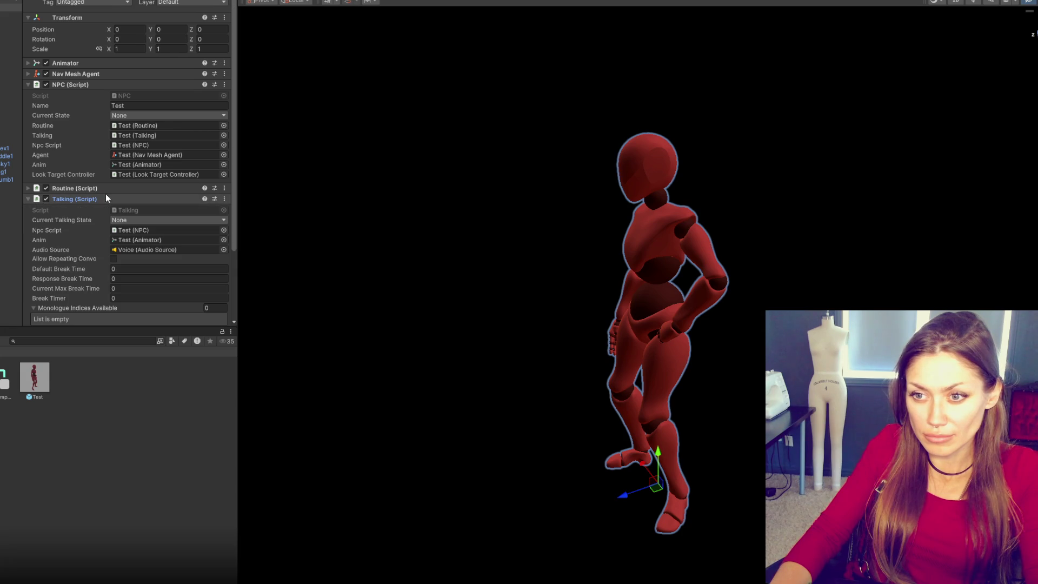
{"action": "scroll", "coordinate": [105, 196], "scroll_direction": "down", "scroll_amount": 3}
{"action": "left_click", "coordinate": [201, 253]}
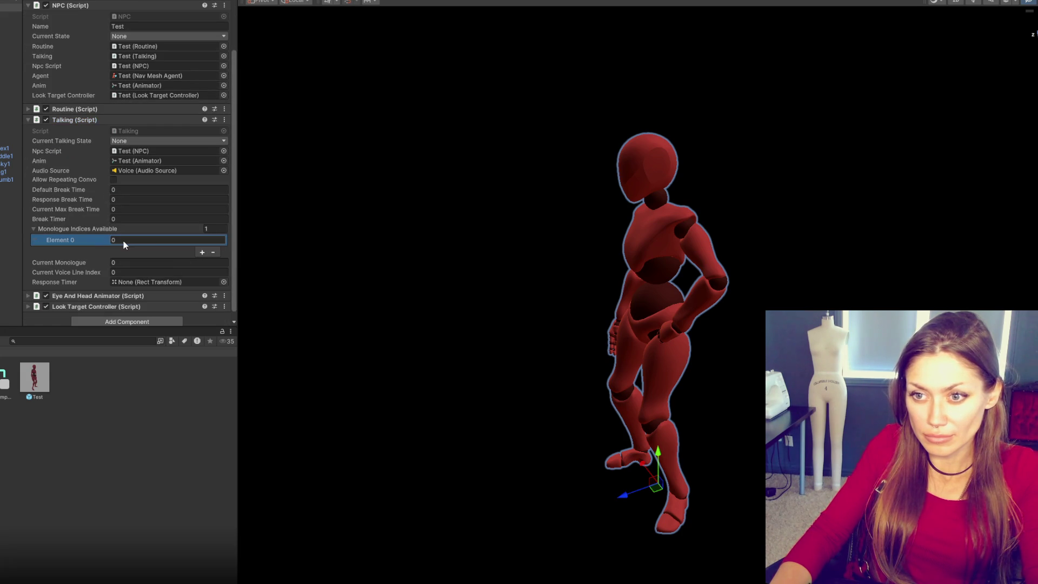
Step: Review the Routine script's Washing Dishes list, then select the Test prefab asset
{"action": "left_click", "coordinate": [59, 120]}
{"action": "left_click", "coordinate": [84, 186]}
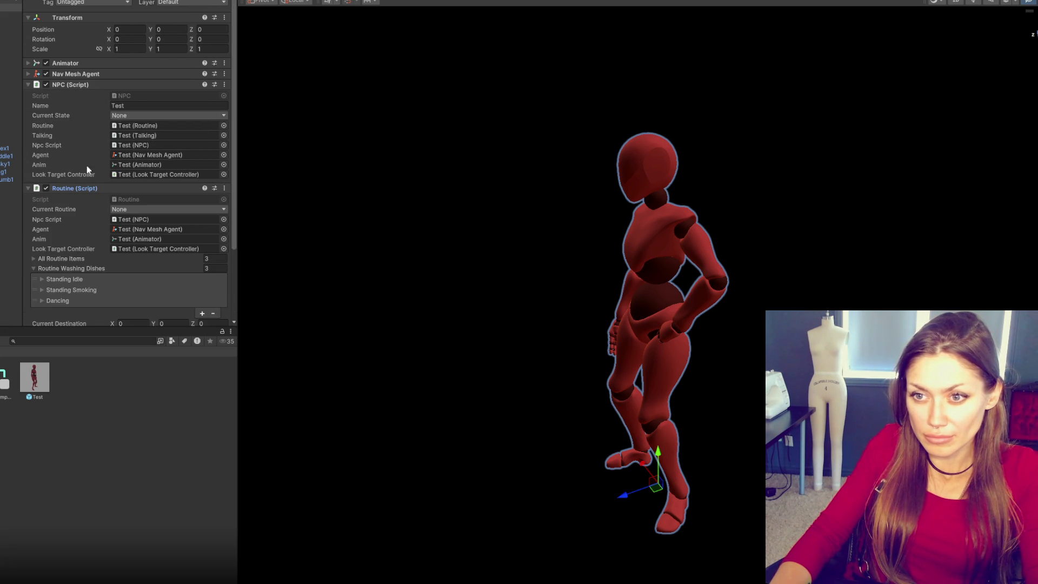
{"action": "left_click", "coordinate": [78, 270]}
{"action": "left_click", "coordinate": [80, 269]}
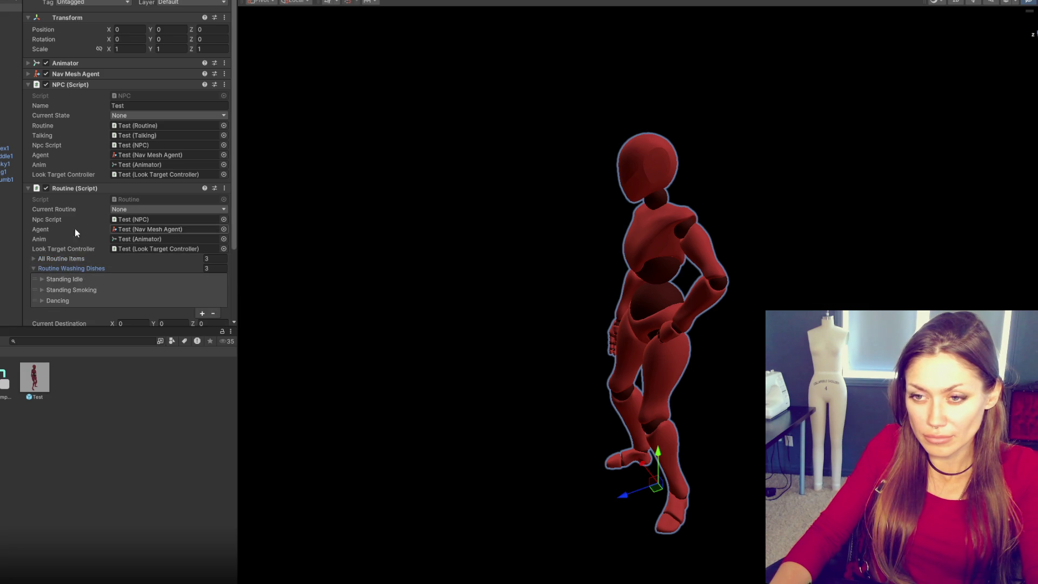
{"action": "left_click", "coordinate": [67, 189]}
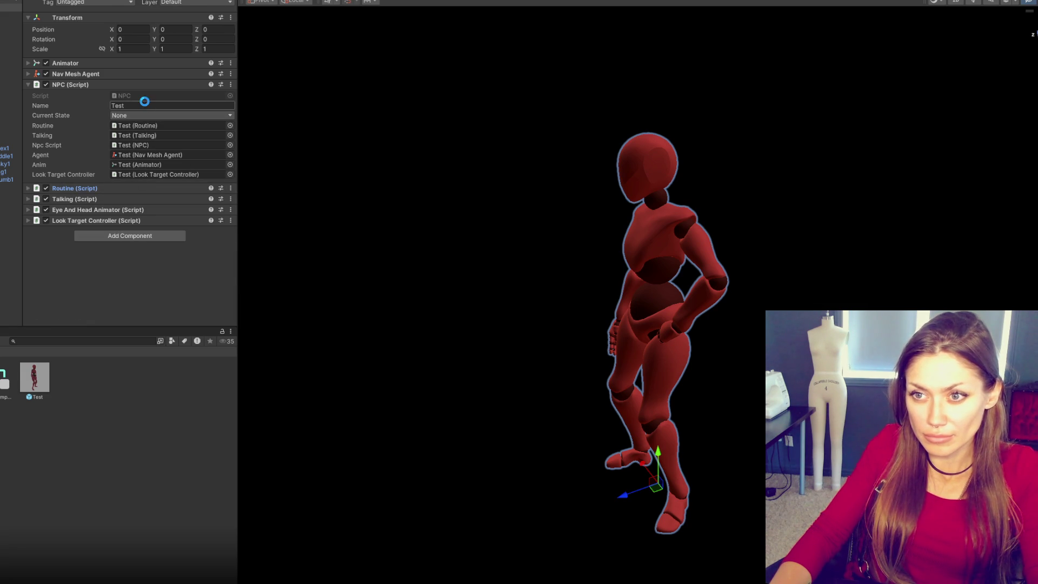
{"action": "left_click", "coordinate": [39, 378]}
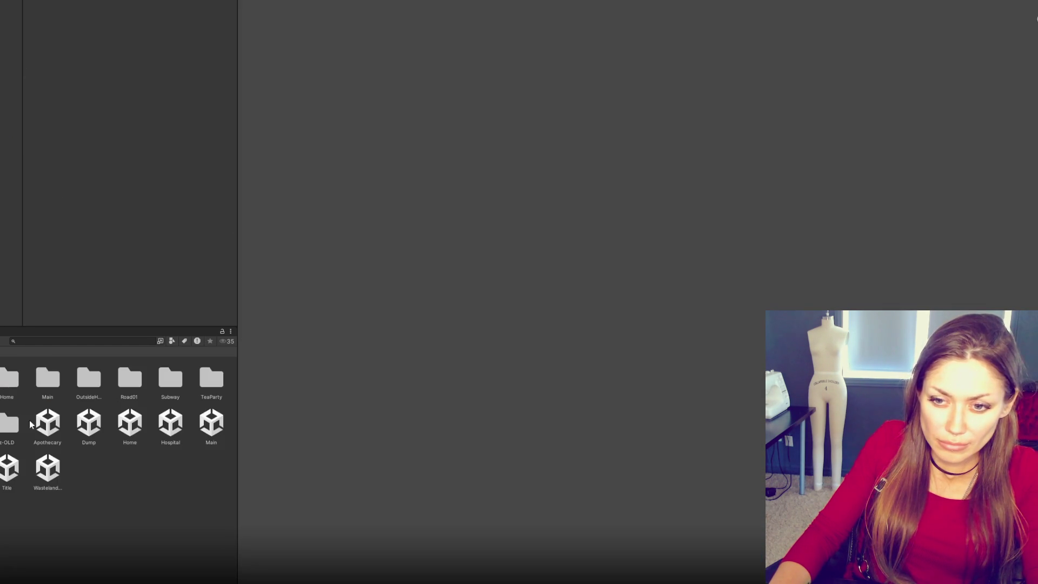
Step: Open the Main scene and expand the All Chars list under NPC Controls
{"action": "left_click", "coordinate": [199, 423]}
{"action": "left_click", "coordinate": [436, 301]}
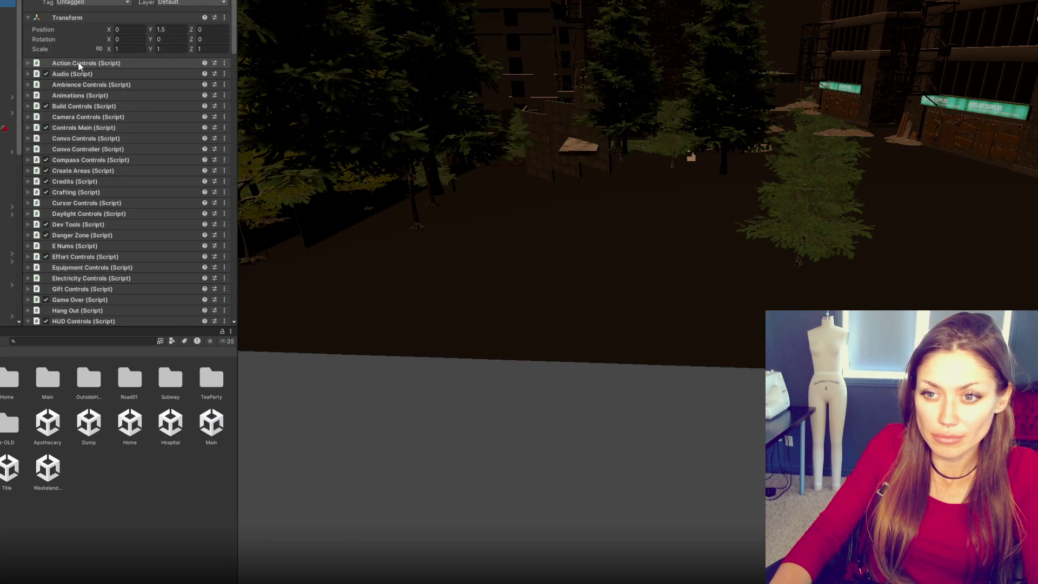
{"action": "scroll", "coordinate": [79, 64], "scroll_direction": "down", "scroll_amount": 5}
{"action": "left_click", "coordinate": [74, 161]}
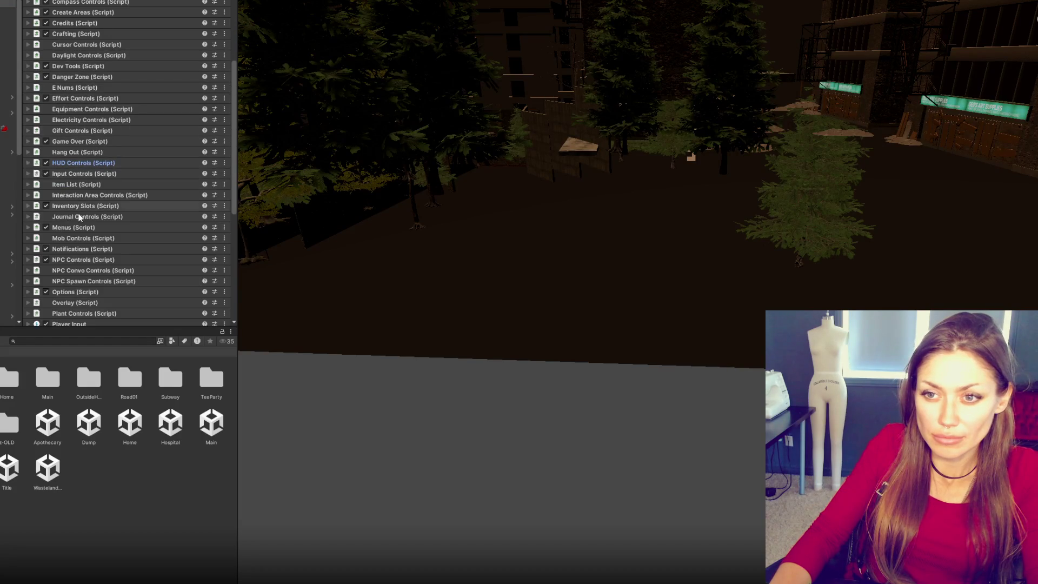
{"action": "left_click", "coordinate": [76, 260]}
{"action": "scroll", "coordinate": [108, 232], "scroll_direction": "down", "scroll_amount": 5}
{"action": "left_click", "coordinate": [67, 132]}
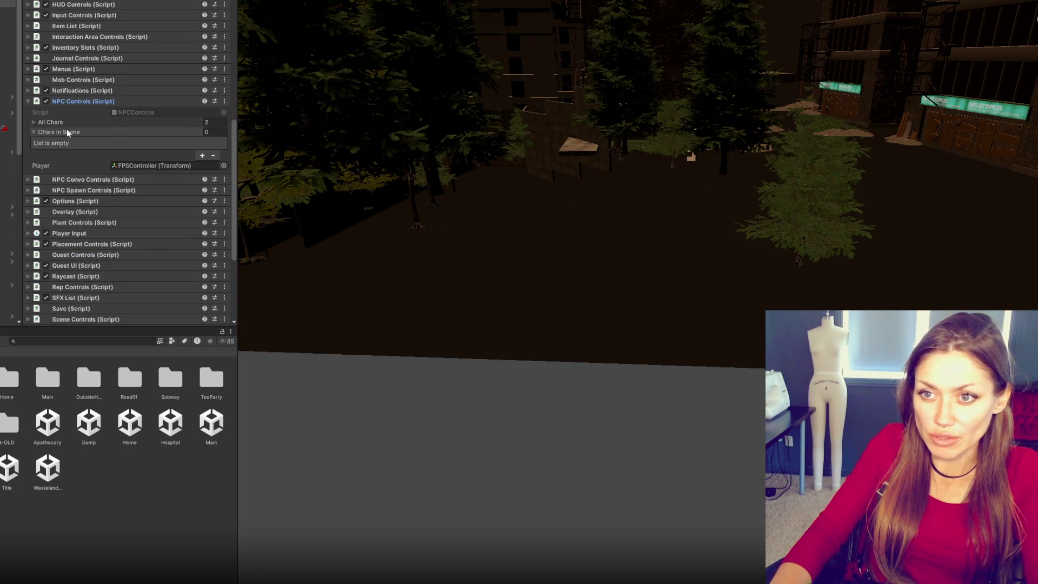
{"action": "left_click", "coordinate": [47, 132]}
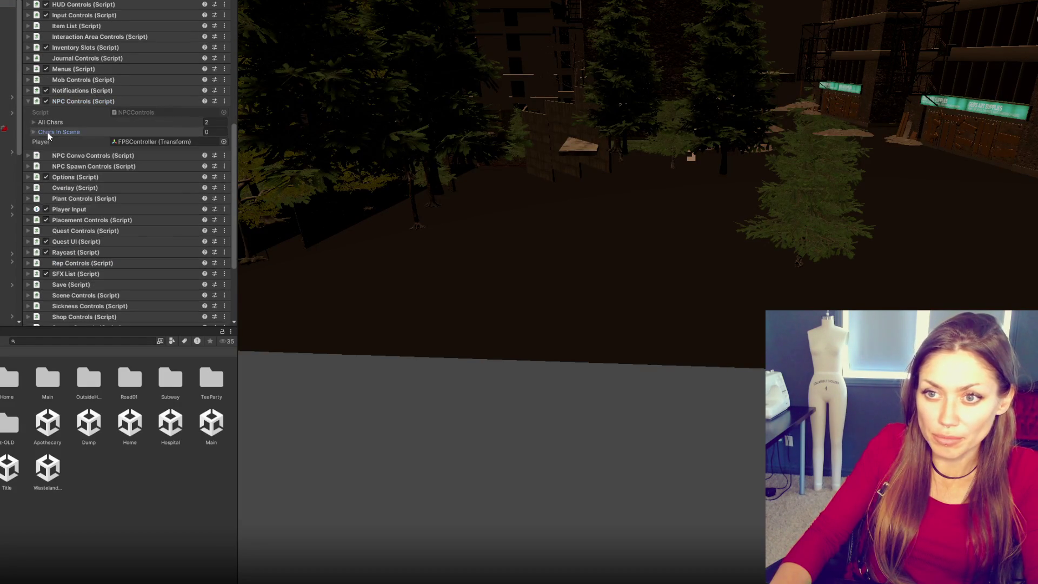
{"action": "left_click", "coordinate": [59, 124]}
Step: Rename the Template entry in All Chars to Test, then open the Title scene
{"action": "left_click", "coordinate": [60, 132]}
{"action": "left_click", "coordinate": [151, 143]}
{"action": "type", "text": "Test"}
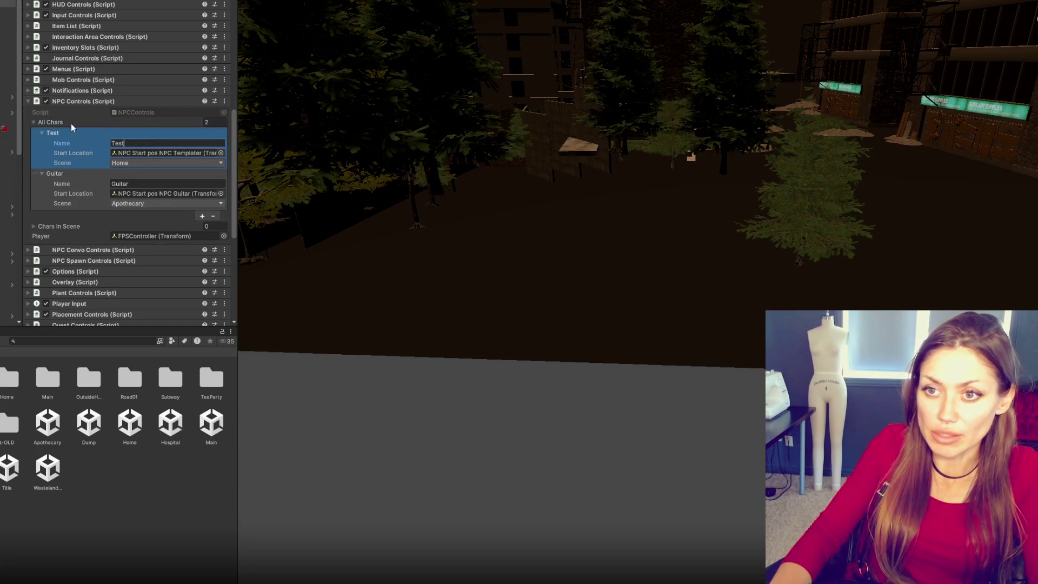
{"action": "left_click", "coordinate": [63, 124]}
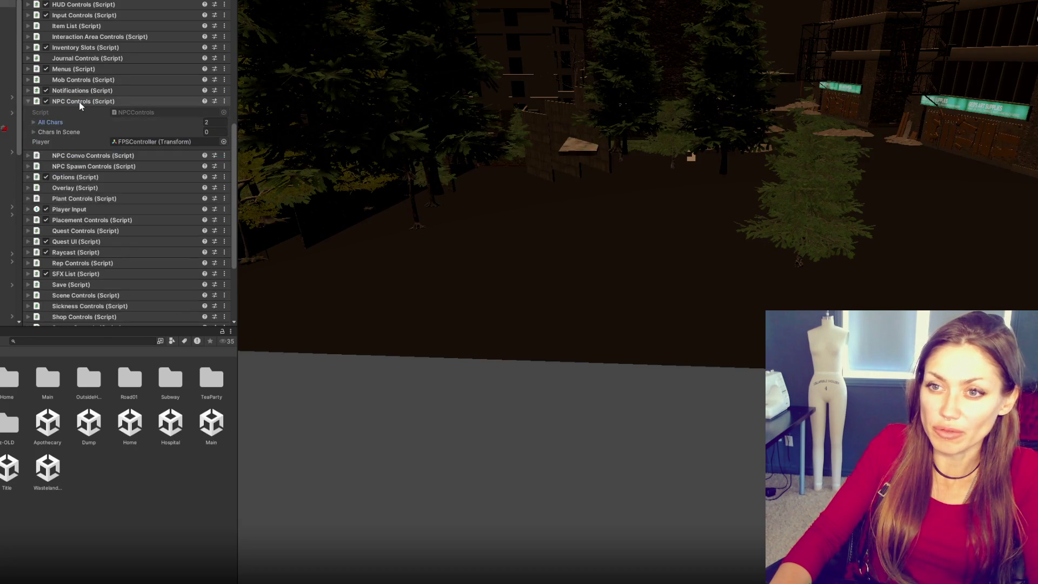
{"action": "left_click", "coordinate": [76, 101]}
{"action": "double_click", "coordinate": [8, 467]}
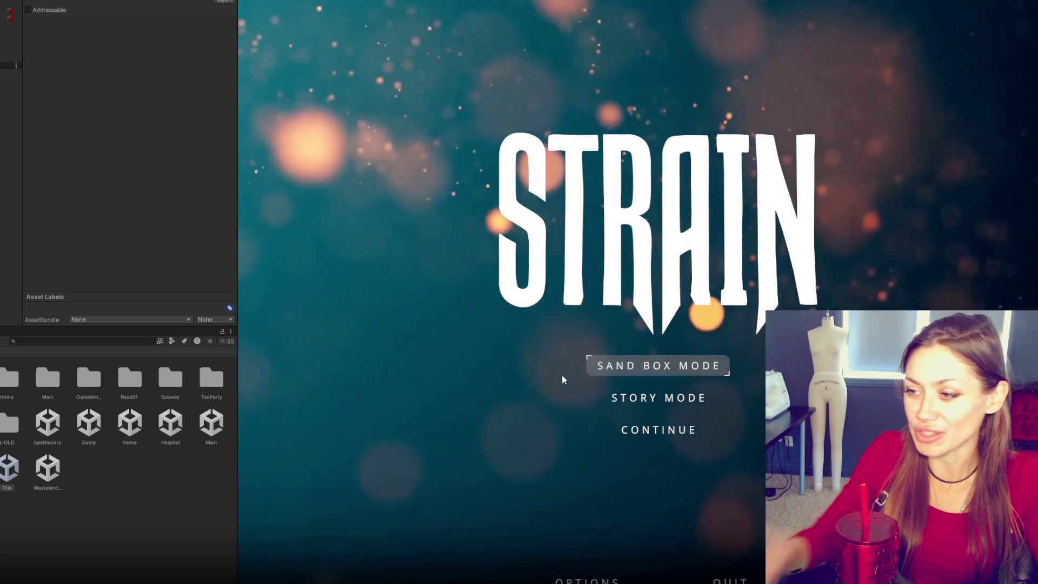
Step: Start a Sand Box Mode game from the STRAIN title menu and wait for the Look for Food quest
{"action": "left_click", "coordinate": [670, 374]}
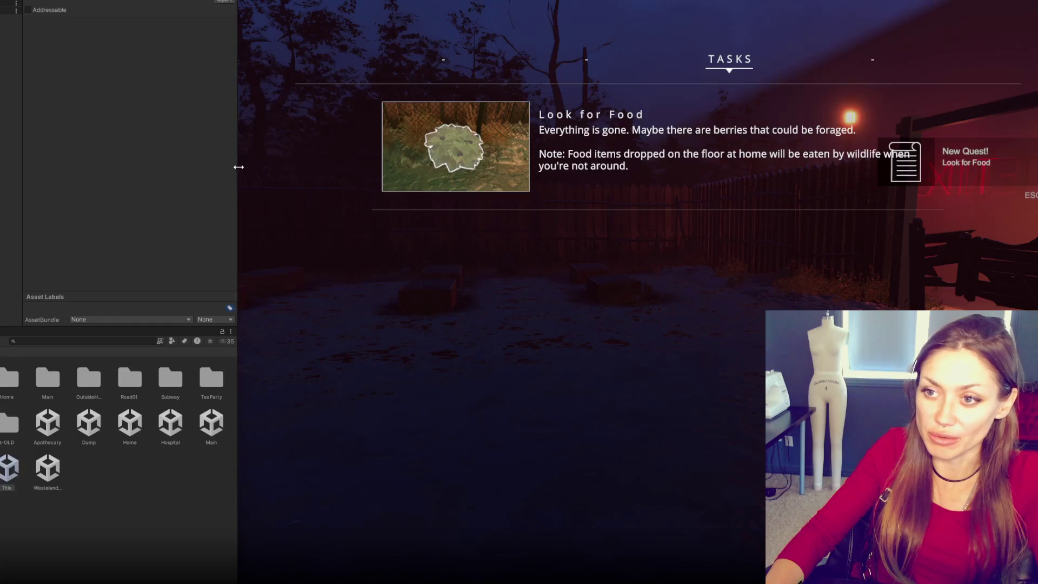
Step: Resume play, gather wildberries and a newspaper, and place a Newspaper Bed
{"action": "key", "text": "Escape"}
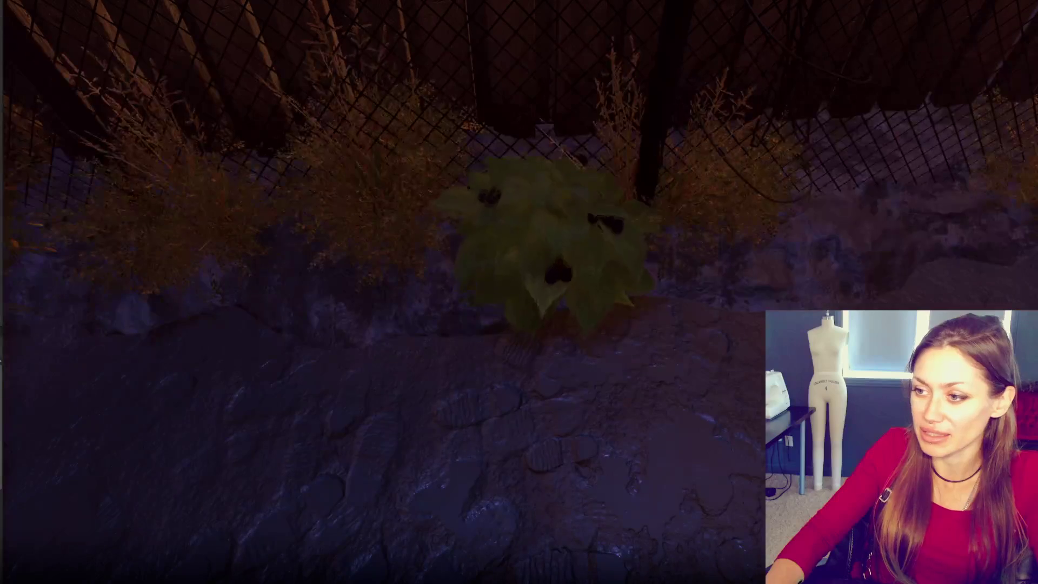
{"action": "key", "text": "e"}
{"action": "key", "text": "w"}
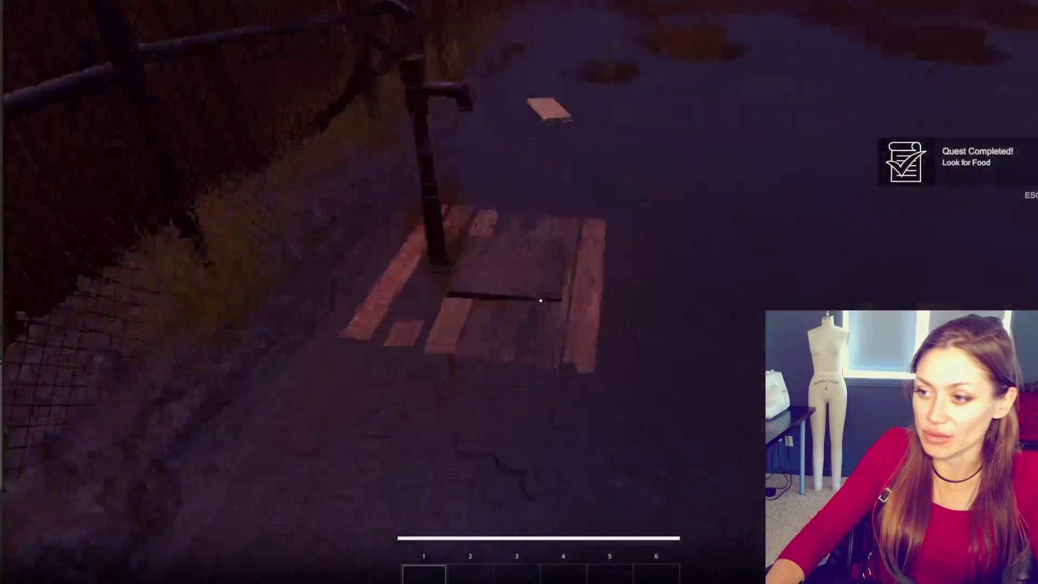
{"action": "key", "text": "e"}
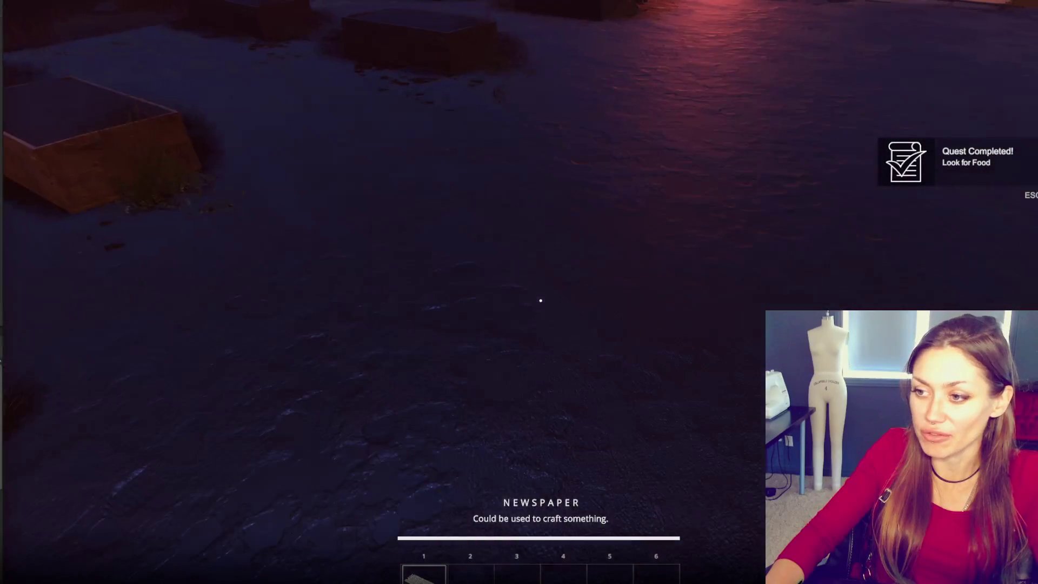
{"action": "key", "text": "b"}
{"action": "left_click", "coordinate": [255, 149]}
{"action": "left_click", "coordinate": [540, 301]}
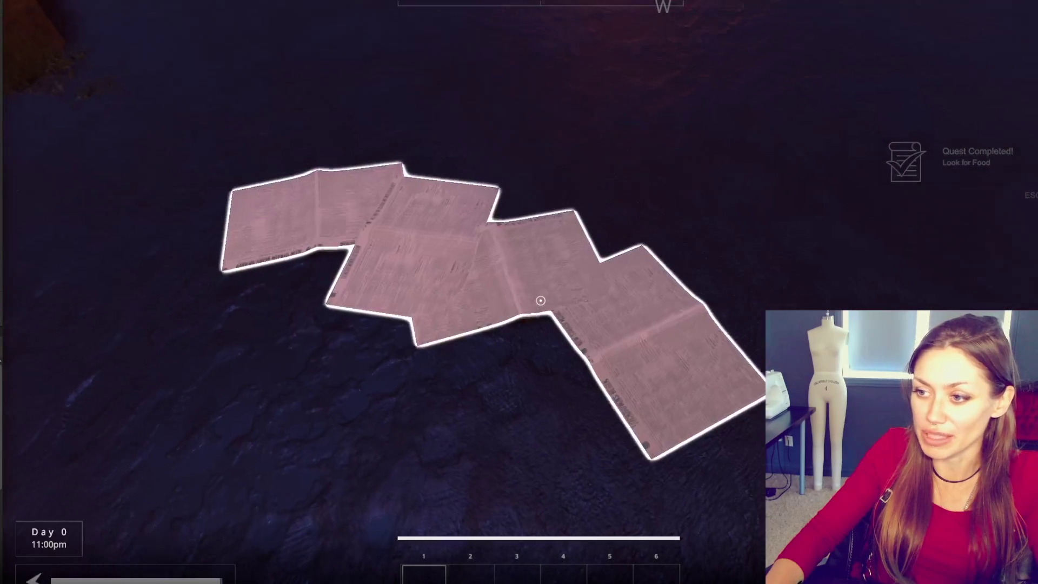
Step: Go through the wooden gate and approach the red mannequin to receive the Build a Bed quest
{"action": "key", "text": "w"}
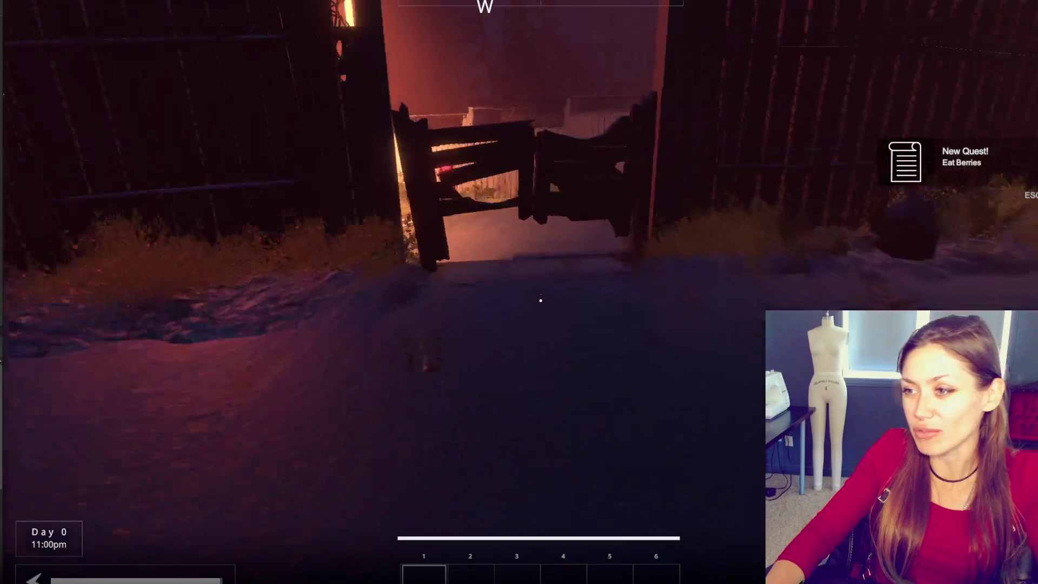
{"action": "key", "text": "e"}
{"action": "key", "text": "w"}
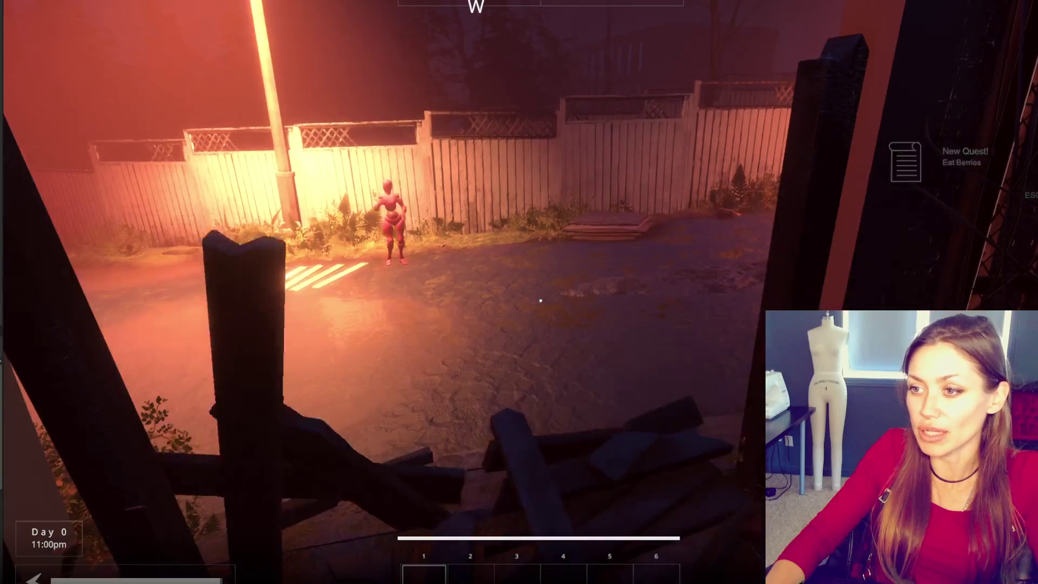
{"action": "key", "text": "w"}
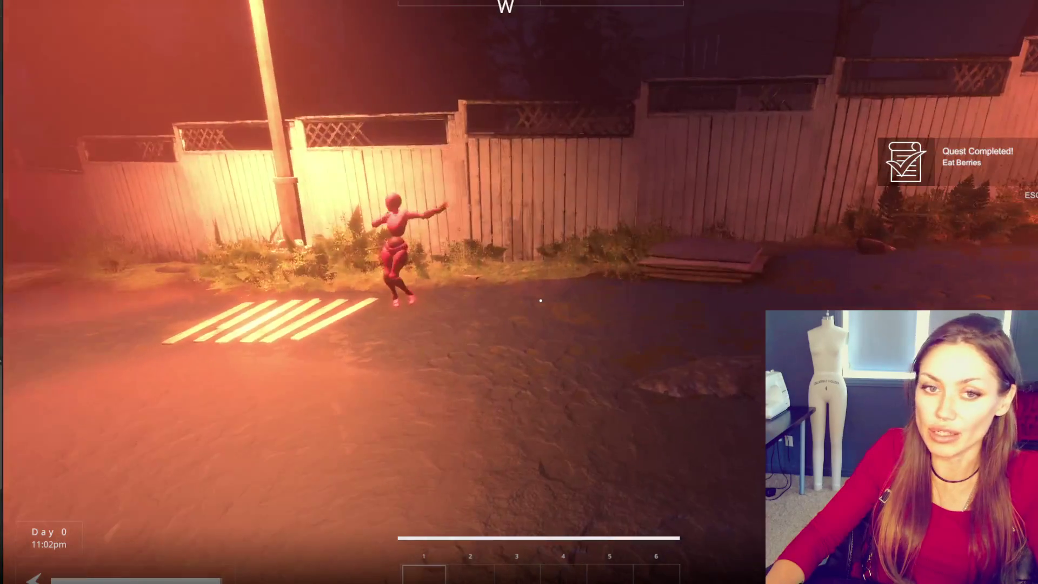
{"action": "key", "text": "w"}
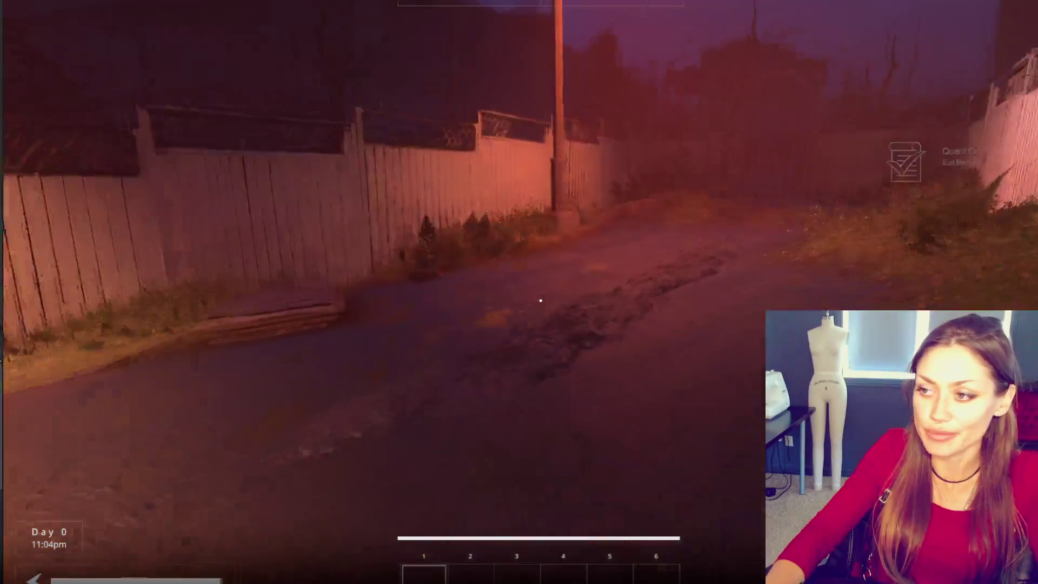
{"action": "key", "text": "w"}
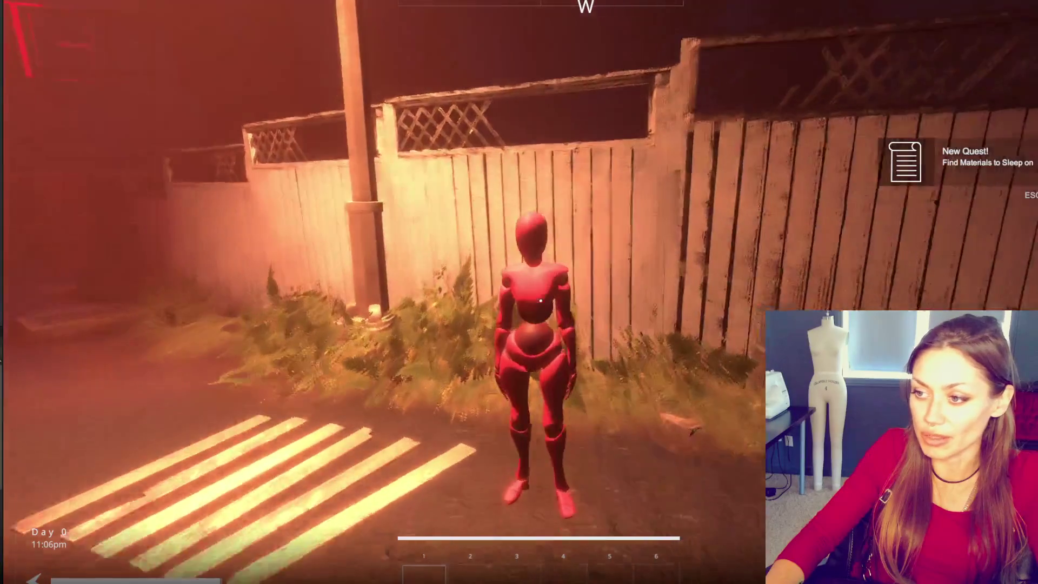
{"action": "key", "text": "w"}
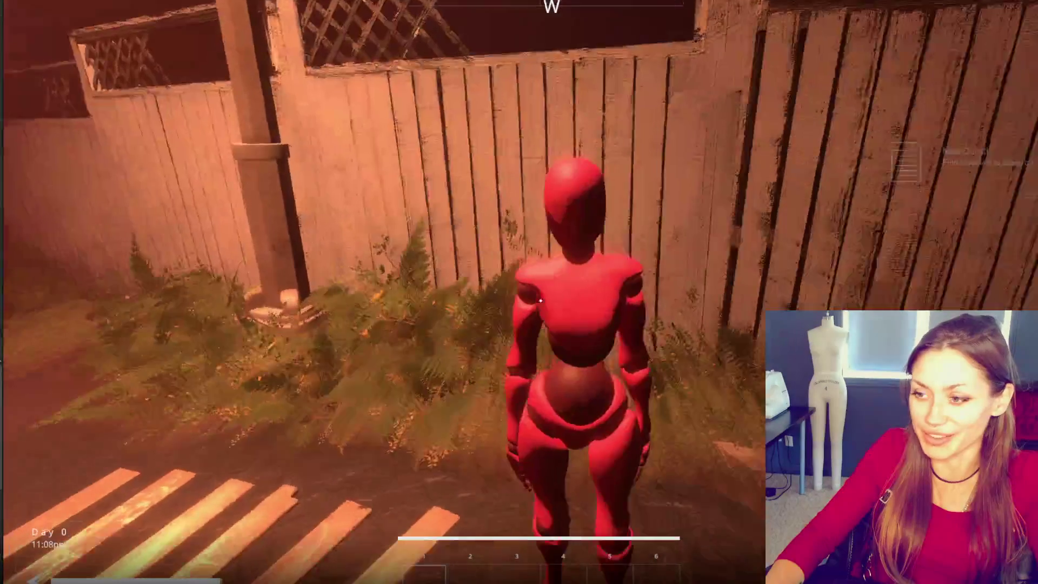
{"action": "key", "text": "s"}
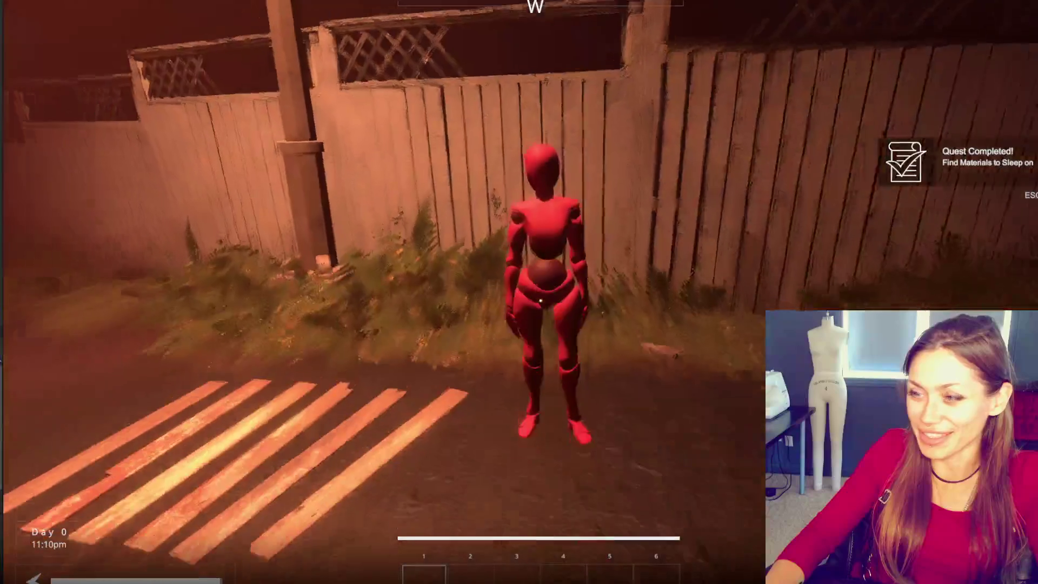
{"action": "key", "text": "w"}
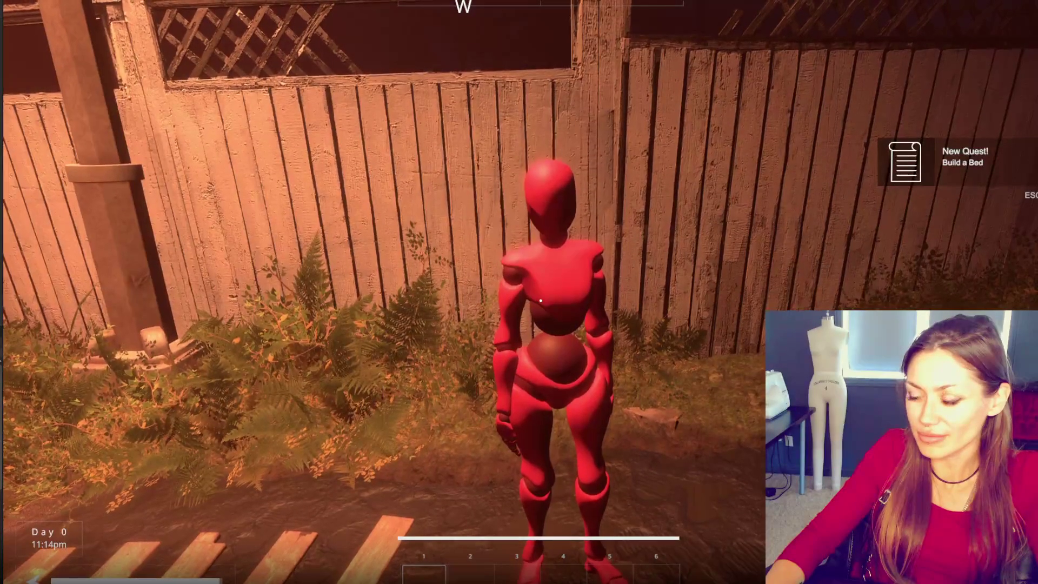
Step: Back away and re-approach the mannequin, check the stats menu, then stop the playtest
{"action": "key", "text": "s"}
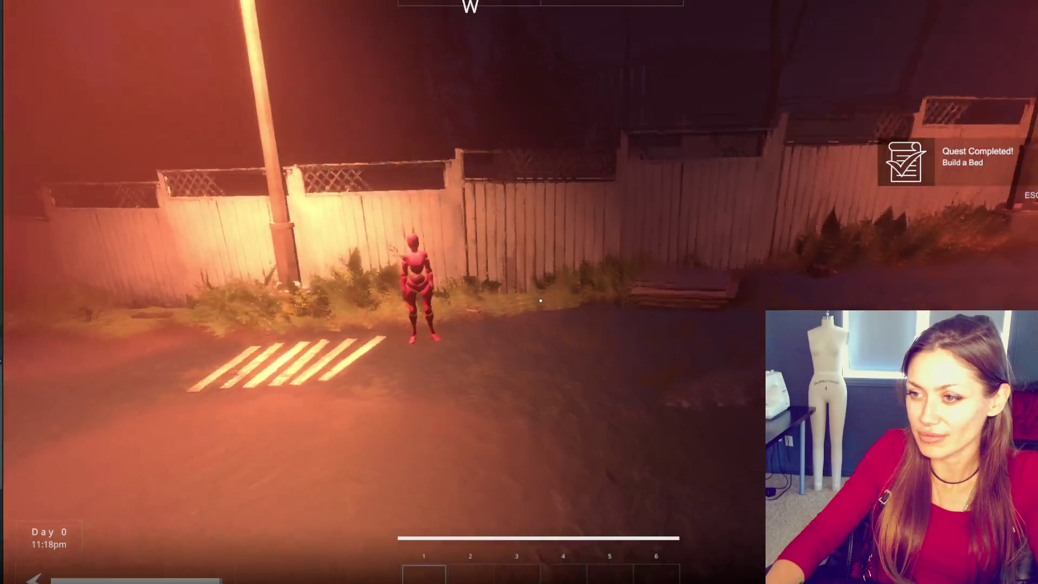
{"action": "key", "text": "w"}
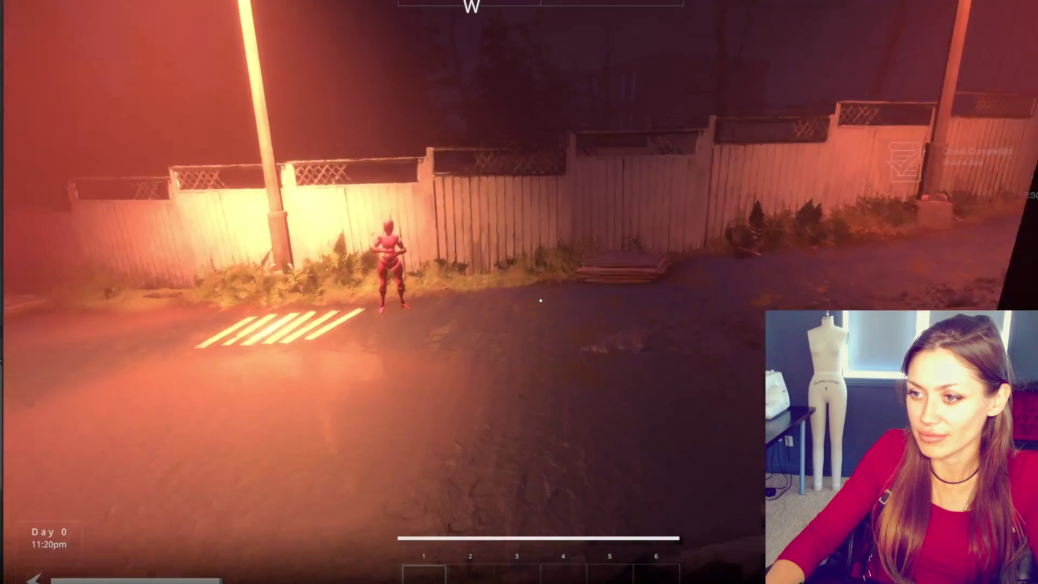
{"action": "key", "text": "w"}
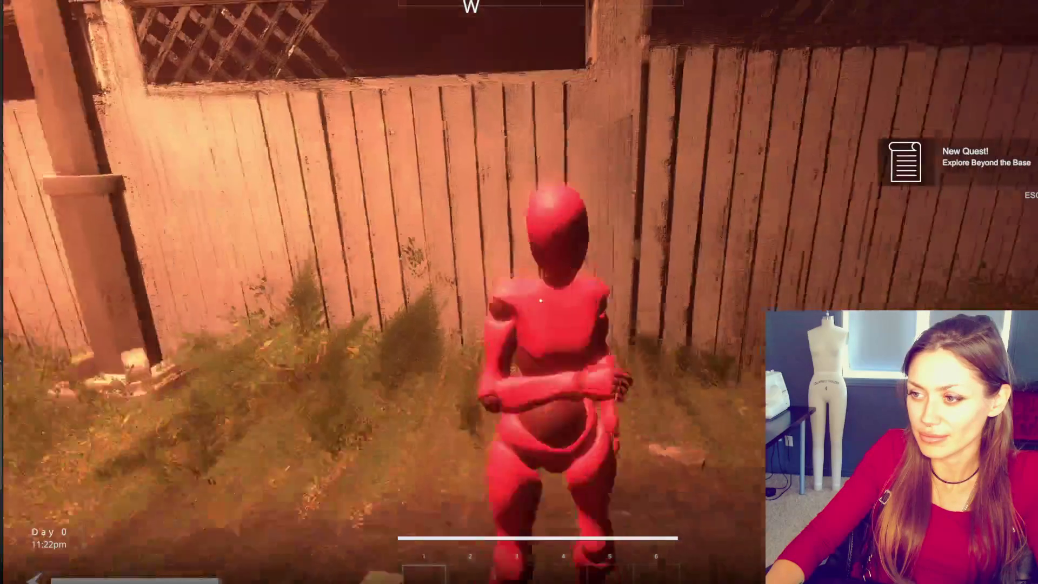
{"action": "key", "text": "Tab"}
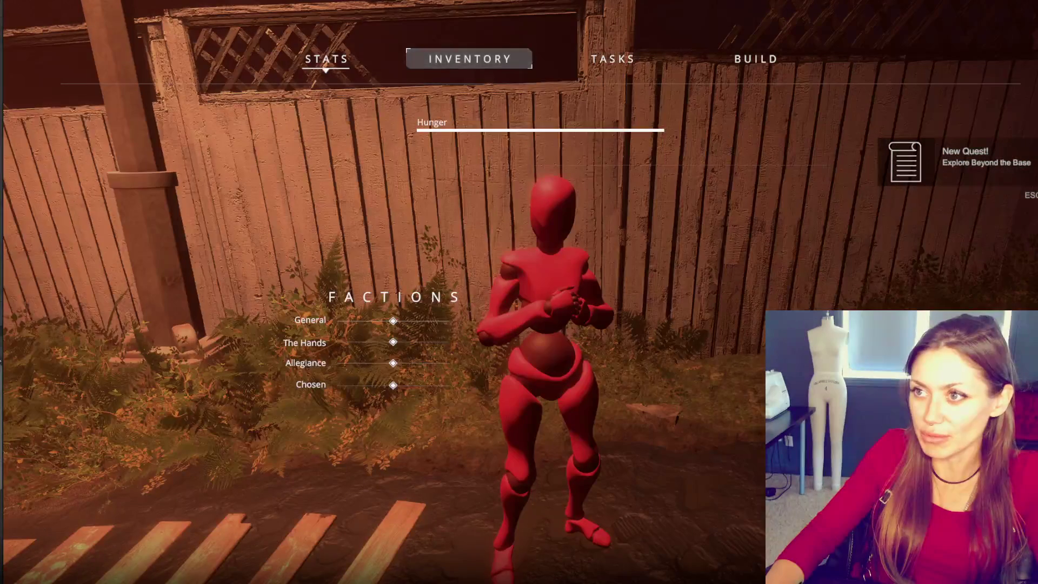
{"action": "key", "text": "ctrl+p"}
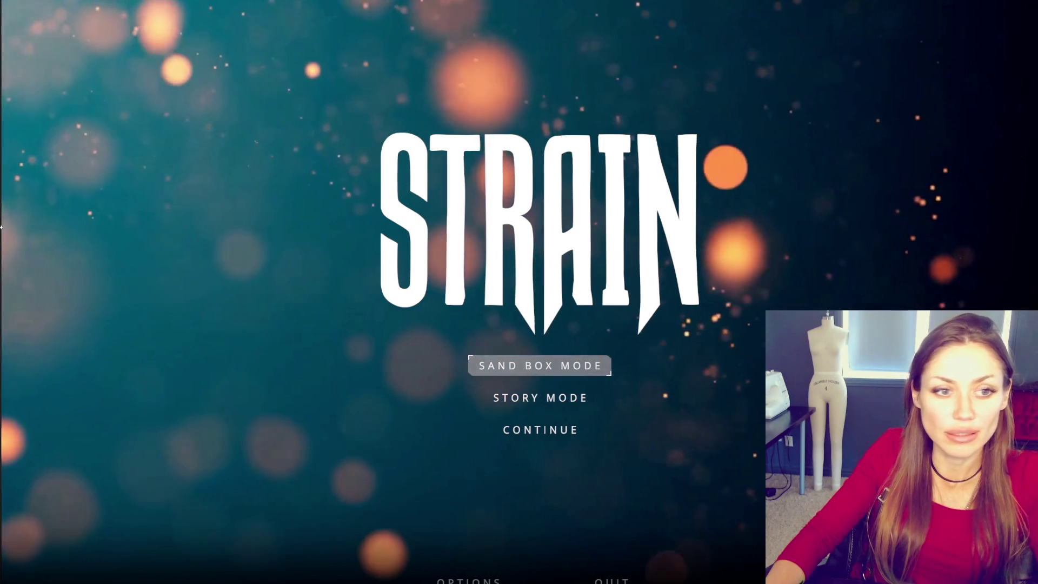
Step: Start a Sand Box Mode game and pick up the wildberries and the newspaper
{"action": "left_click", "coordinate": [540, 372]}
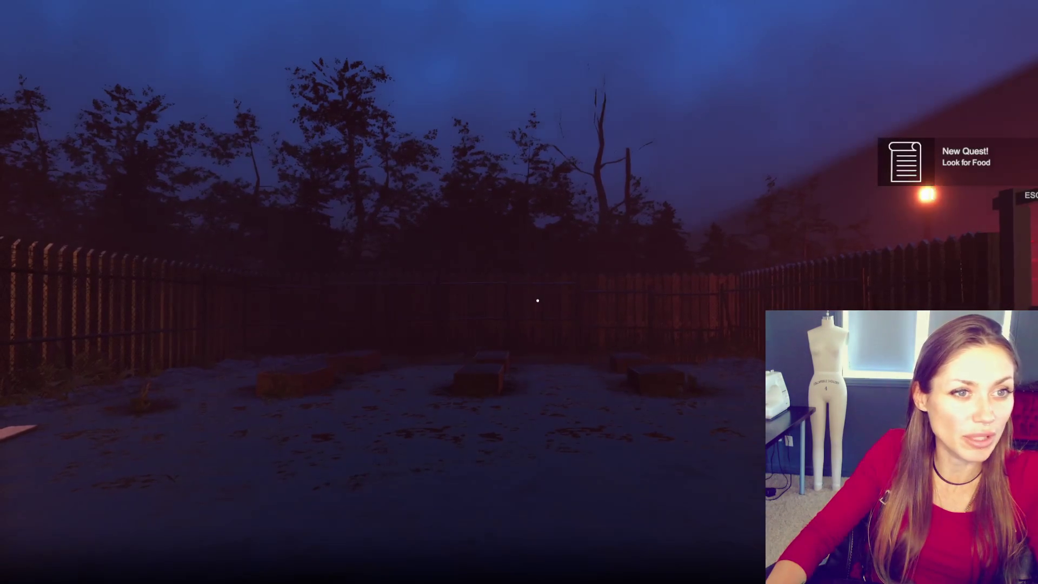
{"action": "mouse_move", "coordinate": [538, 301]}
{"action": "key", "text": "w"}
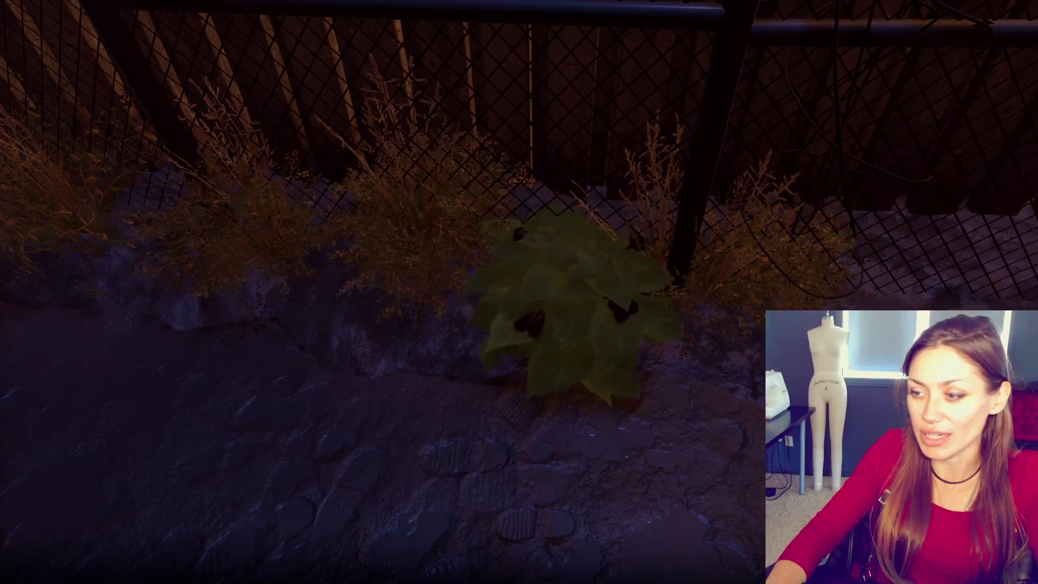
{"action": "key", "text": "e"}
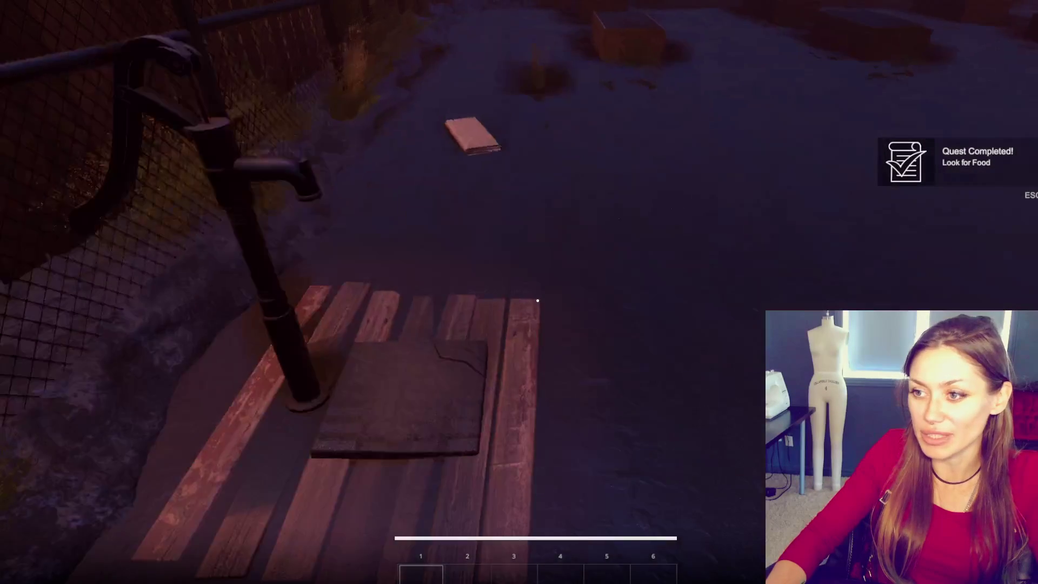
{"action": "key", "text": "e"}
Step: Build a Newspaper Bed on the ground from the build options
{"action": "key", "text": "Tab"}
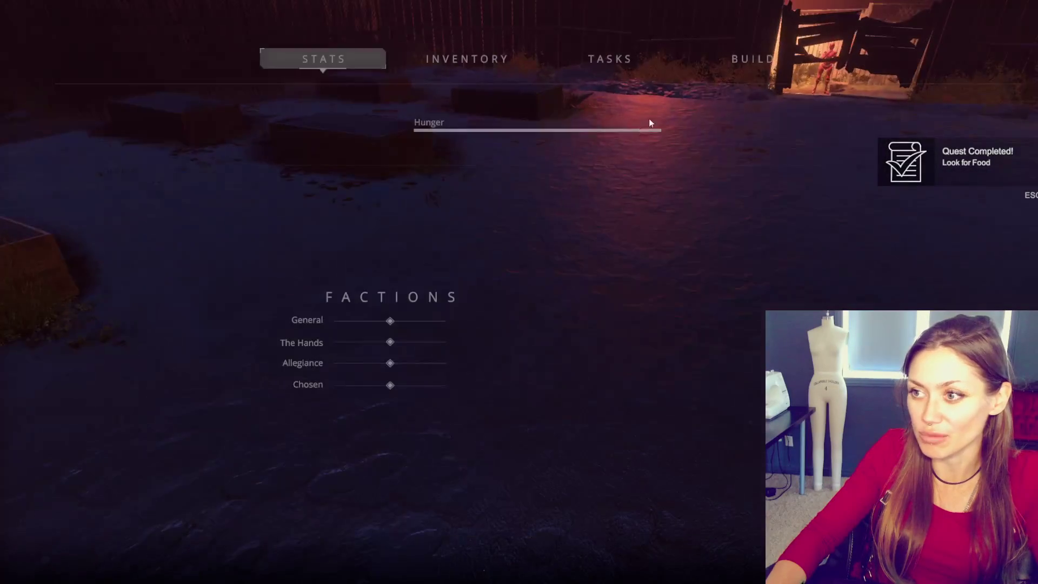
{"action": "left_click", "coordinate": [751, 58]}
{"action": "left_click", "coordinate": [302, 138]}
{"action": "left_click", "coordinate": [538, 300]}
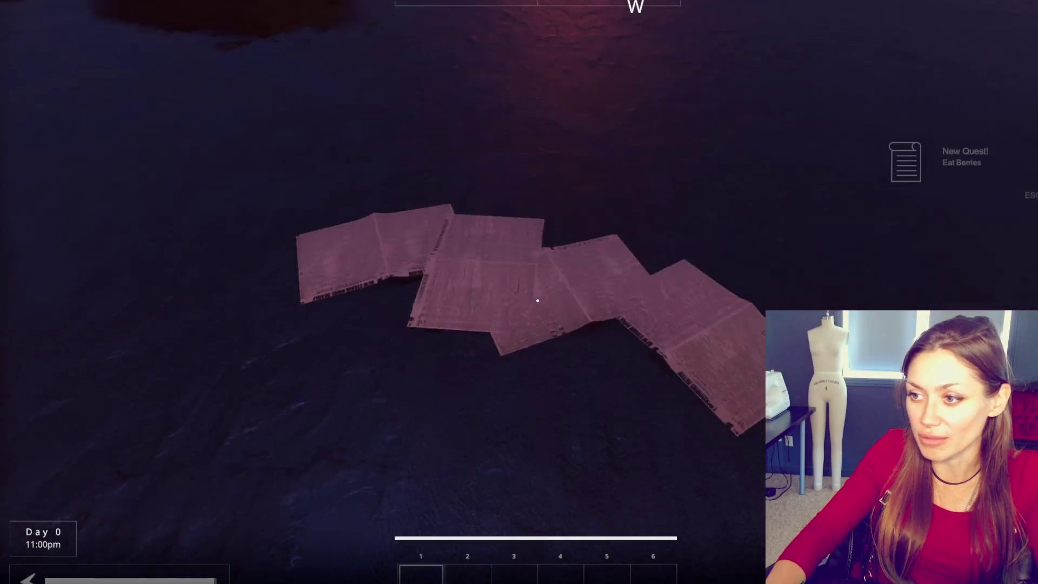
Step: Walk through the gate to the red mannequin for its quest, check stats, then stop Play mode
{"action": "key", "text": "w"}
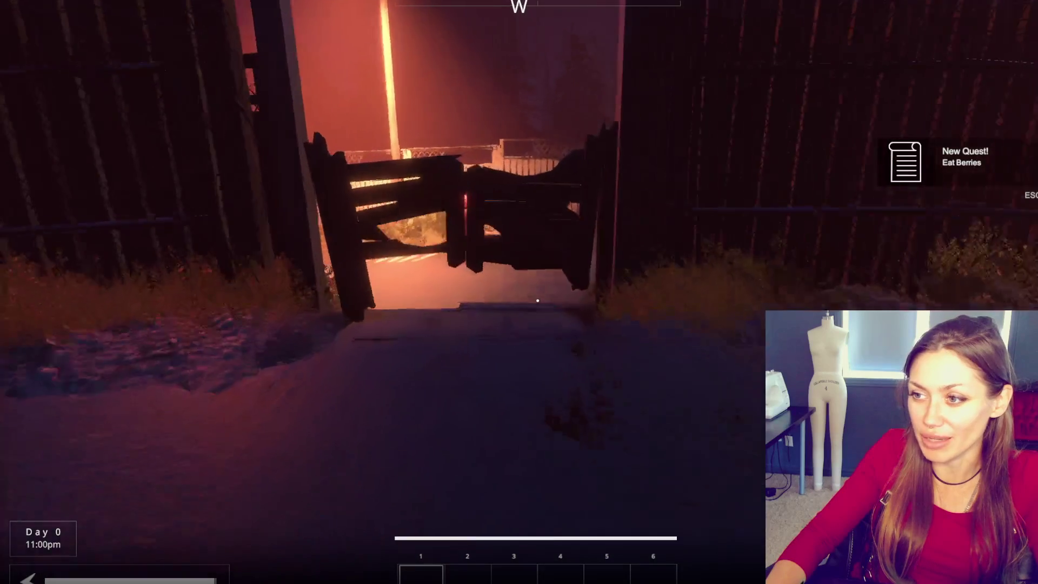
{"action": "key", "text": "w"}
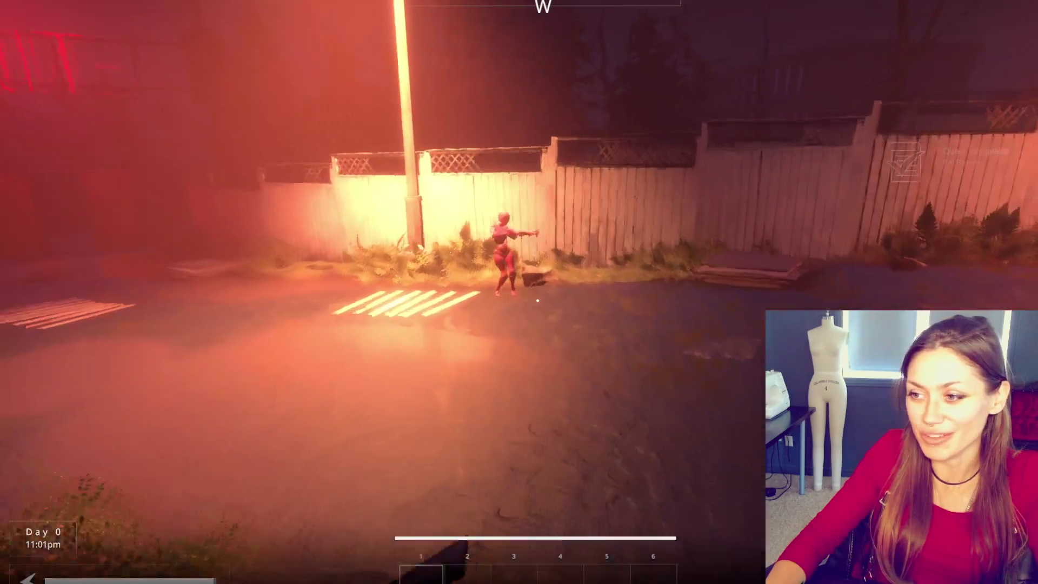
{"action": "key", "text": "w"}
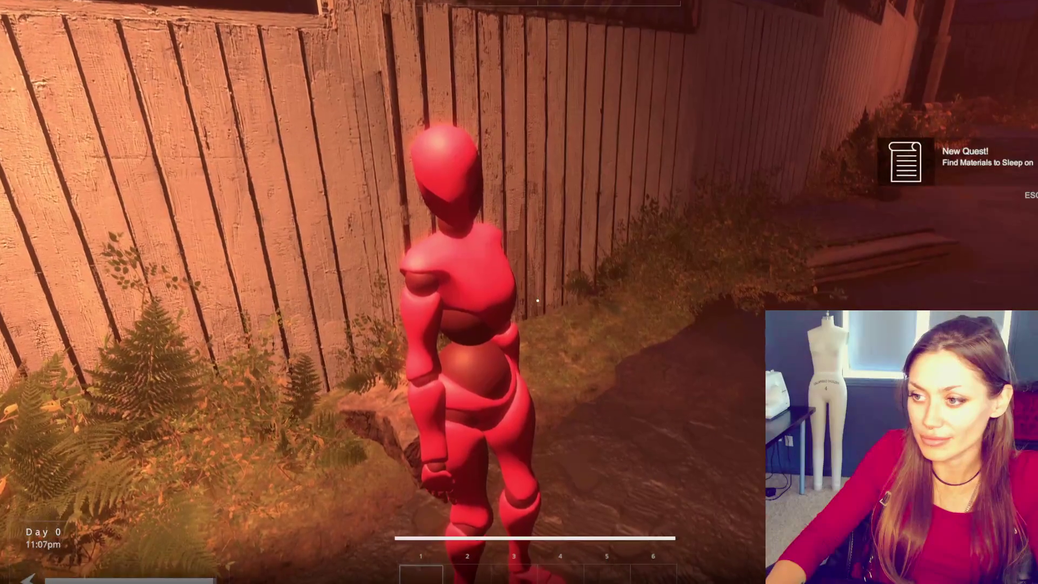
{"action": "key", "text": "Tab"}
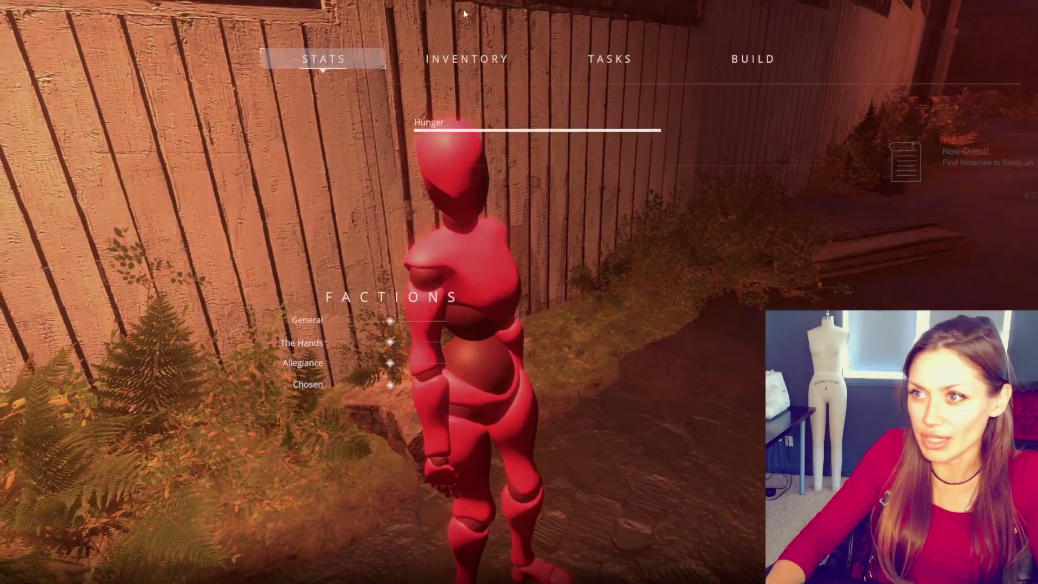
{"action": "key", "text": "ctrl+p"}
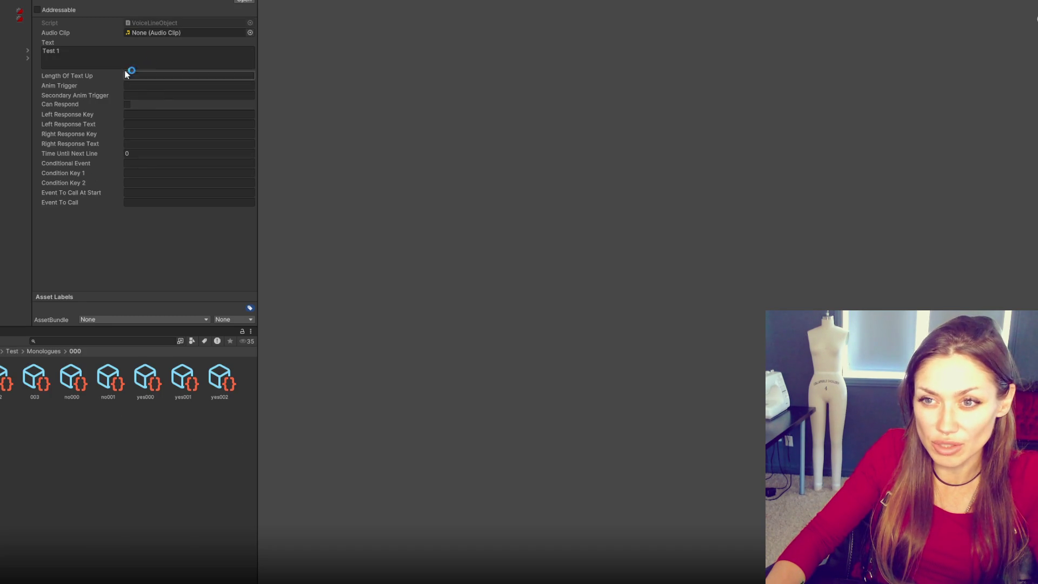
{"action": "mouse_move", "coordinate": [21, 578]}
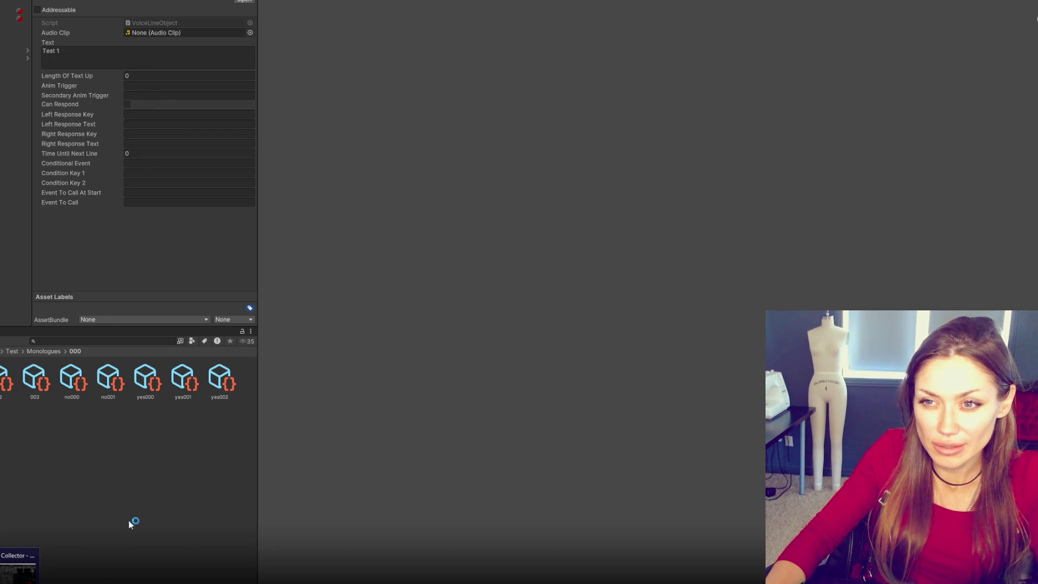
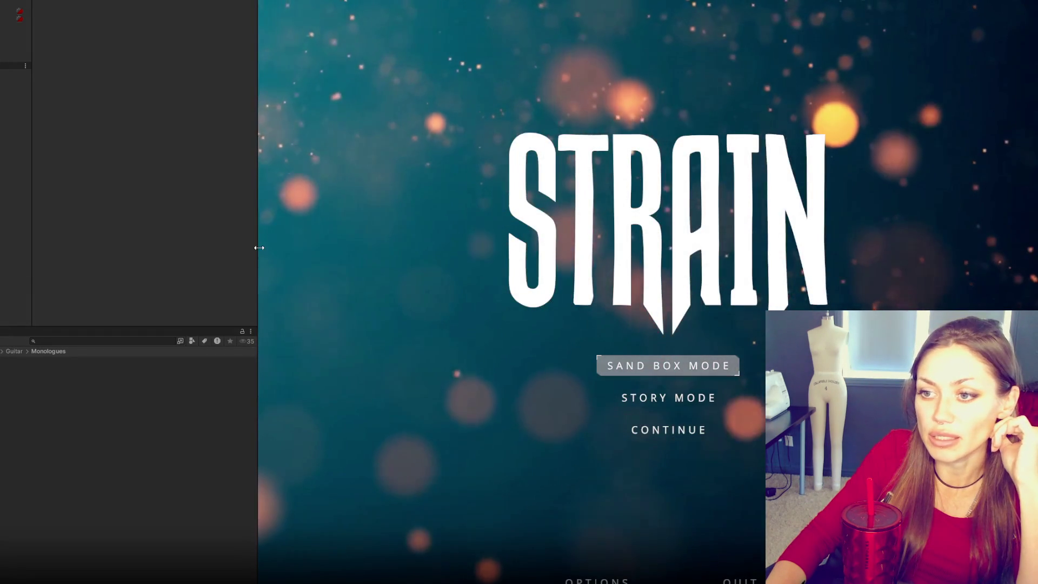
Step: Widen the Game view across the screen and launch SAND BOX MODE from the STRAIN menu
{"action": "left_click_drag", "start_coordinate": [259, 248], "coordinate": [3, 247]}
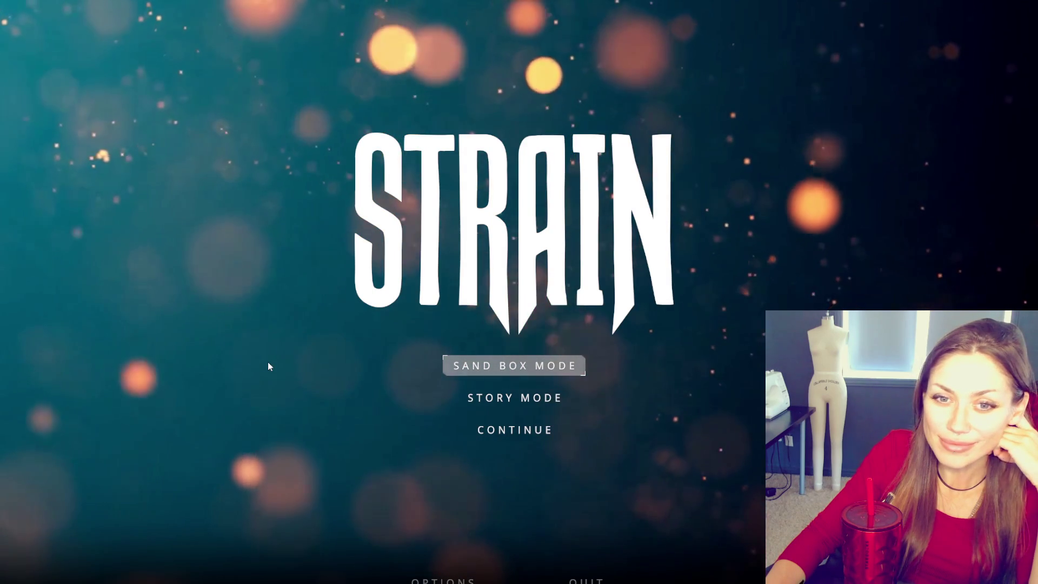
{"action": "left_click", "coordinate": [518, 366]}
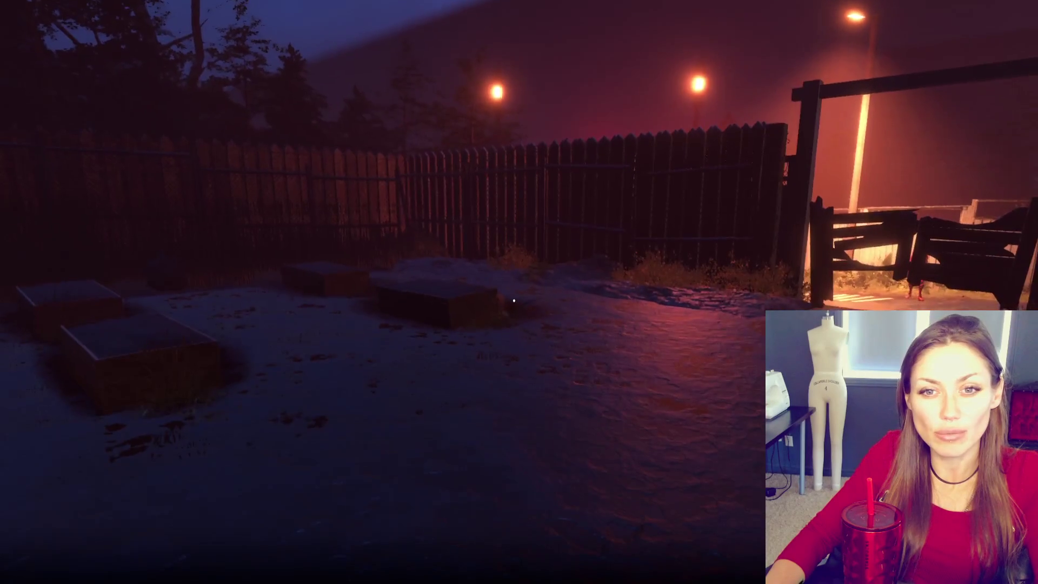
Step: Walk across the yard and pick up the wildberries and the newspaper
{"action": "key", "text": "w"}
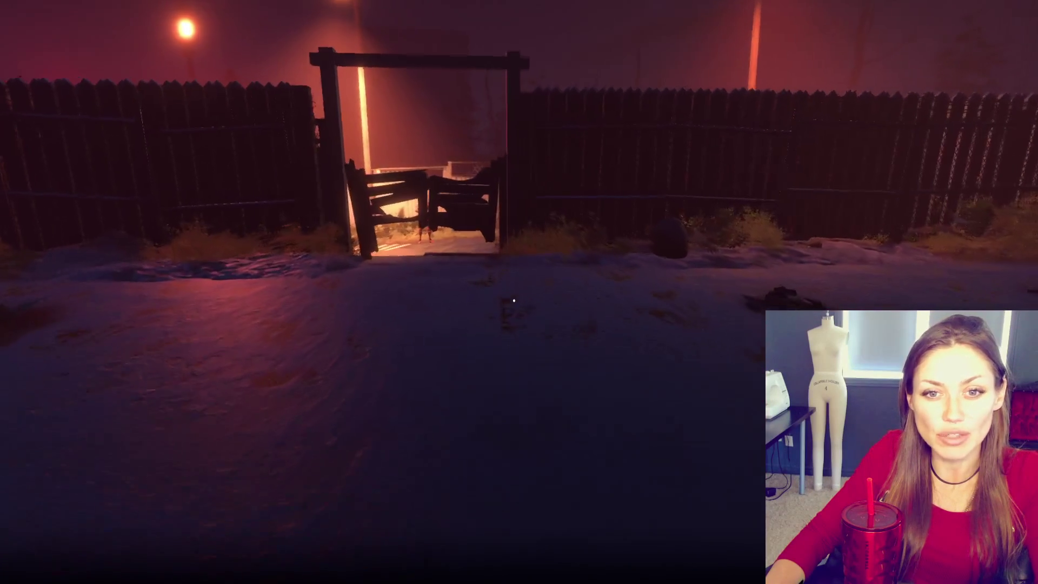
{"action": "key", "text": "w"}
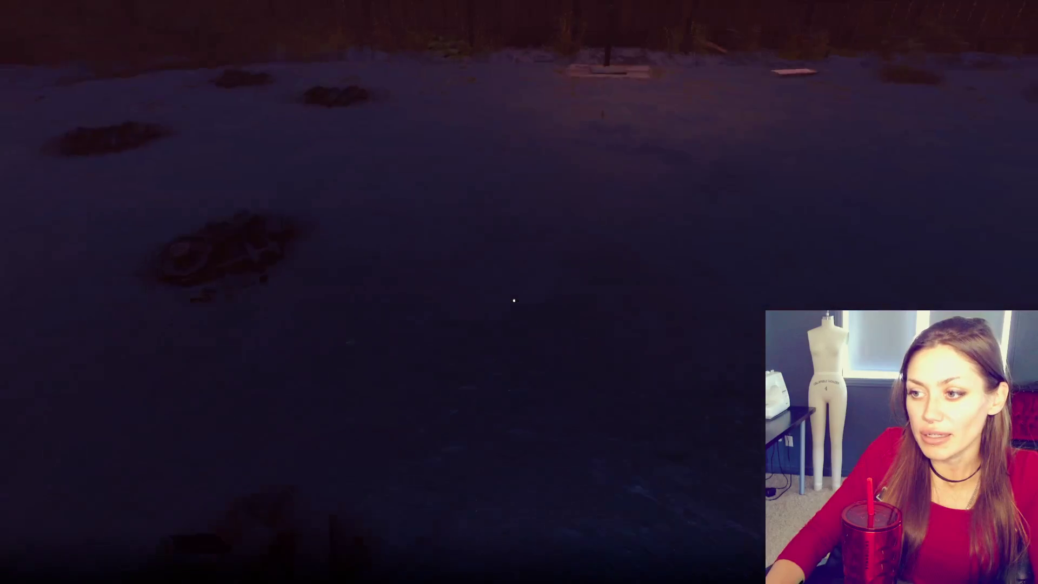
{"action": "key", "text": "w"}
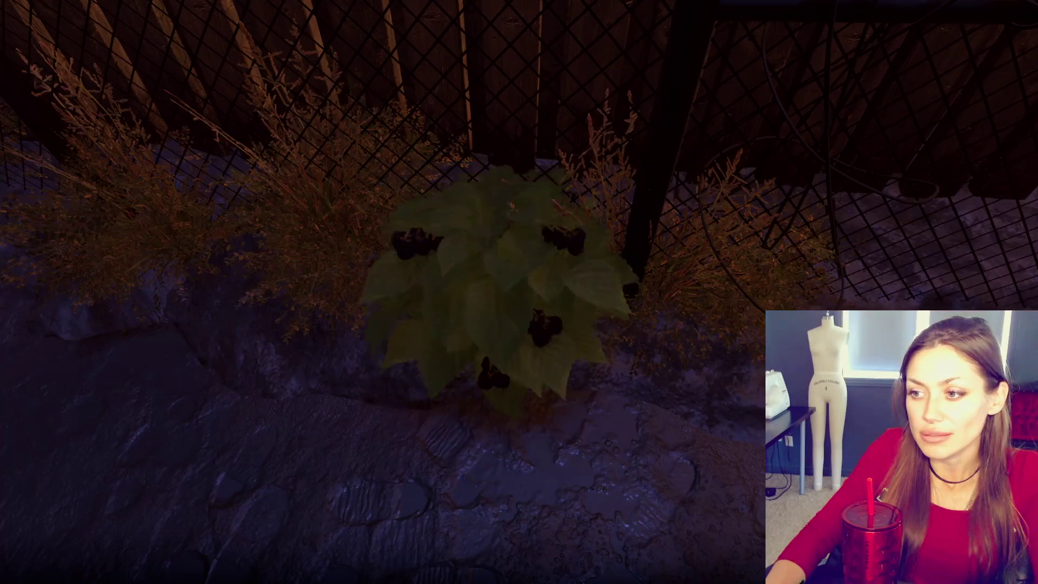
{"action": "key", "text": "e"}
{"action": "key", "text": "w"}
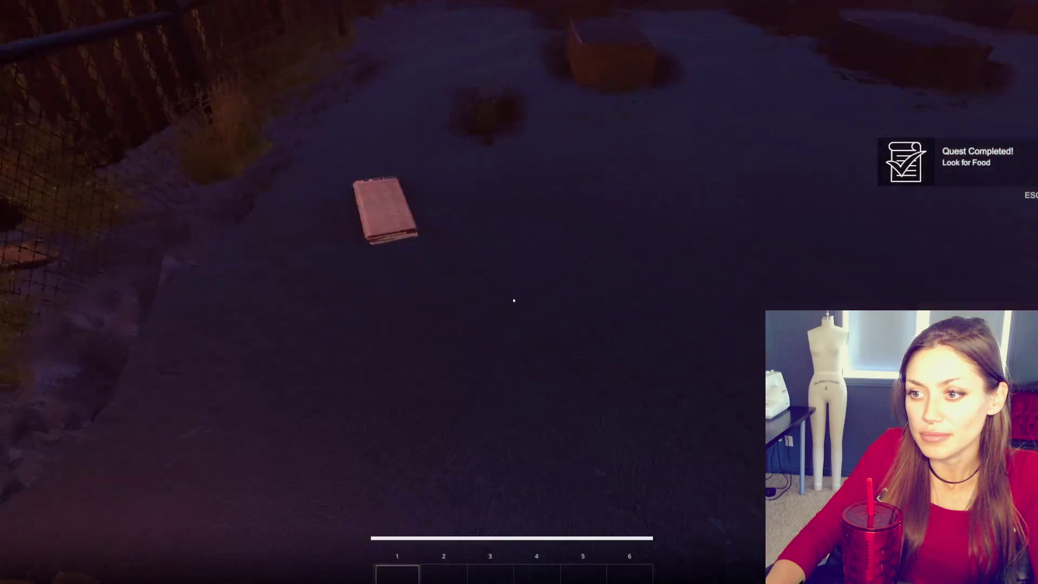
{"action": "key", "text": "e"}
Step: Build a Newspaper Bed from the in-game build menu and place it on the ground
{"action": "key", "text": "Tab"}
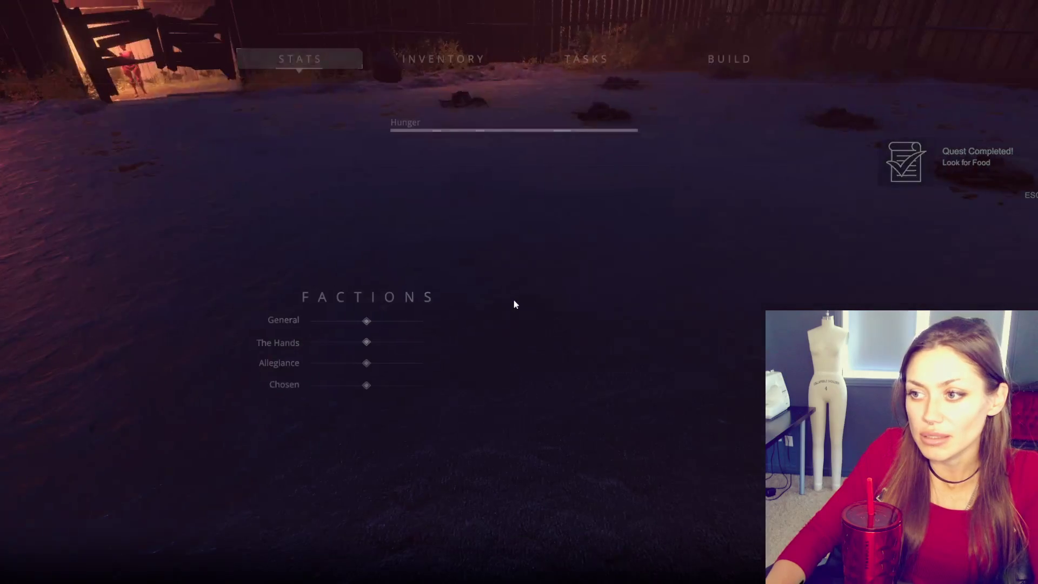
{"action": "left_click", "coordinate": [733, 51]}
{"action": "left_click", "coordinate": [278, 139]}
{"action": "left_click", "coordinate": [514, 300]}
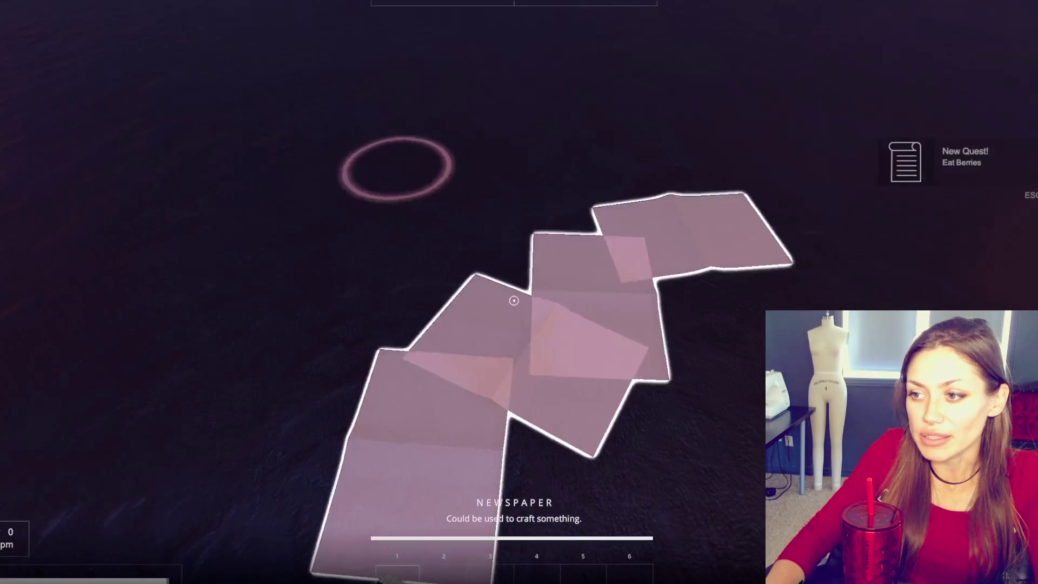
Step: Walk through the wooden gate out into the lit alley
{"action": "key", "text": "w"}
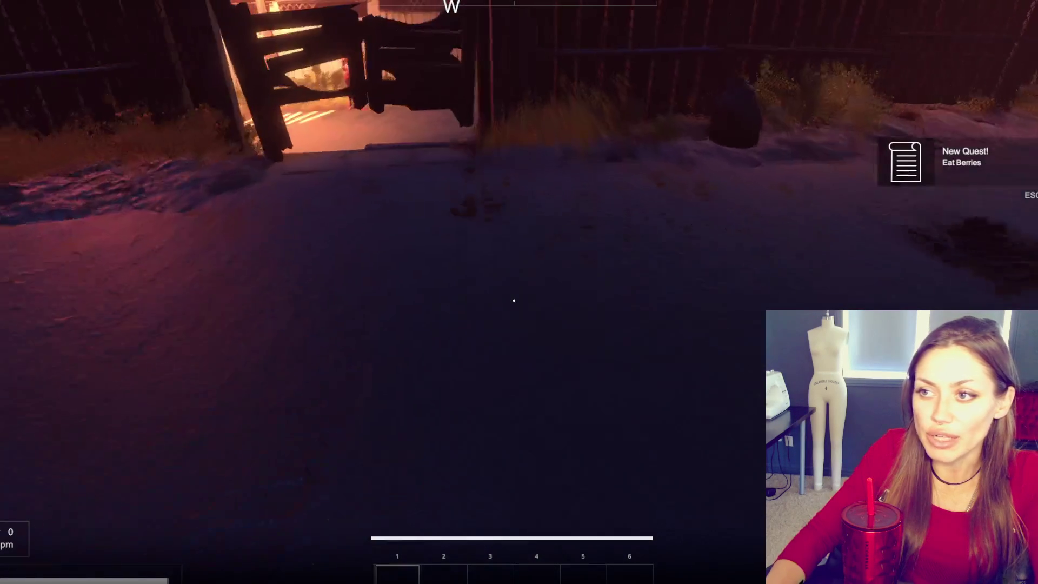
{"action": "key", "text": "w"}
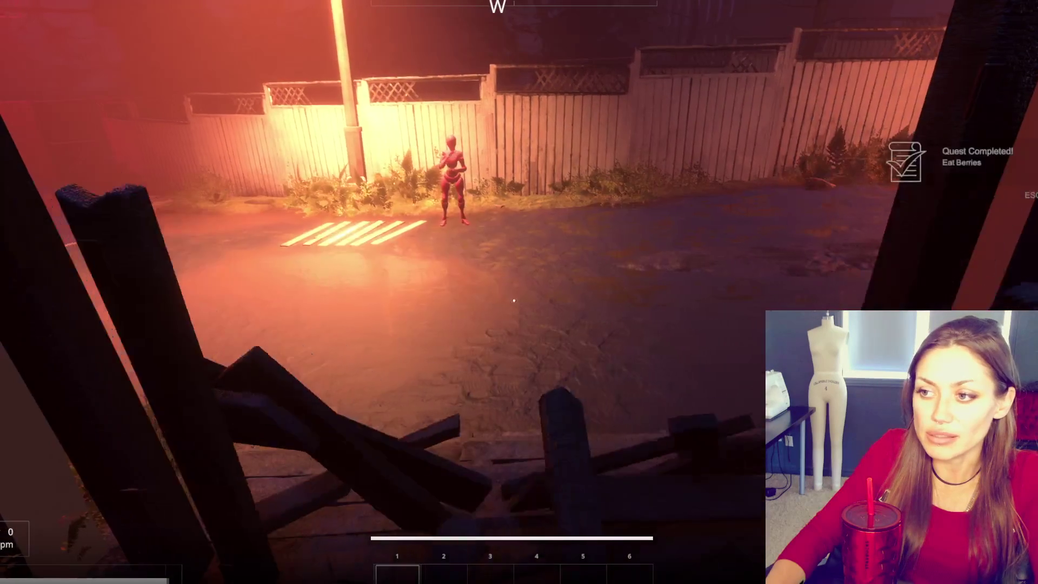
{"action": "key", "text": "w"}
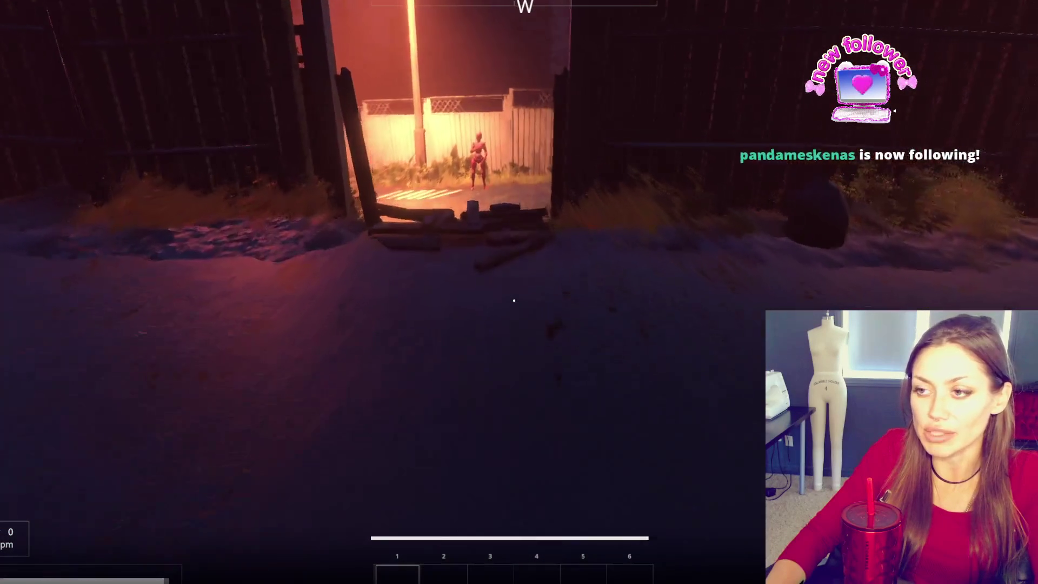
Step: Walk through the broken fence up to the red NPC, then step back to watch its animation
{"action": "key", "text": "w"}
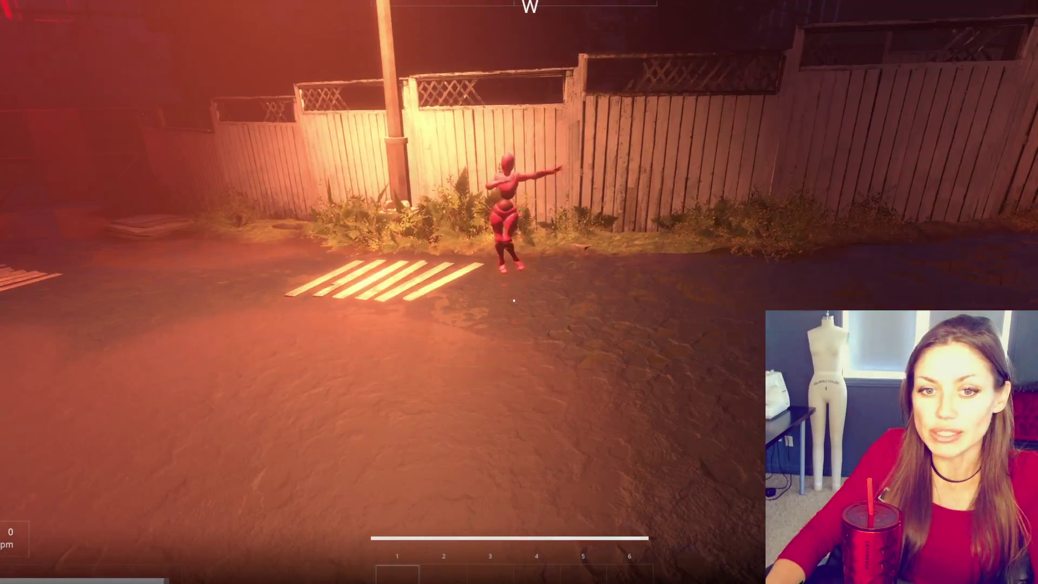
{"action": "key", "text": "w"}
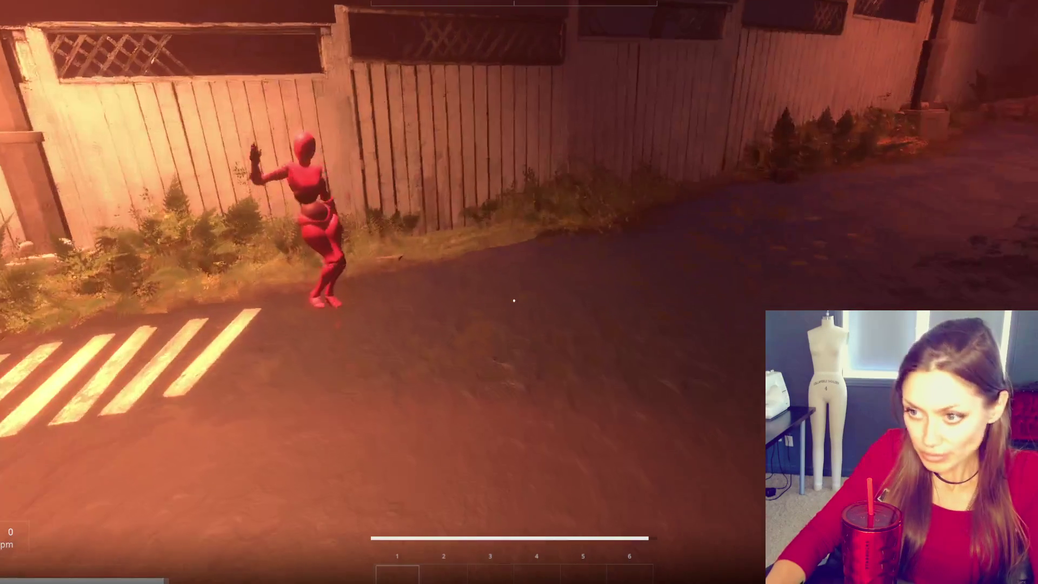
{"action": "key", "text": "w"}
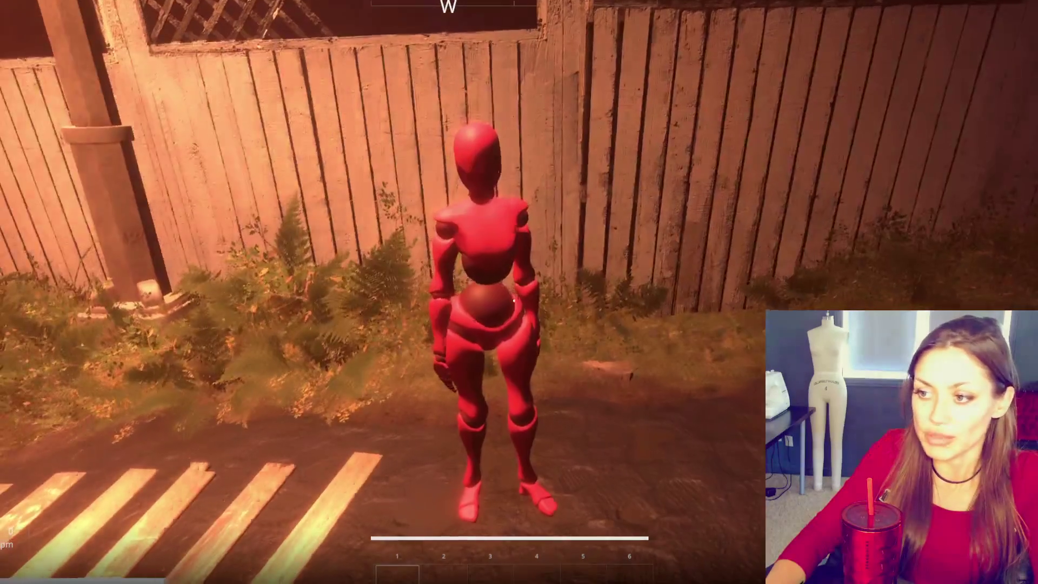
{"action": "key", "text": "w"}
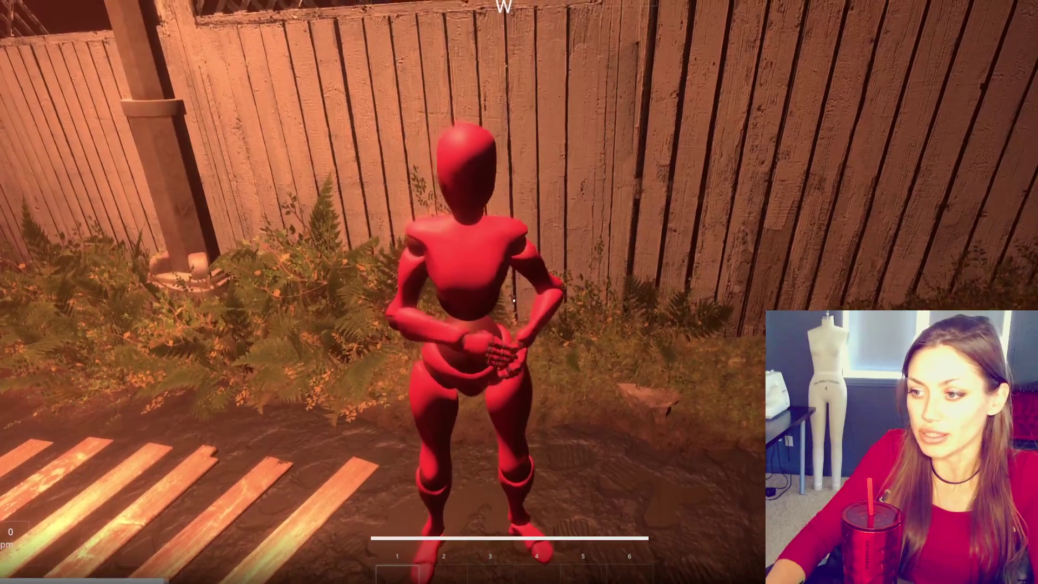
{"action": "key", "text": "s"}
{"action": "key", "text": "Tab"}
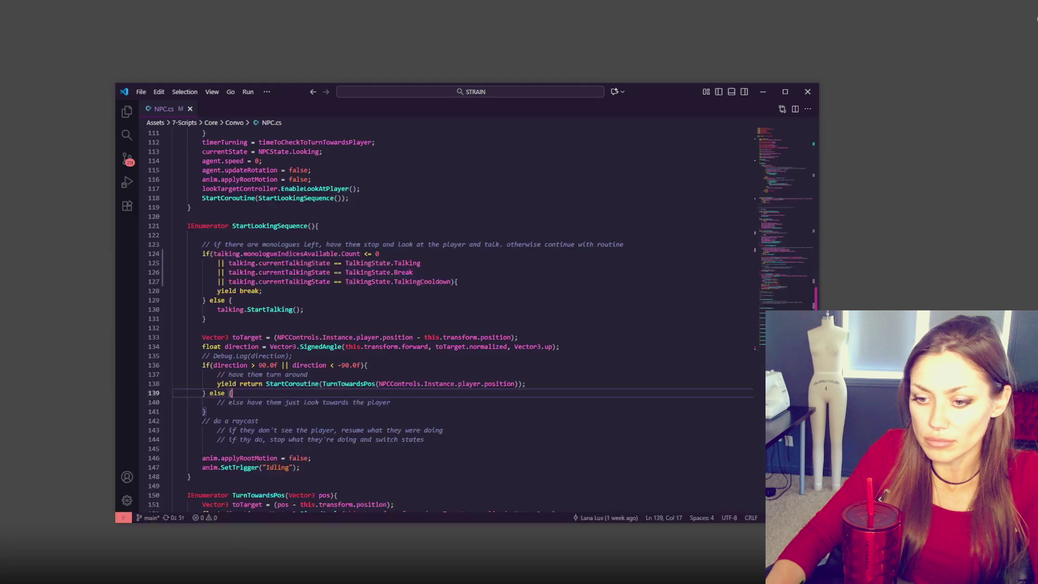
Step: Search NPC.cs for 'len' with the find widget and scroll through the results
{"action": "left_click", "coordinate": [387, 452]}
{"action": "key", "text": "ctrl+f"}
{"action": "type", "text": "len"}
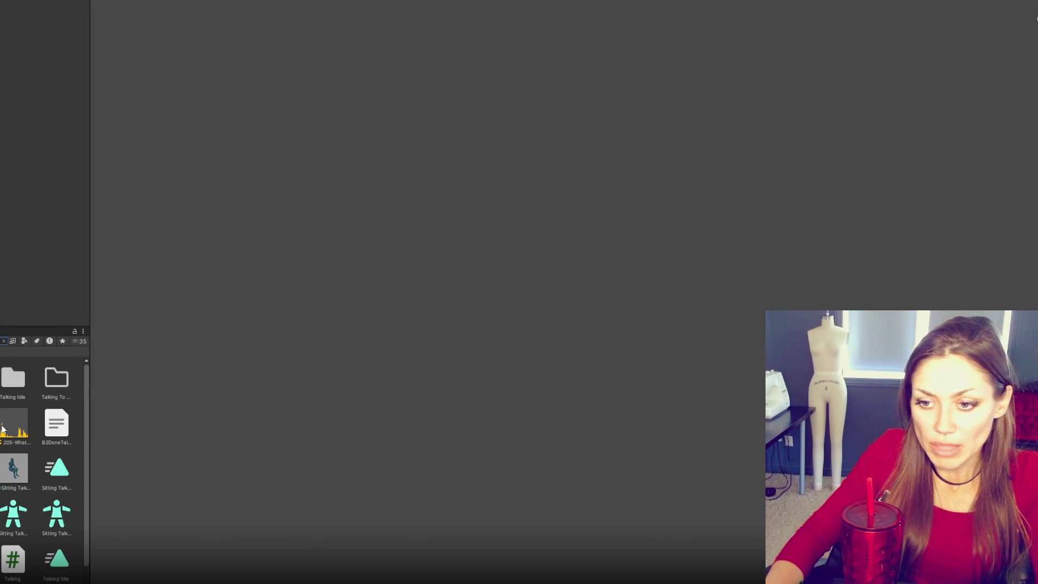
{"action": "scroll", "coordinate": [32, 404], "scroll_direction": "down", "scroll_amount": 1}
Step: Select the Talking script asset in the Project window to open Talking.cs
{"action": "left_click", "coordinate": [12, 538]}
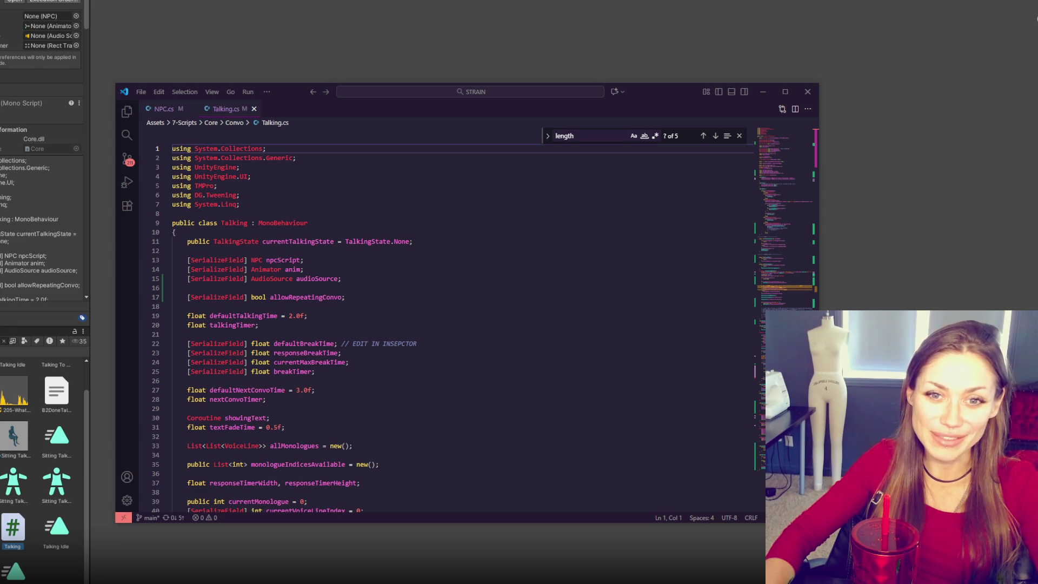
Step: Review the Talking.cs field declarations and delete the empty line 54 in Awake
{"action": "left_click", "coordinate": [312, 354]}
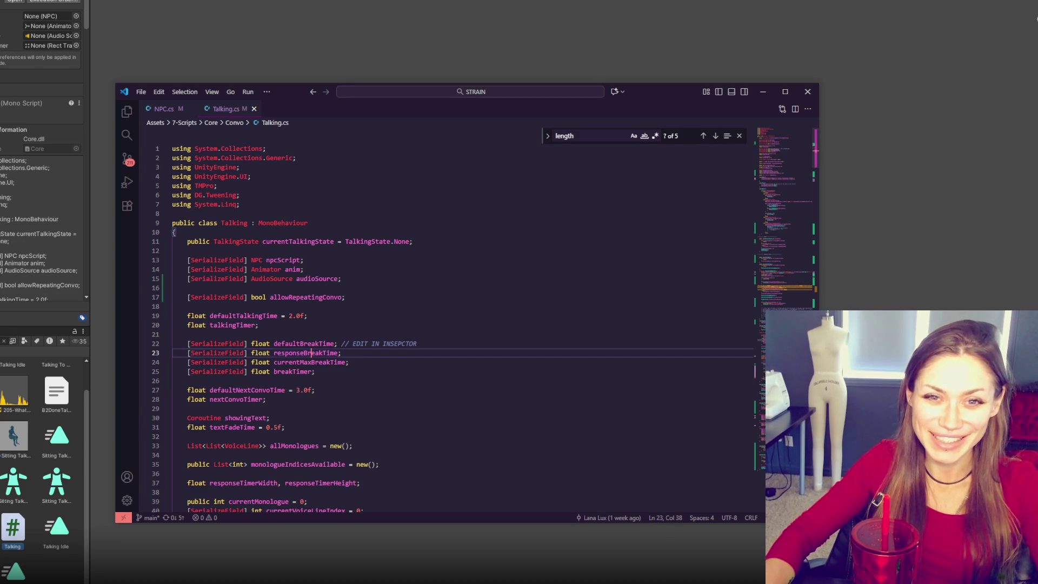
{"action": "left_click", "coordinate": [378, 314]}
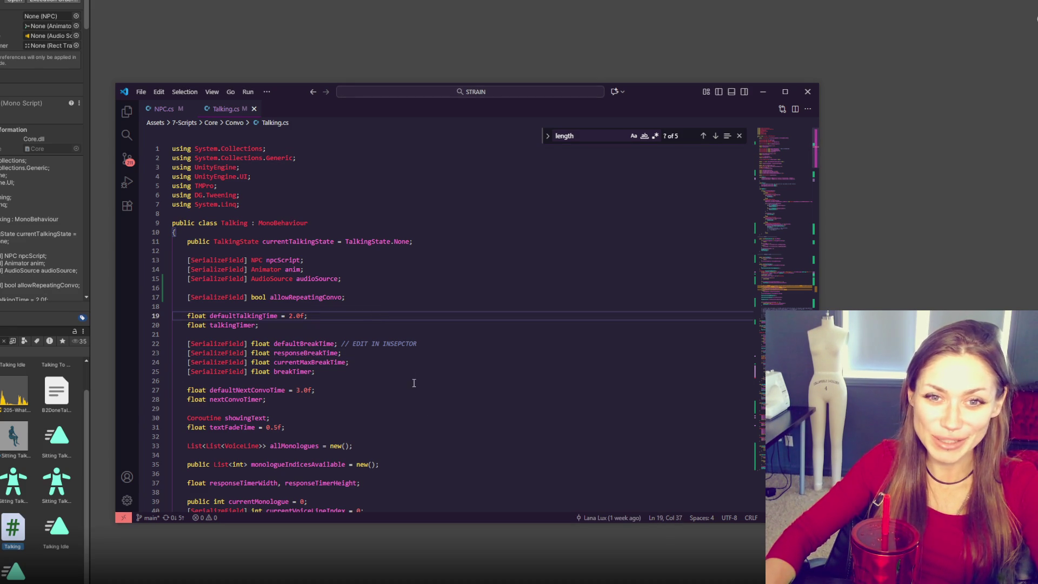
{"action": "left_click", "coordinate": [263, 242]}
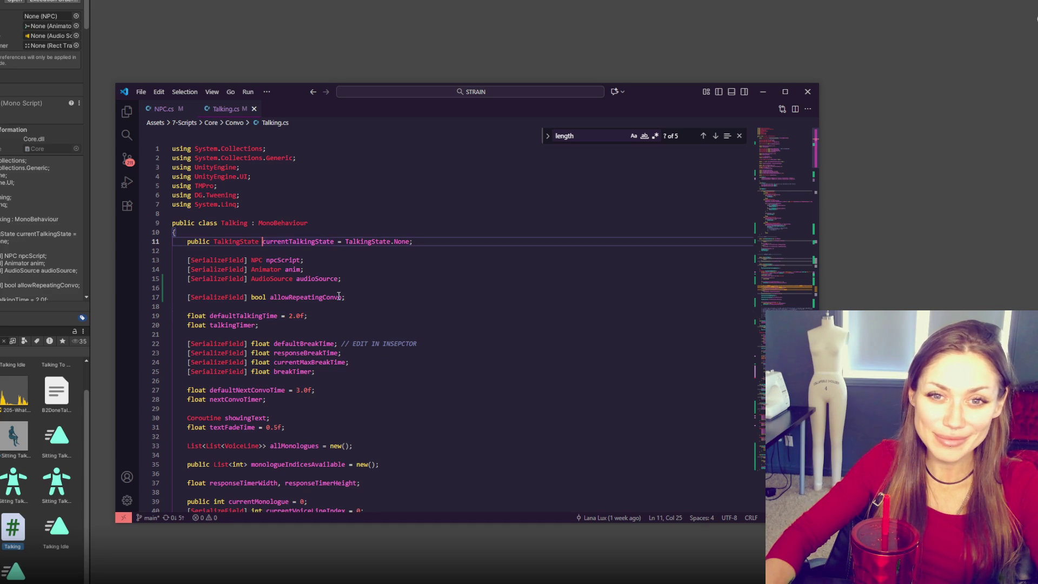
{"action": "left_click", "coordinate": [395, 335]}
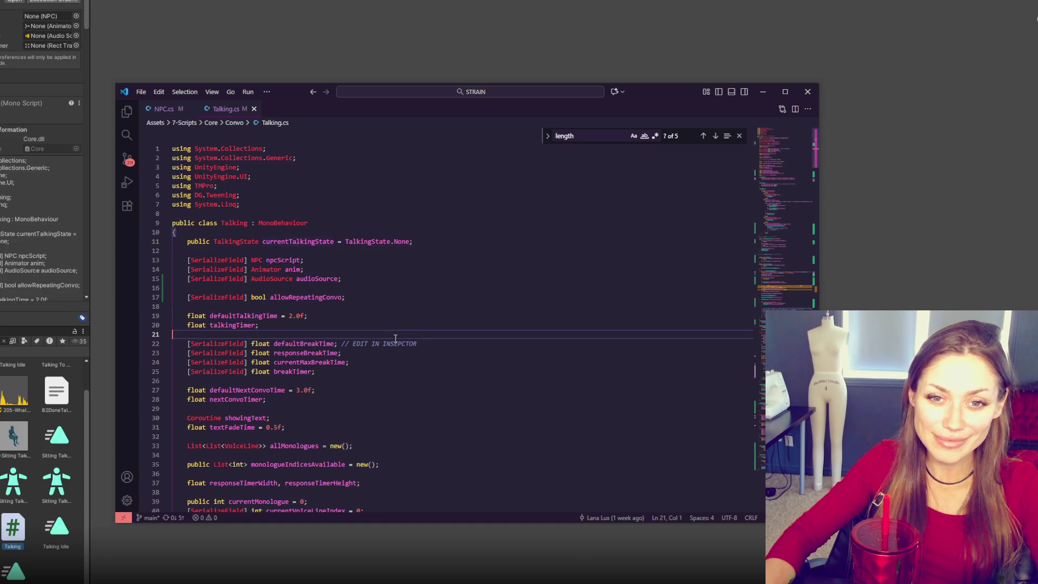
{"action": "scroll", "coordinate": [437, 338], "scroll_direction": "down", "scroll_amount": 3}
{"action": "left_click", "coordinate": [436, 339]}
{"action": "scroll", "coordinate": [436, 338], "scroll_direction": "down", "scroll_amount": 10}
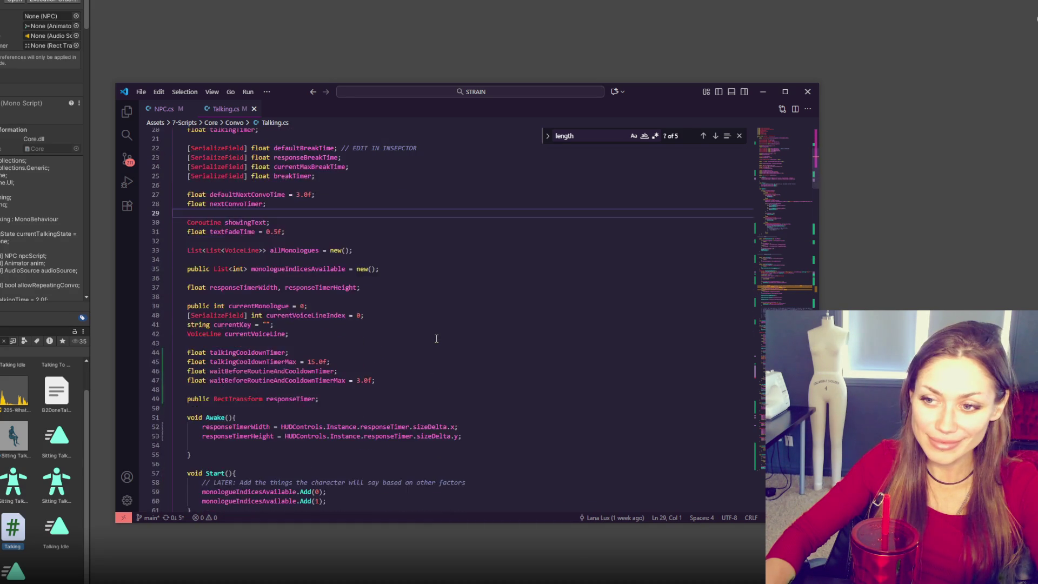
{"action": "scroll", "coordinate": [437, 339], "scroll_direction": "down", "scroll_amount": 2}
{"action": "left_click", "coordinate": [303, 253]}
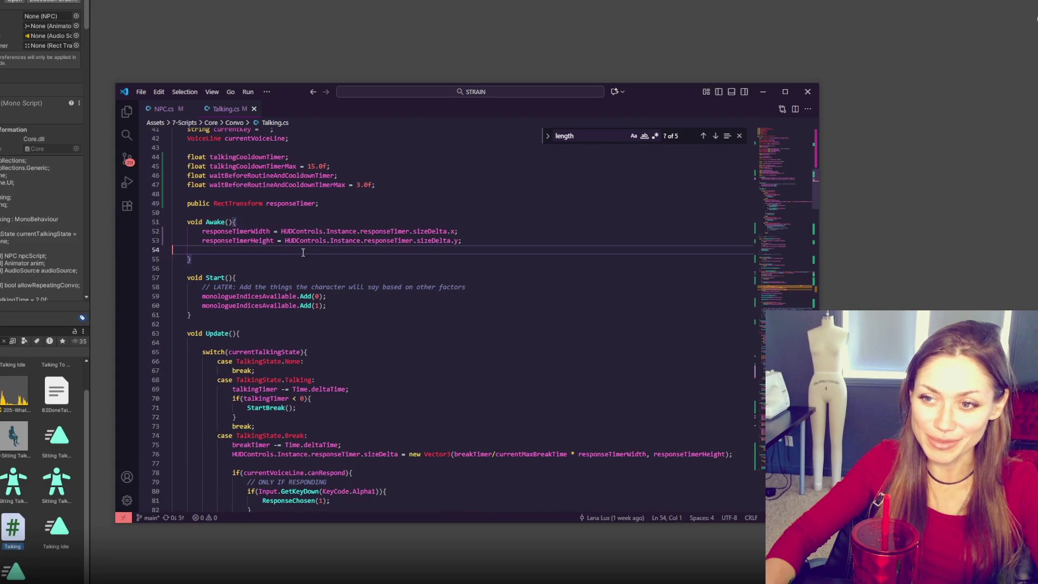
{"action": "key", "text": "BackSpace"}
Step: Inspect the commented cooldown check and the null check in StartTalkingSequence
{"action": "left_click", "coordinate": [381, 324]}
{"action": "scroll", "coordinate": [343, 221], "scroll_direction": "down", "scroll_amount": 4}
{"action": "scroll", "coordinate": [388, 335], "scroll_direction": "down", "scroll_amount": 9}
{"action": "left_click", "coordinate": [456, 339]}
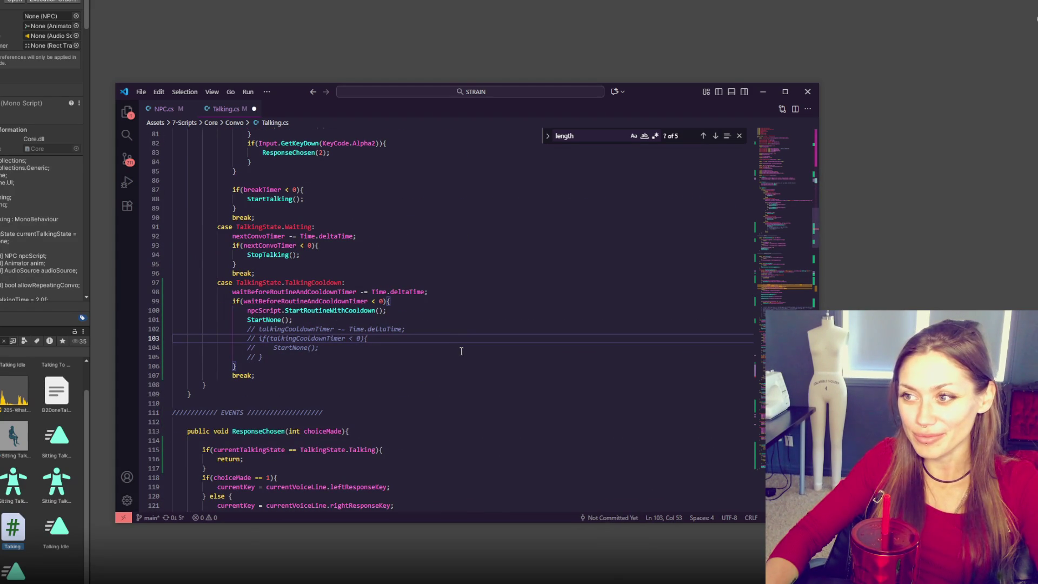
{"action": "scroll", "coordinate": [461, 351], "scroll_direction": "down", "scroll_amount": 11}
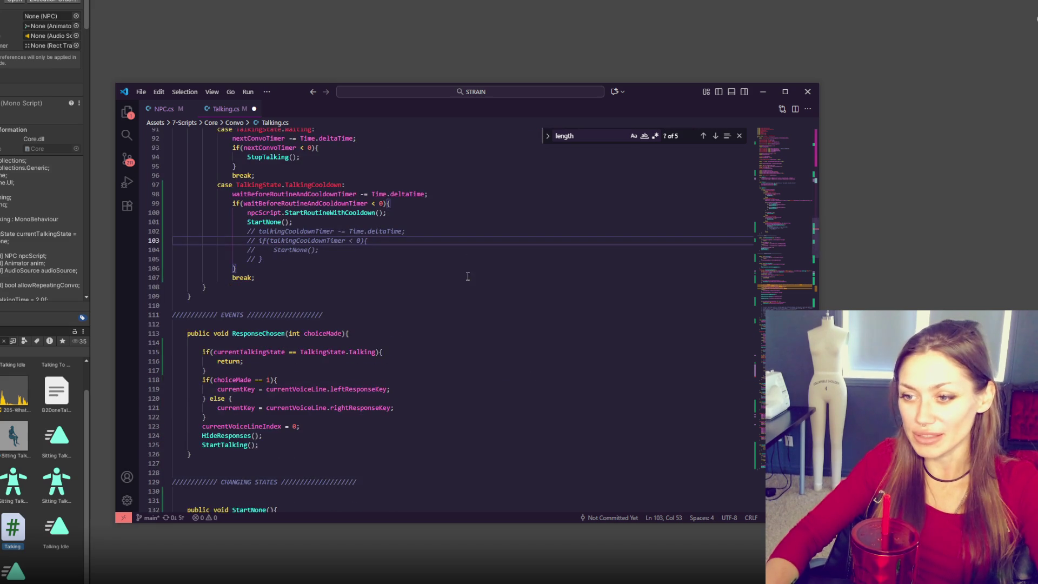
{"action": "scroll", "coordinate": [477, 336], "scroll_direction": "down", "scroll_amount": 5}
{"action": "left_click", "coordinate": [476, 338]}
{"action": "left_click", "coordinate": [521, 366]}
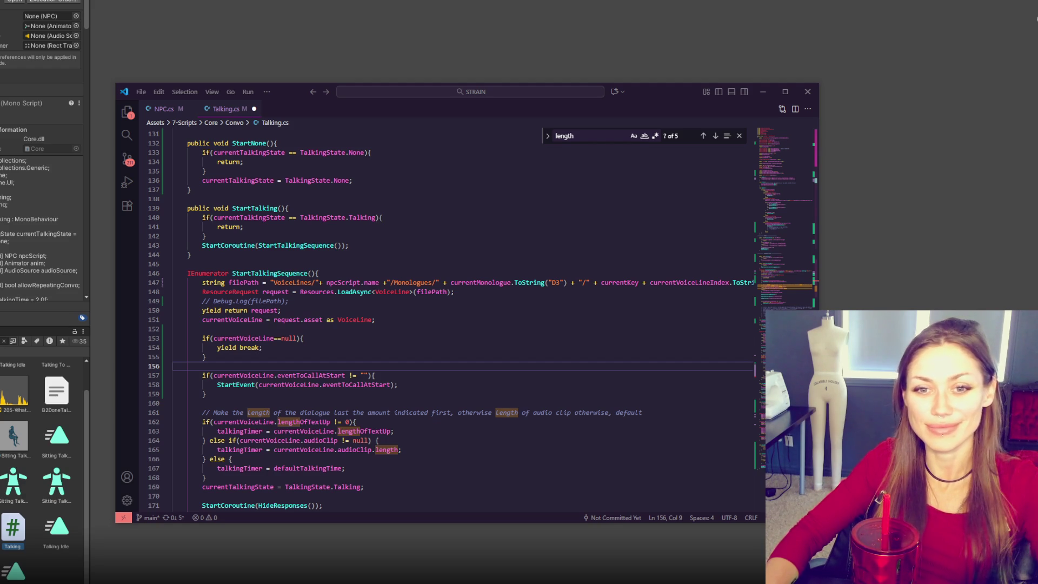
Step: Step through the eventToCallAtStart and talkingTimer blocks down to StartBreakSequence
{"action": "left_click", "coordinate": [435, 338]}
{"action": "scroll", "coordinate": [440, 324], "scroll_direction": "down", "scroll_amount": 2}
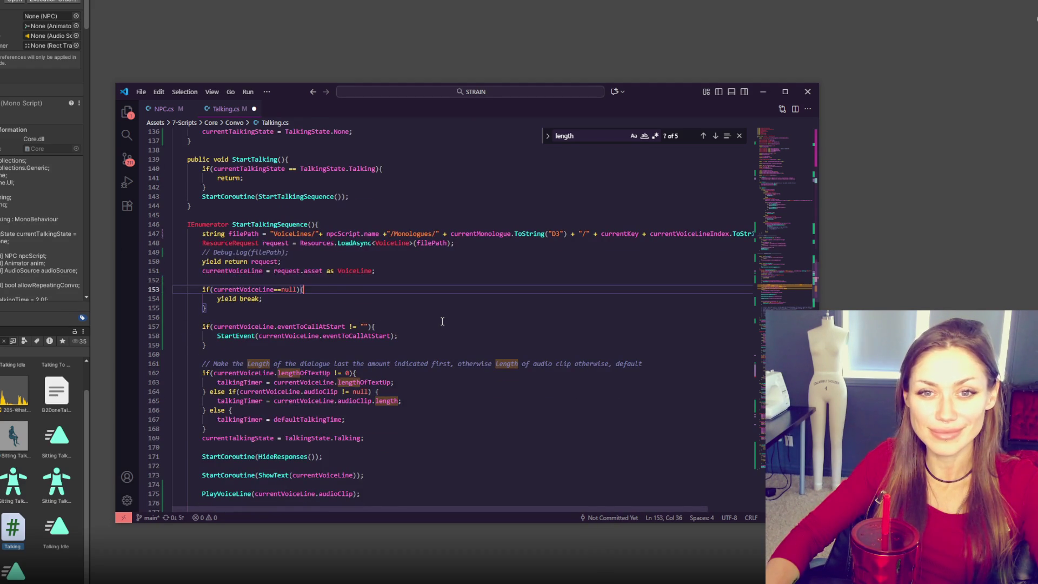
{"action": "scroll", "coordinate": [443, 321], "scroll_direction": "down", "scroll_amount": 1}
{"action": "left_click", "coordinate": [443, 321]}
{"action": "scroll", "coordinate": [442, 321], "scroll_direction": "down", "scroll_amount": 1}
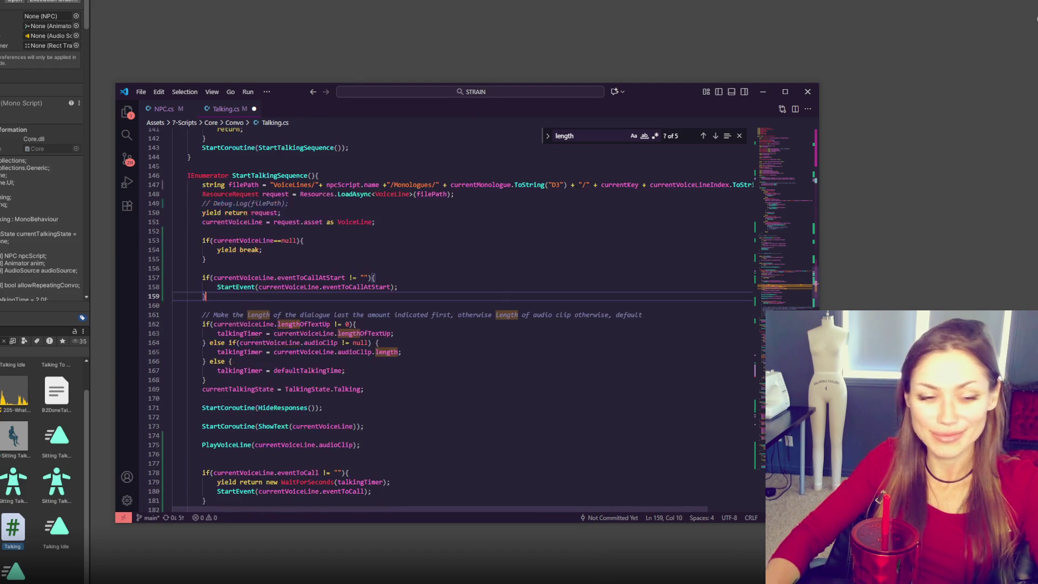
{"action": "left_click", "coordinate": [449, 380]}
{"action": "scroll", "coordinate": [428, 368], "scroll_direction": "down", "scroll_amount": 5}
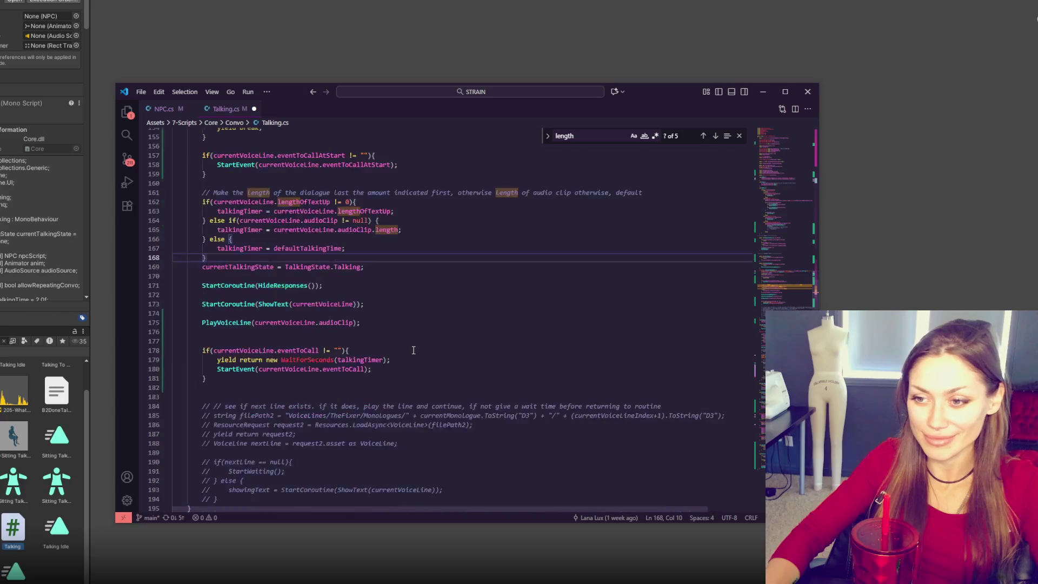
{"action": "scroll", "coordinate": [414, 351], "scroll_direction": "down", "scroll_amount": 6}
{"action": "scroll", "coordinate": [414, 351], "scroll_direction": "down", "scroll_amount": 5}
{"action": "scroll", "coordinate": [414, 350], "scroll_direction": "down", "scroll_amount": 6}
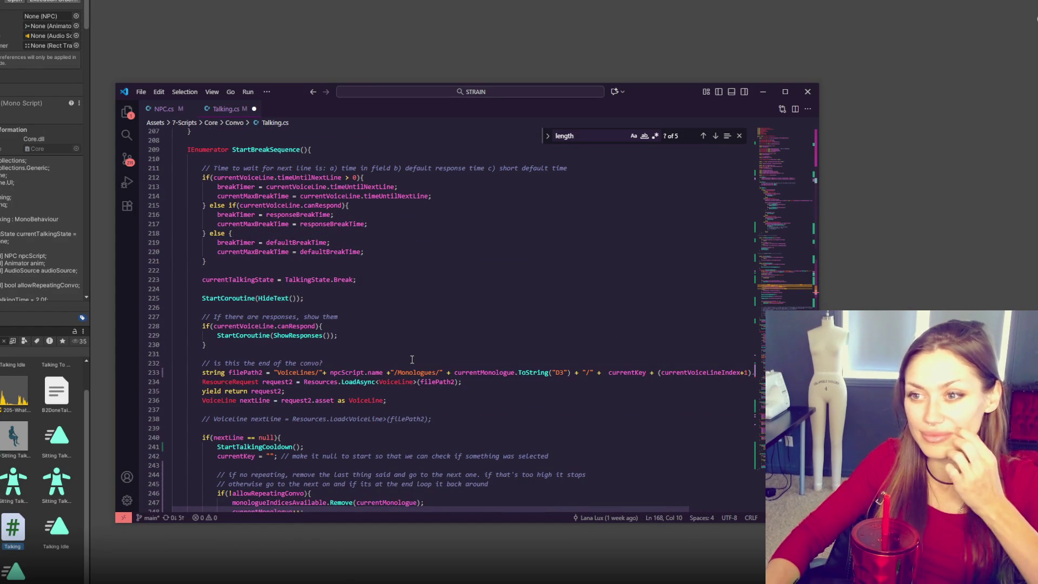
{"action": "scroll", "coordinate": [412, 360], "scroll_direction": "down", "scroll_amount": 4}
{"action": "scroll", "coordinate": [412, 360], "scroll_direction": "down", "scroll_amount": 4}
{"action": "scroll", "coordinate": [412, 360], "scroll_direction": "up", "scroll_amount": 9}
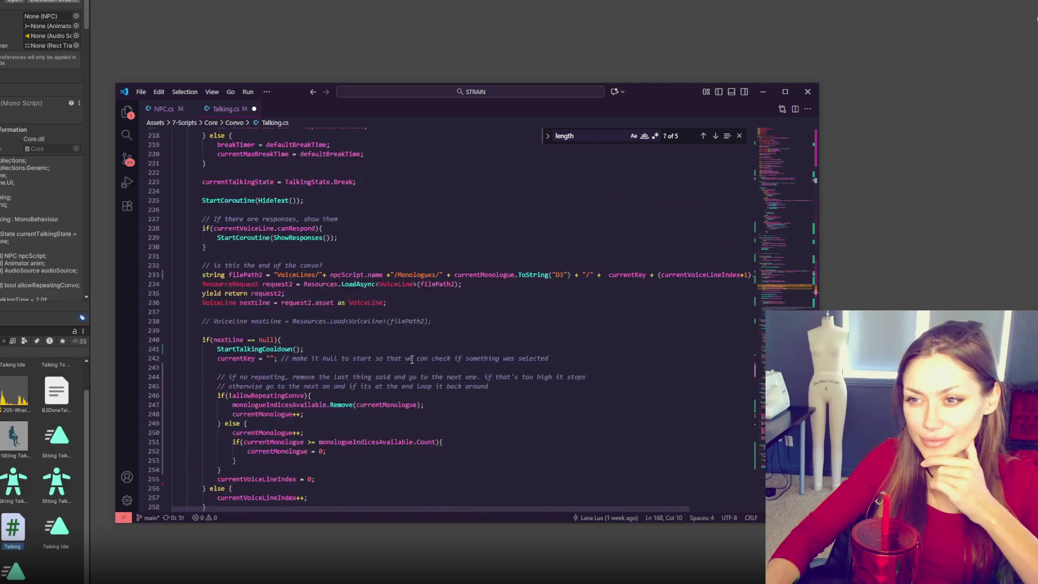
Step: Highlight timeUntilNextLine and currentVoiceLine uses, then add a blank line in the first branch
{"action": "double_click", "coordinate": [282, 173]}
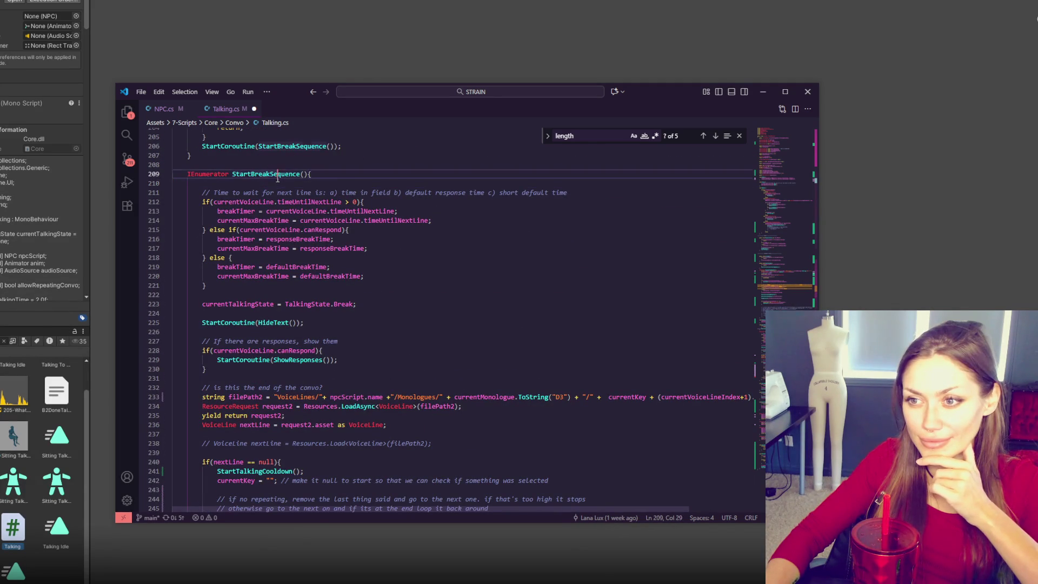
{"action": "double_click", "coordinate": [303, 201]}
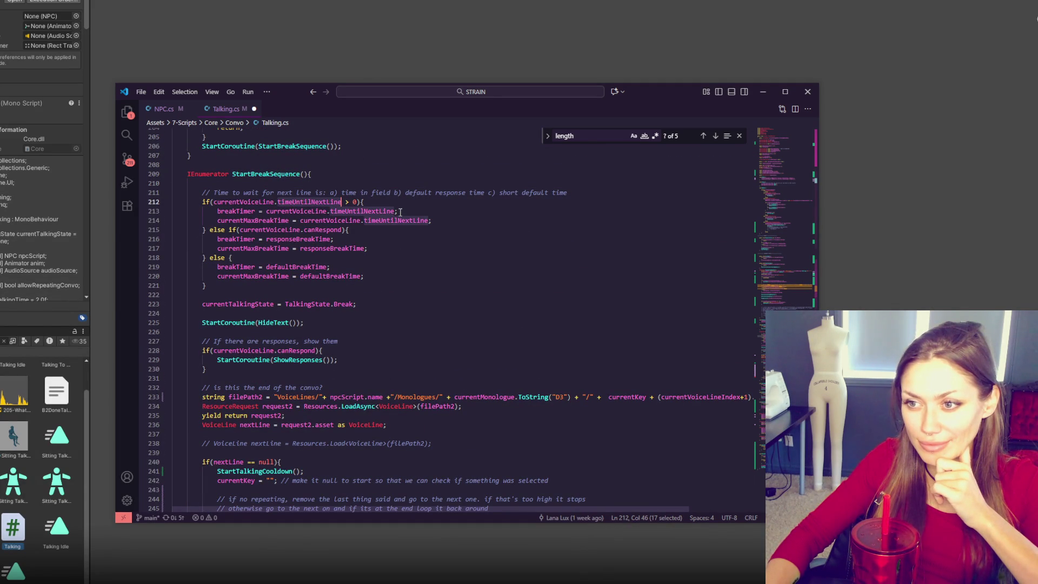
{"action": "double_click", "coordinate": [270, 230]}
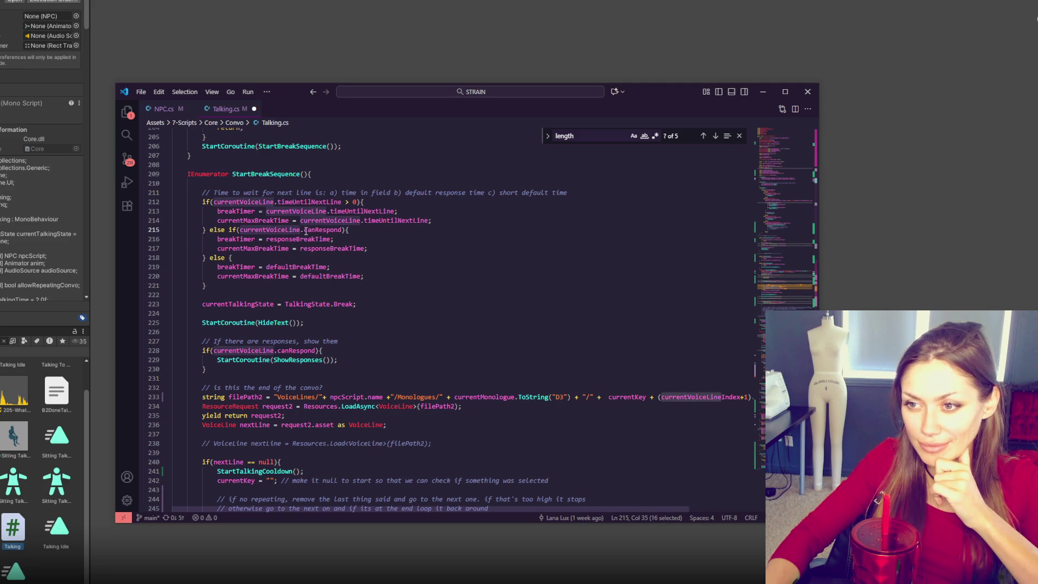
{"action": "left_click", "coordinate": [373, 202]}
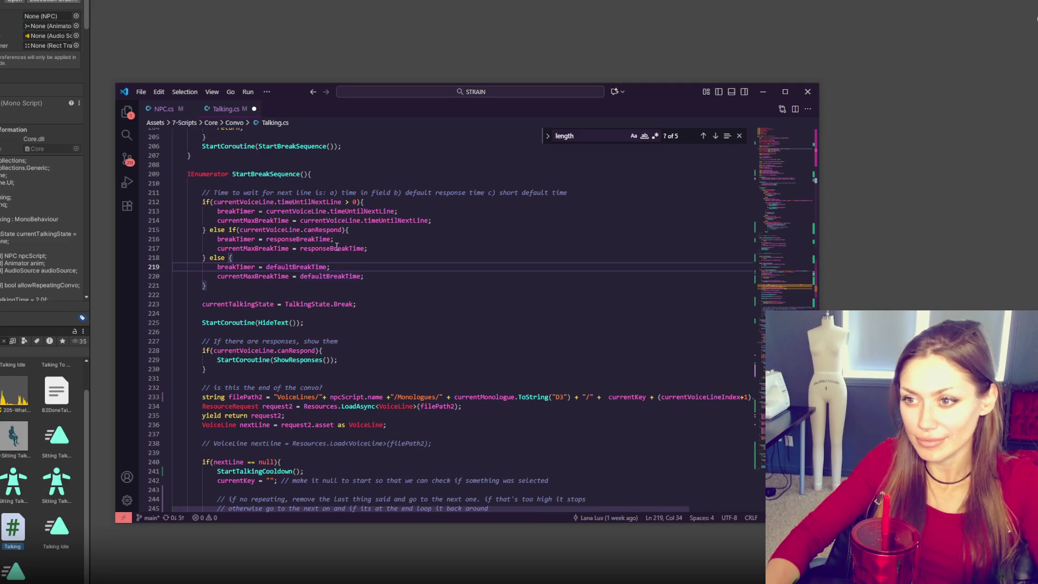
{"action": "key", "text": "Return"}
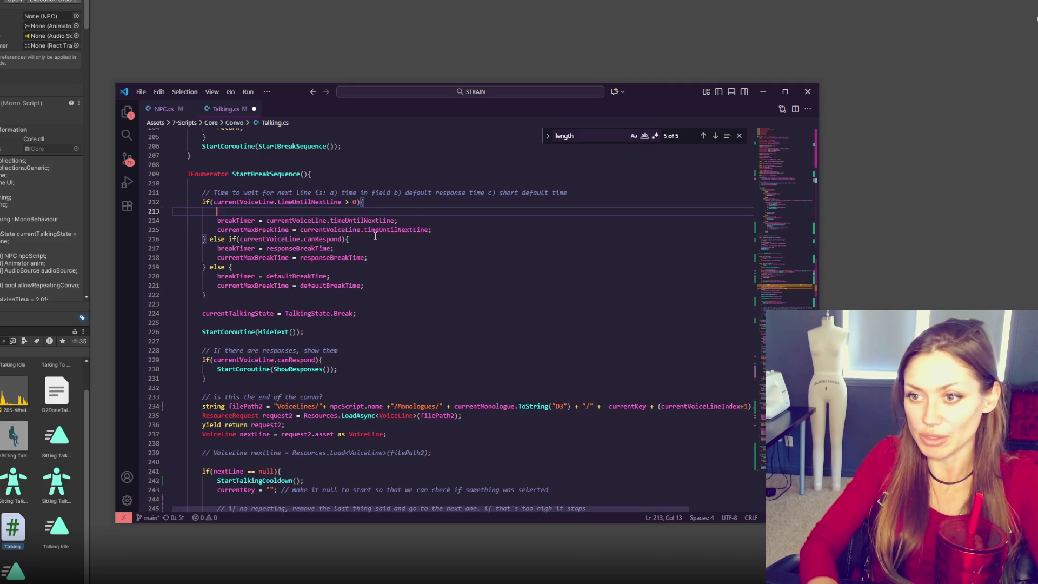
Step: Type Debug.Log("1"); in the first branch and paste it into the else-if and else branches
{"action": "type", "text": "Debug.Log("}
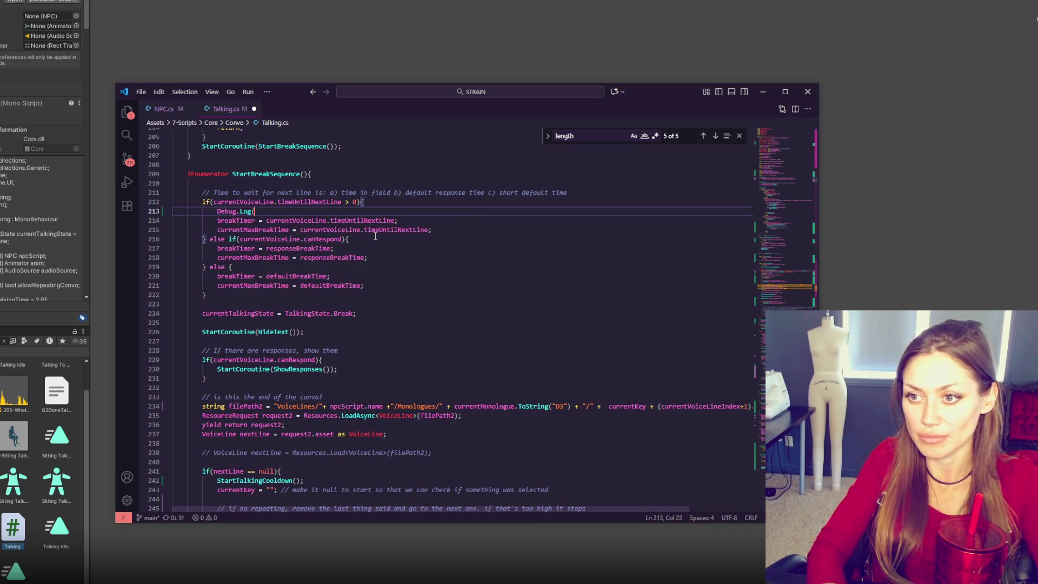
{"action": "type", "text": "\"1\");"}
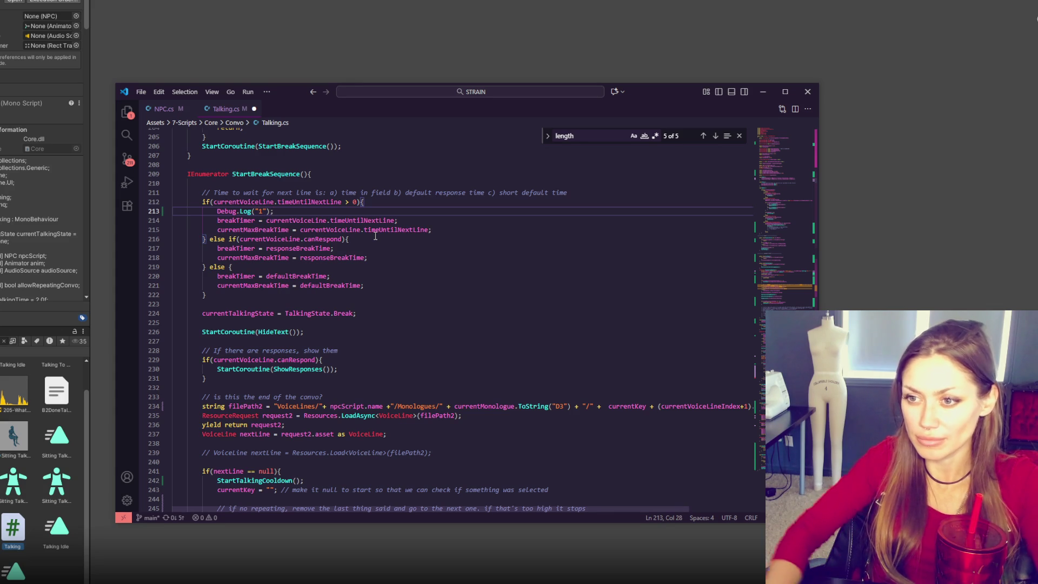
{"action": "left_click_drag", "start_coordinate": [371, 212], "coordinate": [386, 206]}
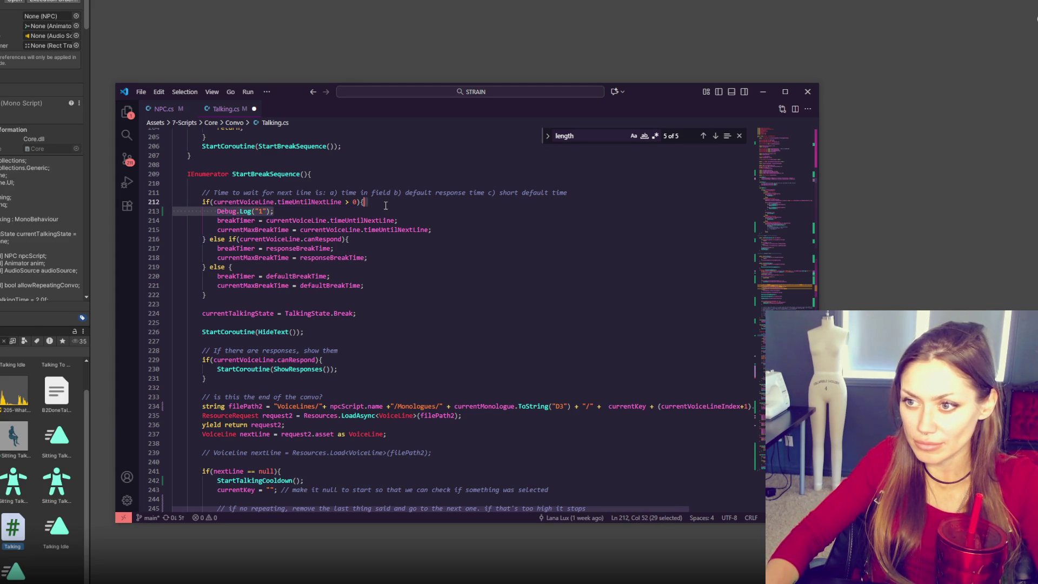
{"action": "left_click", "coordinate": [375, 238]}
{"action": "type", "text": "Debug.Log(\"1\");"}
{"action": "left_click", "coordinate": [373, 286]}
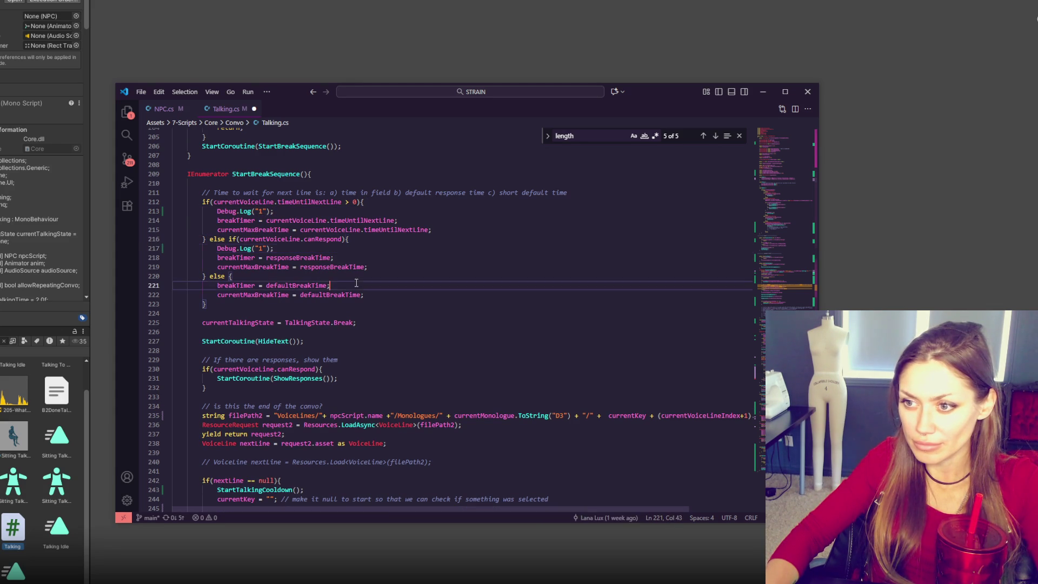
{"action": "type", "text": "Debug.Log(\"1\");"}
Step: Renumber the pasted trace logs, setting the else-if branch's log to "2"
{"action": "double_click", "coordinate": [260, 294]}
{"action": "type", "text": "2"}
{"action": "double_click", "coordinate": [260, 249]}
{"action": "type", "text": "2"}
{"action": "double_click", "coordinate": [261, 295]}
Step: Change the else branch's log to "3" and save Talking.cs
{"action": "type", "text": "3"}
{"action": "key", "text": "ctrl+s"}
{"action": "left_click", "coordinate": [364, 230]}
Step: Search Talking.cs for responseBreakTime and jump to its declaration on line 23
{"action": "double_click", "coordinate": [297, 258]}
{"action": "key", "text": "ctrl+f"}
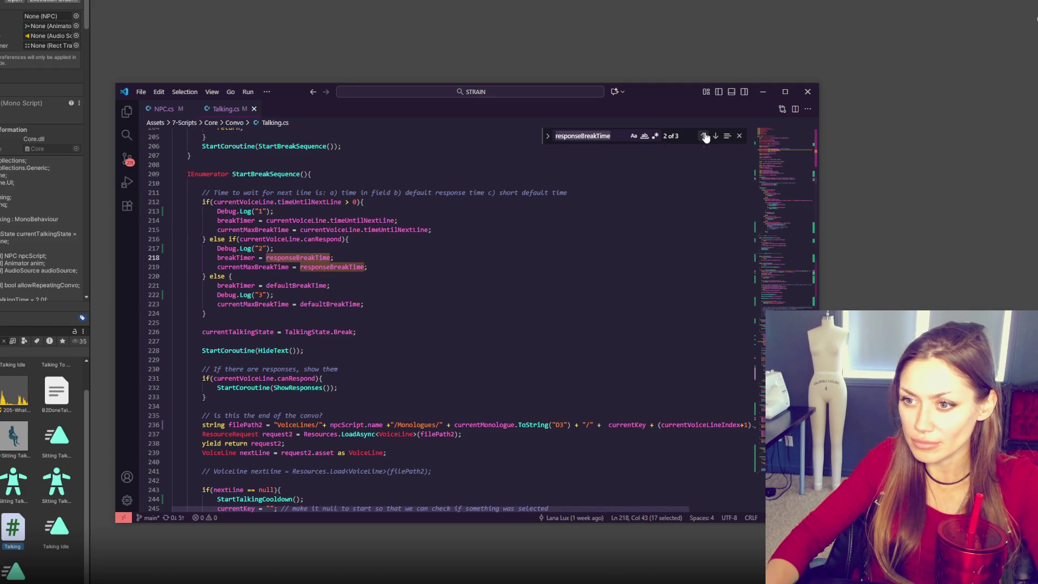
{"action": "left_click", "coordinate": [705, 136]}
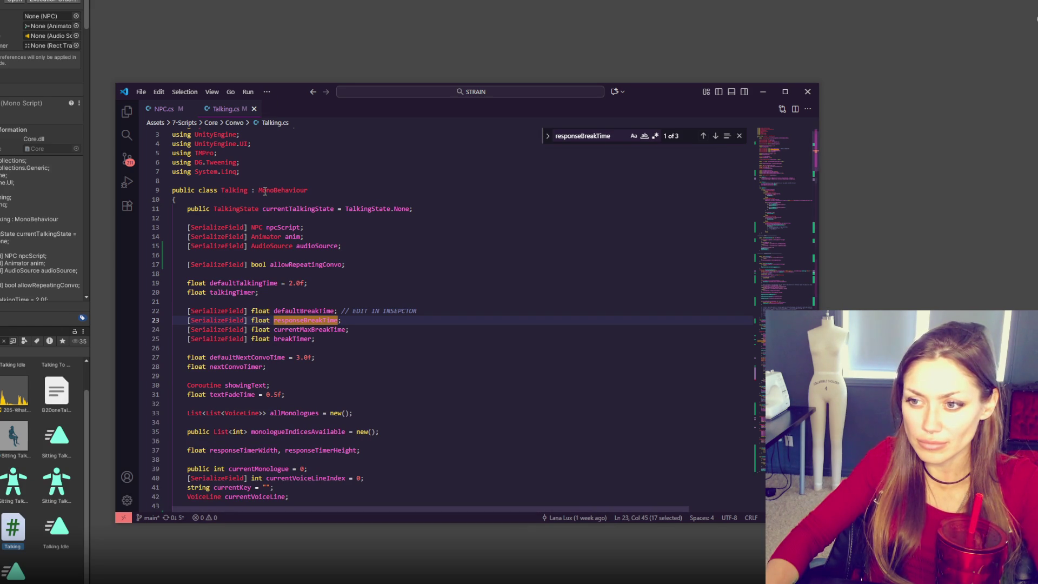
{"action": "left_click", "coordinate": [715, 136]}
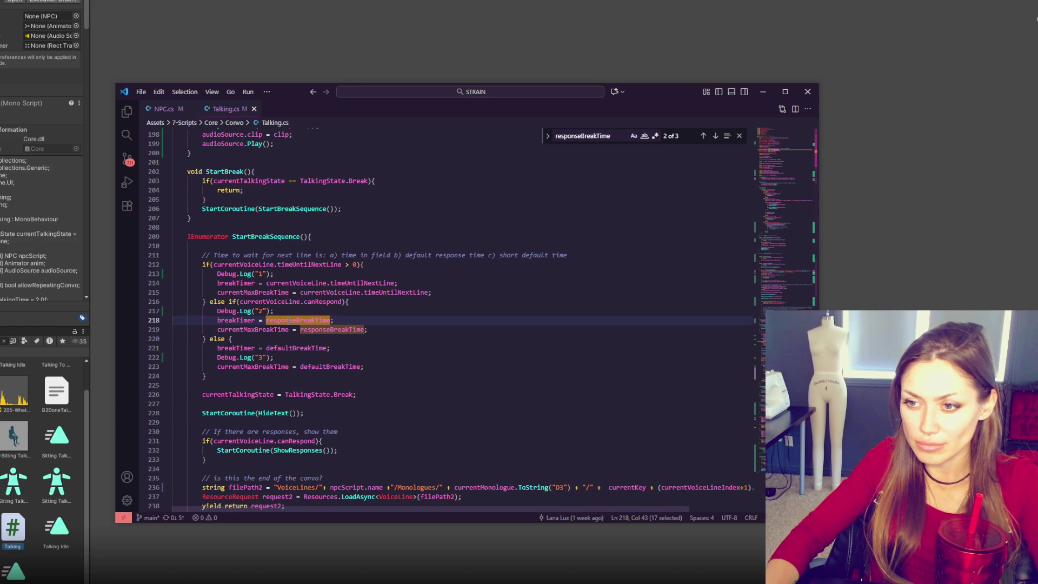
{"action": "left_click", "coordinate": [287, 320]}
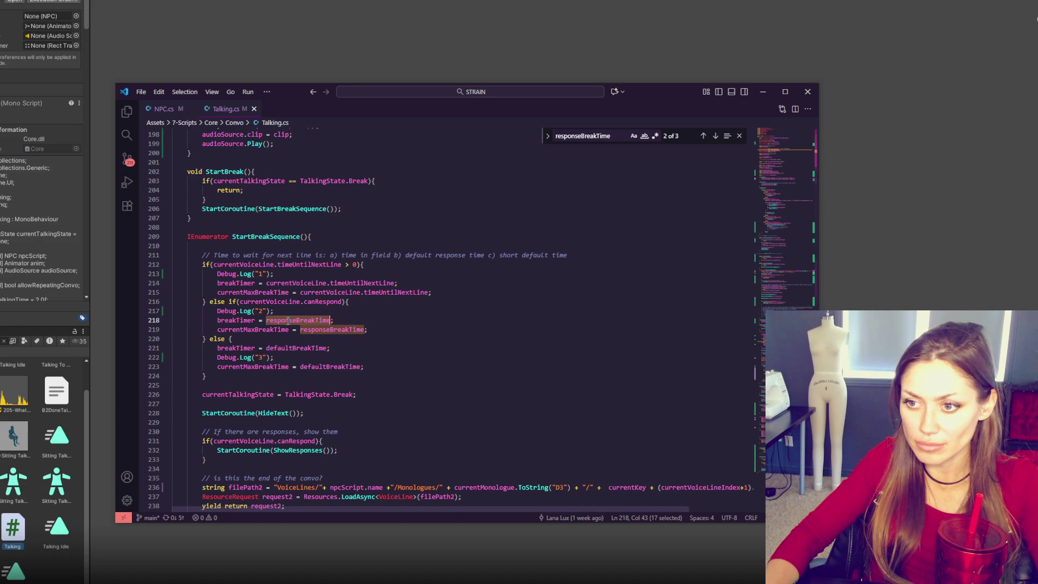
{"action": "key", "text": "ctrl+f"}
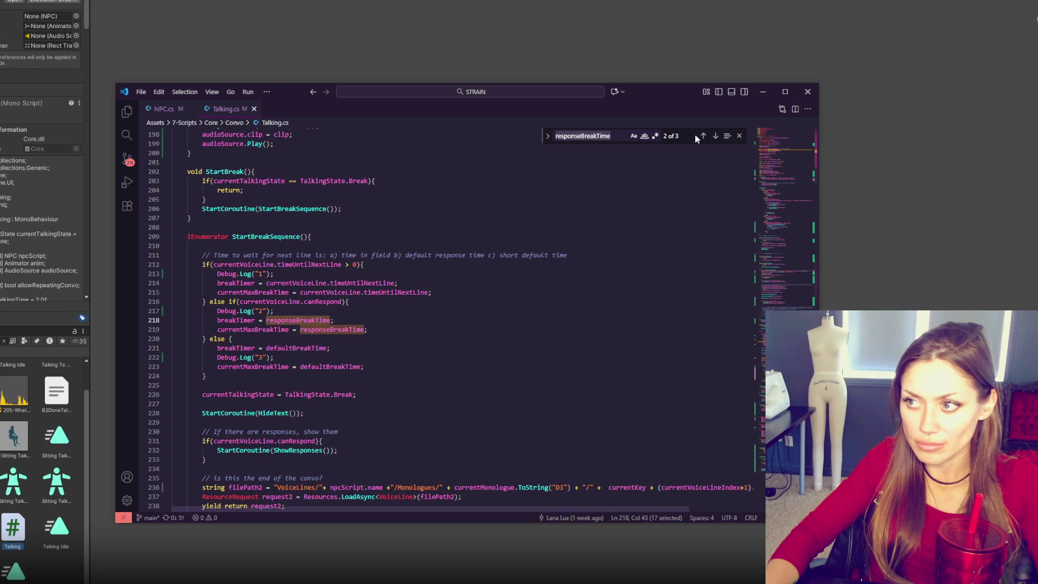
{"action": "left_click", "coordinate": [703, 135]}
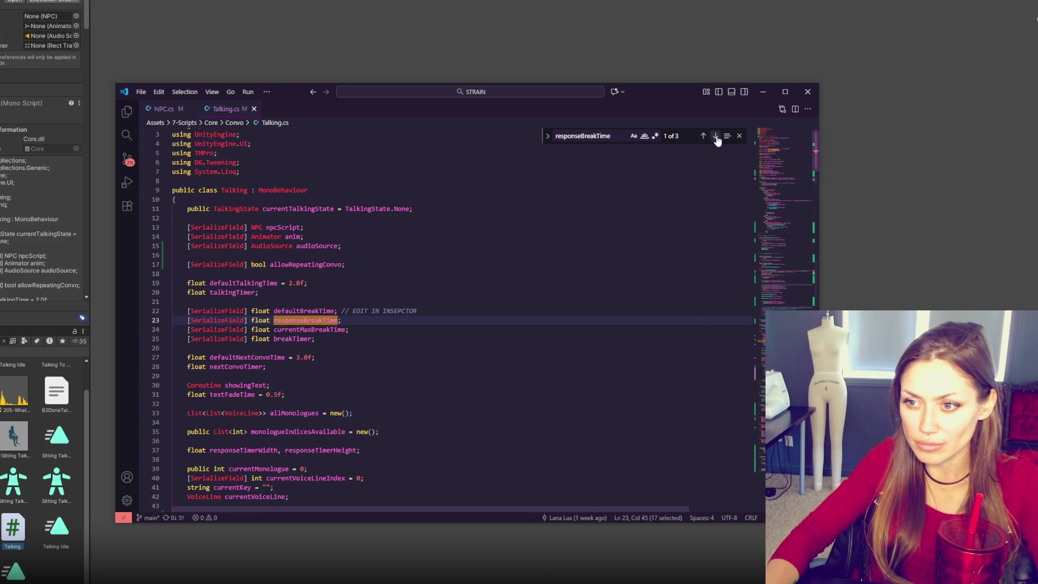
Step: Give responseBreakTime an initial value, trying 2.0f and settling on 1.0f
{"action": "left_click", "coordinate": [338, 321]}
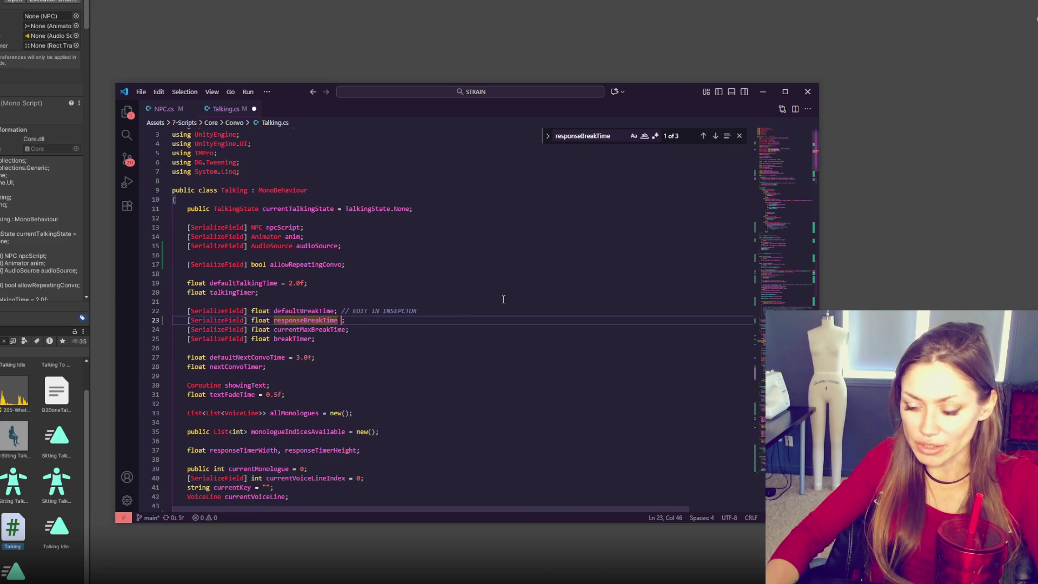
{"action": "type", "text": "= "}
{"action": "type", "text": "2.0f;"}
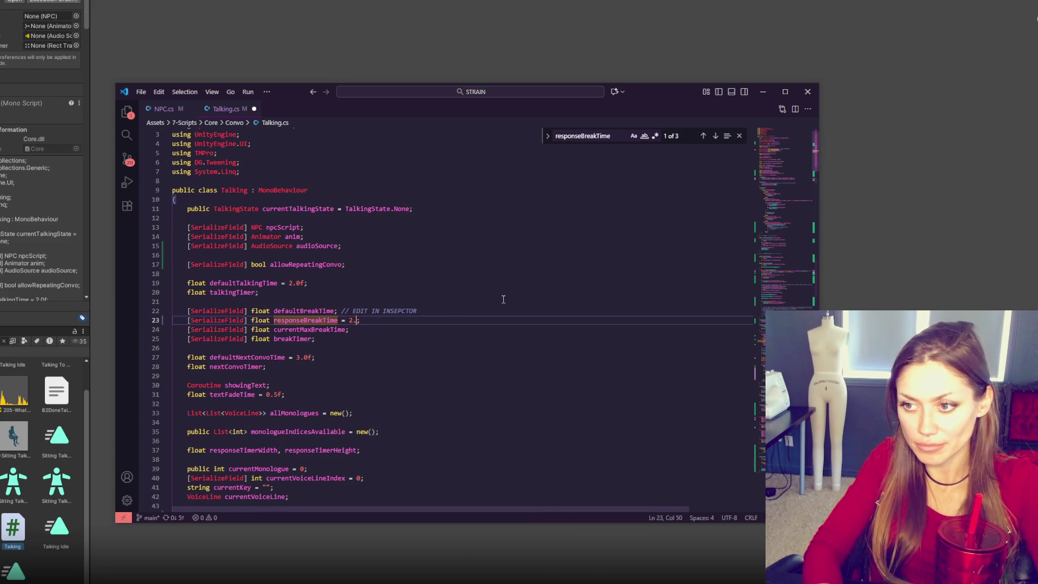
{"action": "key", "text": "Left"}
{"action": "key", "text": "BackSpace"}
{"action": "key", "text": "BackSpace"}
{"action": "key", "text": "BackSpace"}
{"action": "type", "text": "1.0f"}
{"action": "key", "text": "End"}
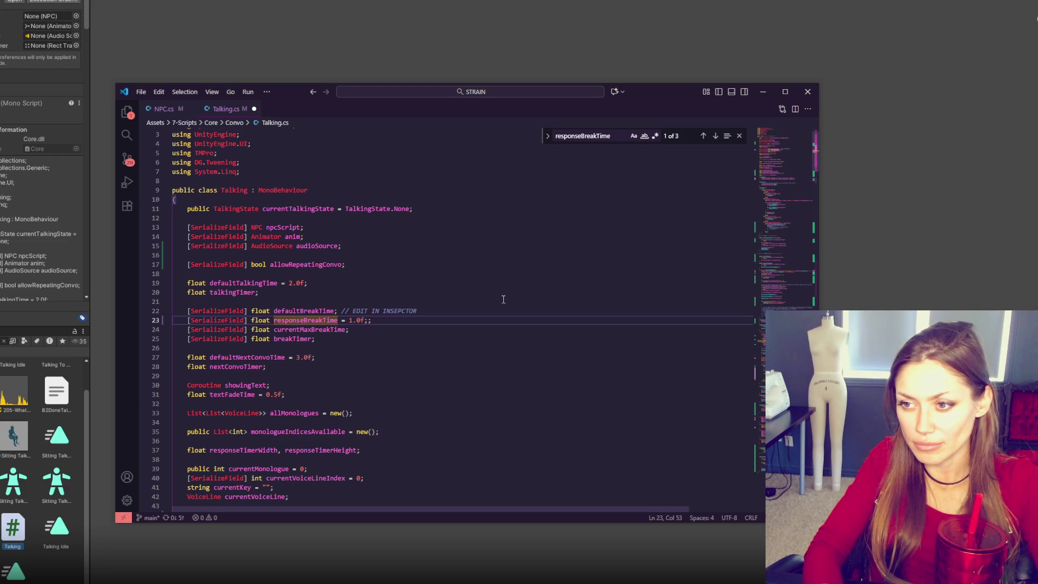
{"action": "key", "text": "BackSpace"}
{"action": "key", "text": "BackSpace"}
{"action": "key", "text": "BackSpace"}
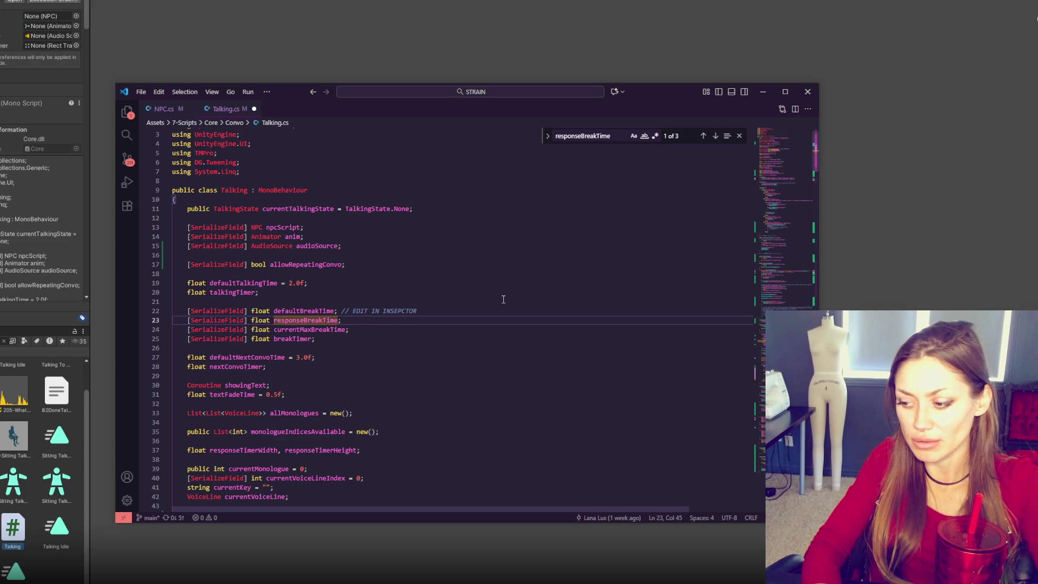
{"action": "type", "text": "= -"}
{"action": "key", "text": "BackSpace"}
{"action": "type", "text": "1."}
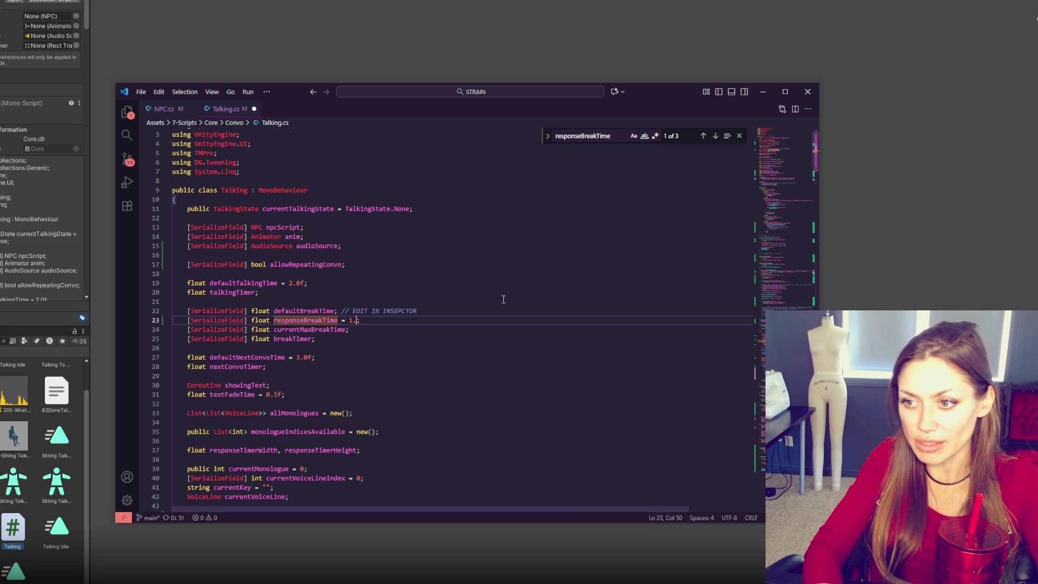
{"action": "type", "text": "0f"}
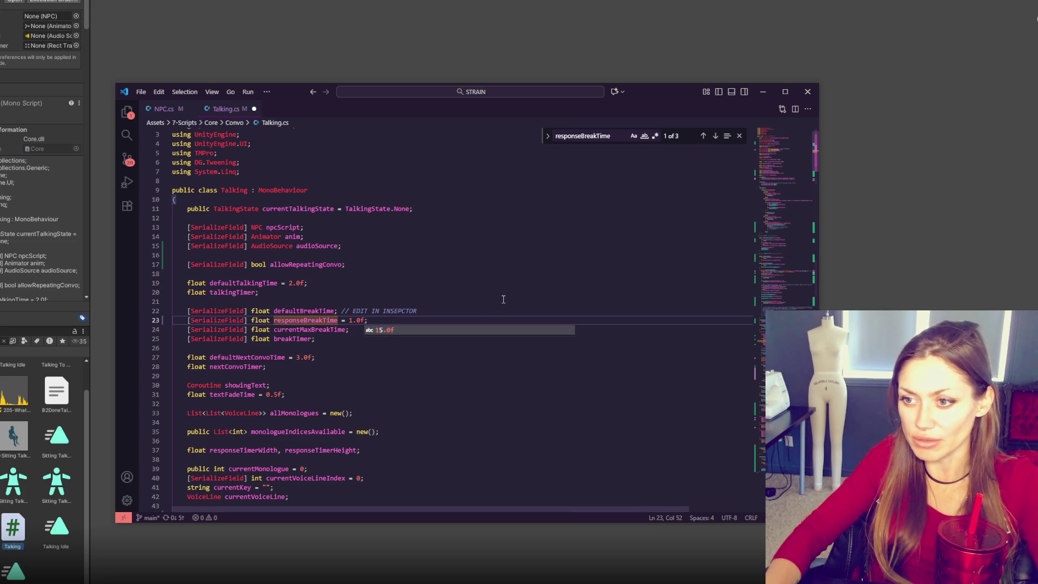
Step: Set defaultBreakTime to 1.0f and responseBreakTime to 4.0f, save, and return to Unity
{"action": "left_click", "coordinate": [337, 311]}
{"action": "type", "text": "= "}
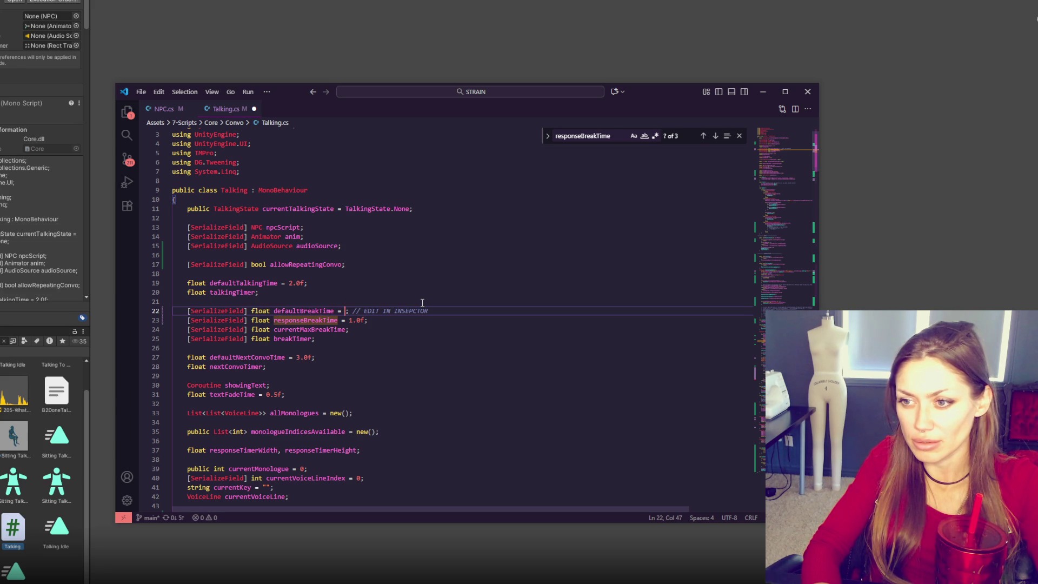
{"action": "type", "text": "1.0f"}
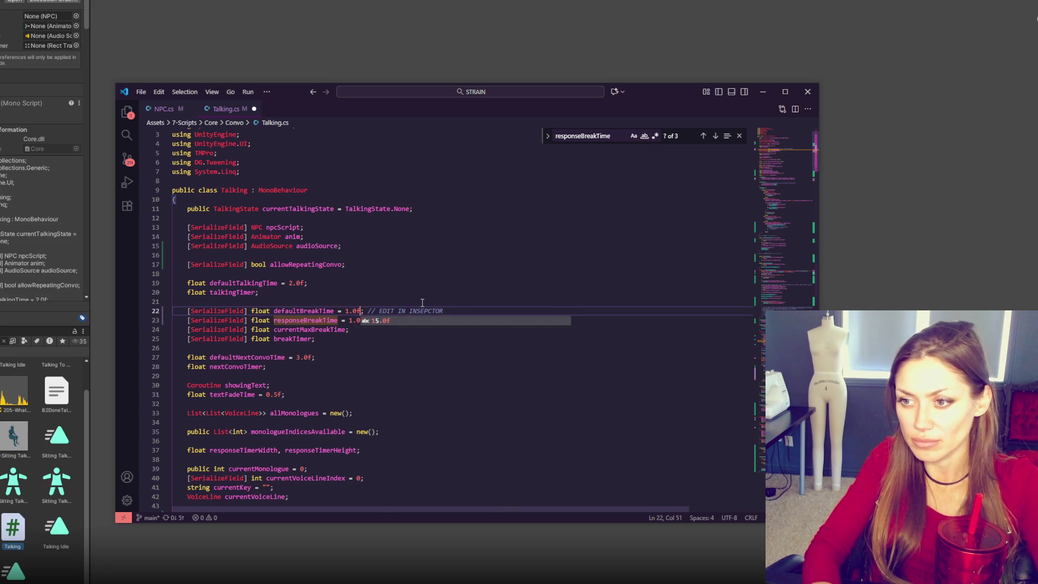
{"action": "left_click_drag", "start_coordinate": [350, 320], "coordinate": [356, 321]}
{"action": "key", "text": "shift+Left"}
{"action": "type", "text": "4"}
{"action": "key", "text": "ctrl+s"}
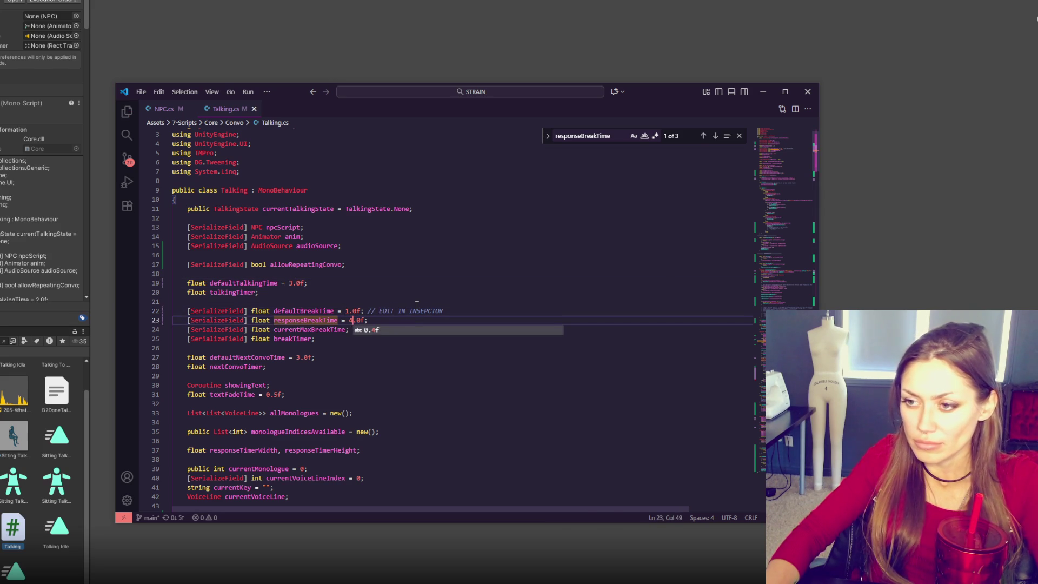
{"action": "left_click", "coordinate": [435, 311]}
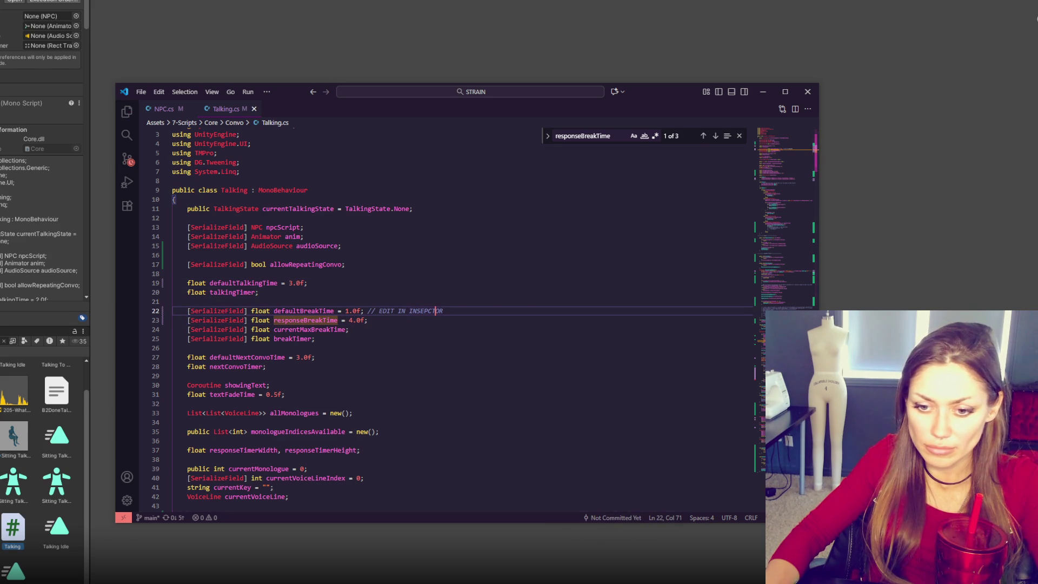
{"action": "key", "text": "alt+Tab"}
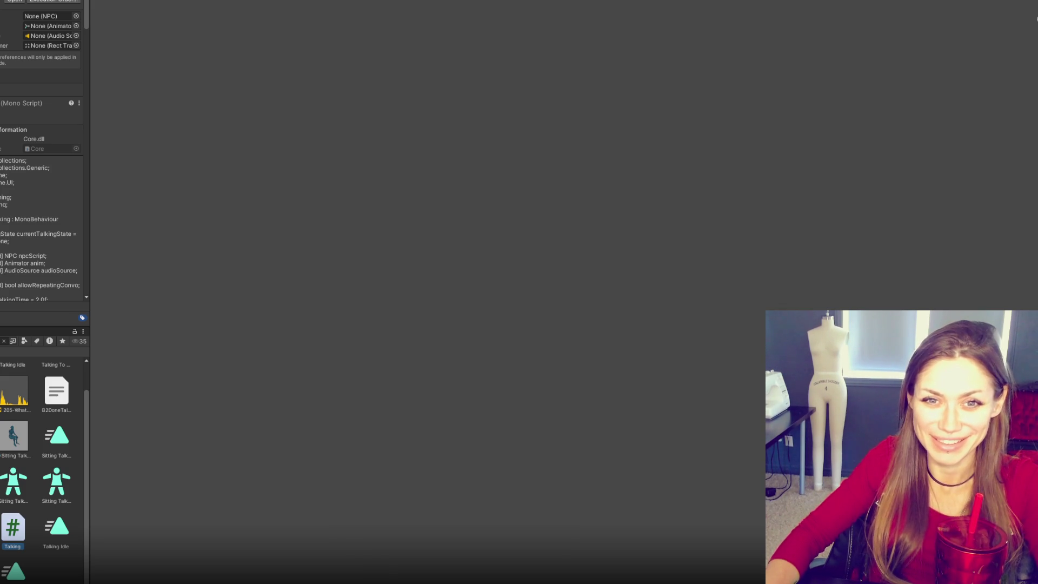
Step: Compare with the Guitar NPC, then set the Test prefab's Talking Break Time to 2
{"action": "left_click", "coordinate": [37, 389]}
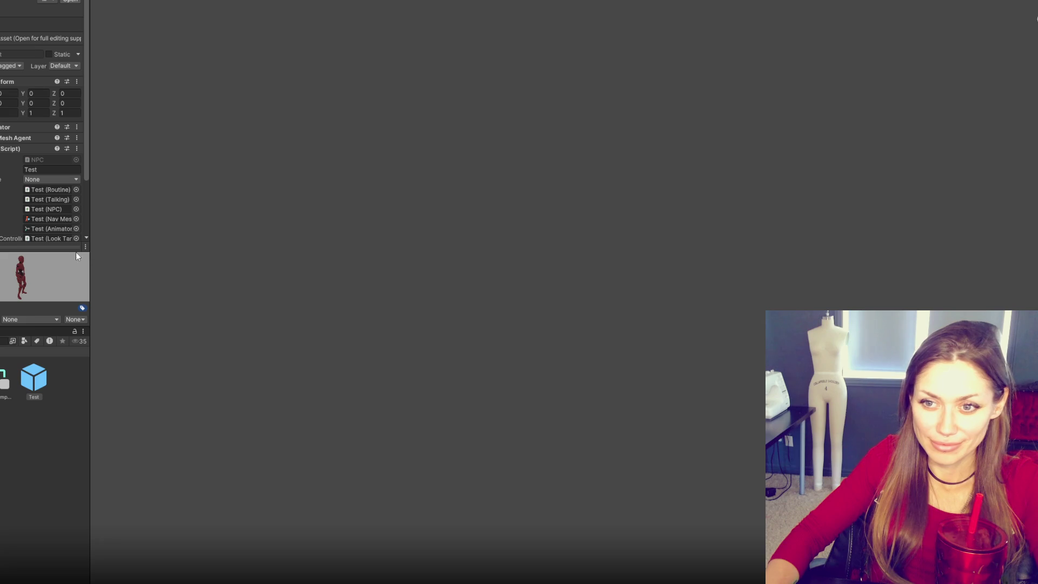
{"action": "left_click_drag", "start_coordinate": [85, 250], "coordinate": [70, 372]}
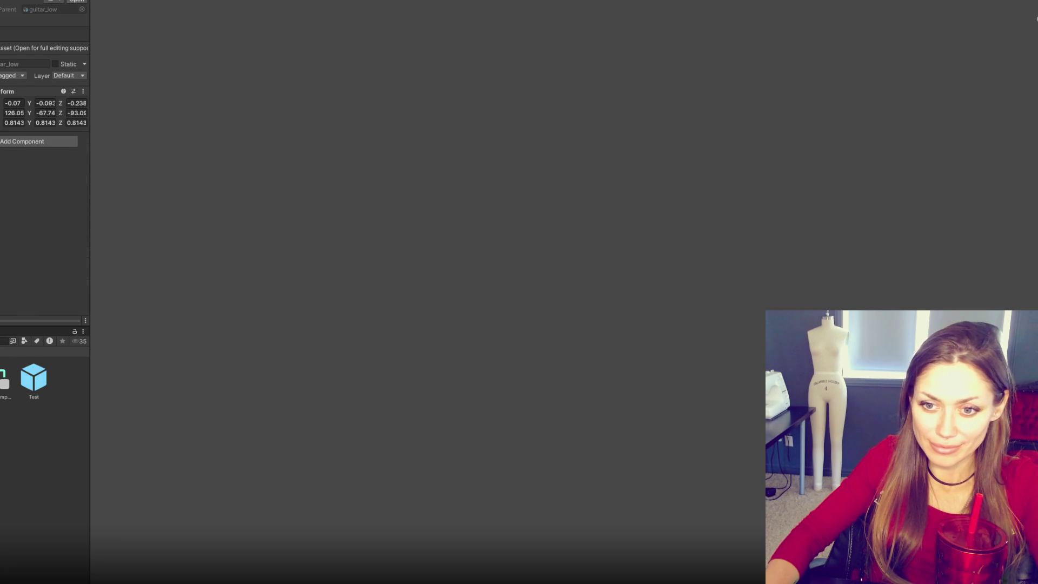
{"action": "left_click", "coordinate": [30, 388]}
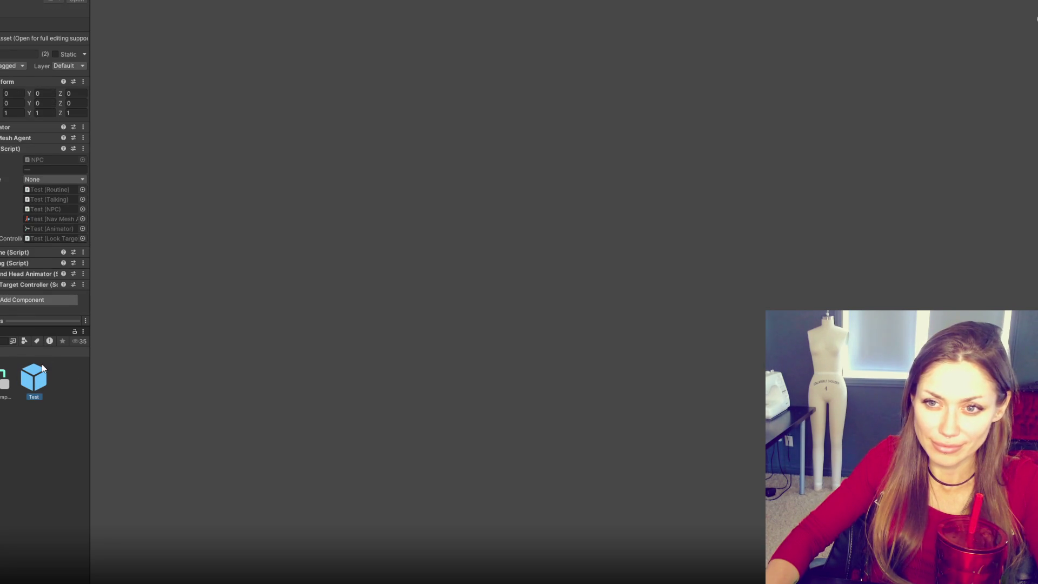
{"action": "left_click", "coordinate": [13, 262]}
{"action": "scroll", "coordinate": [21, 167], "scroll_direction": "down", "scroll_amount": 3}
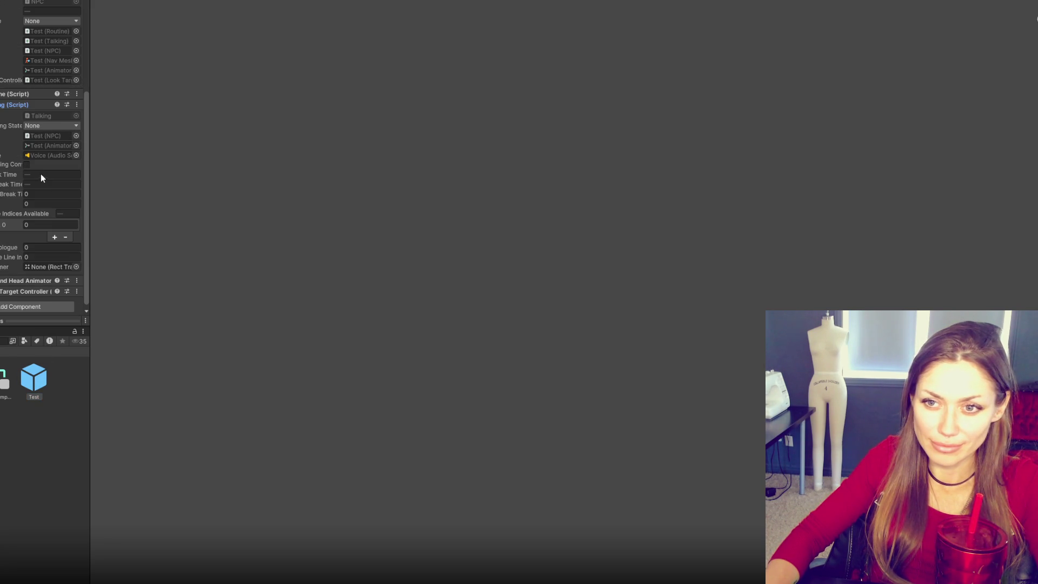
{"action": "left_click", "coordinate": [4, 383]}
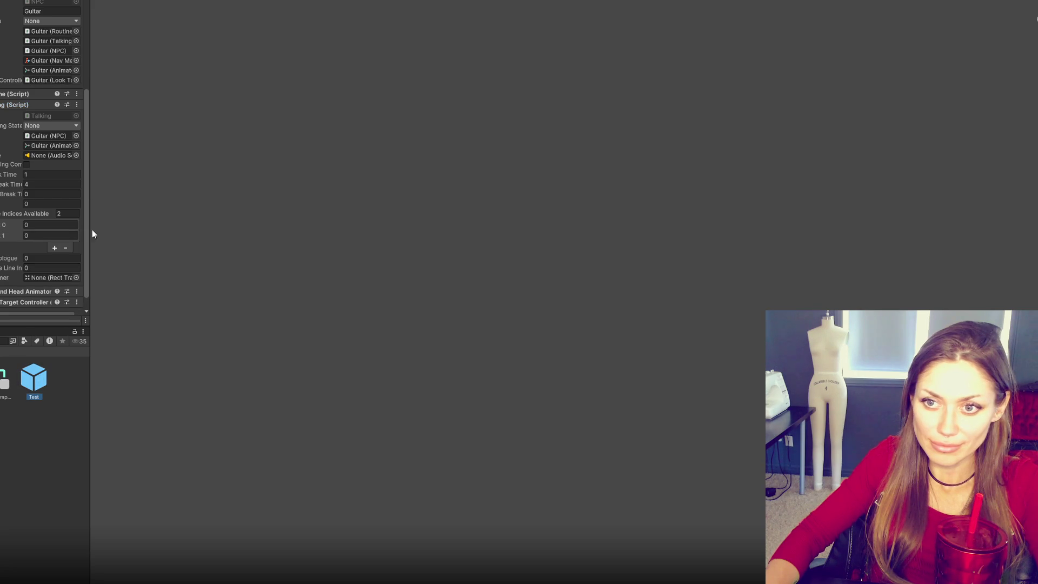
{"action": "left_click", "coordinate": [51, 185]}
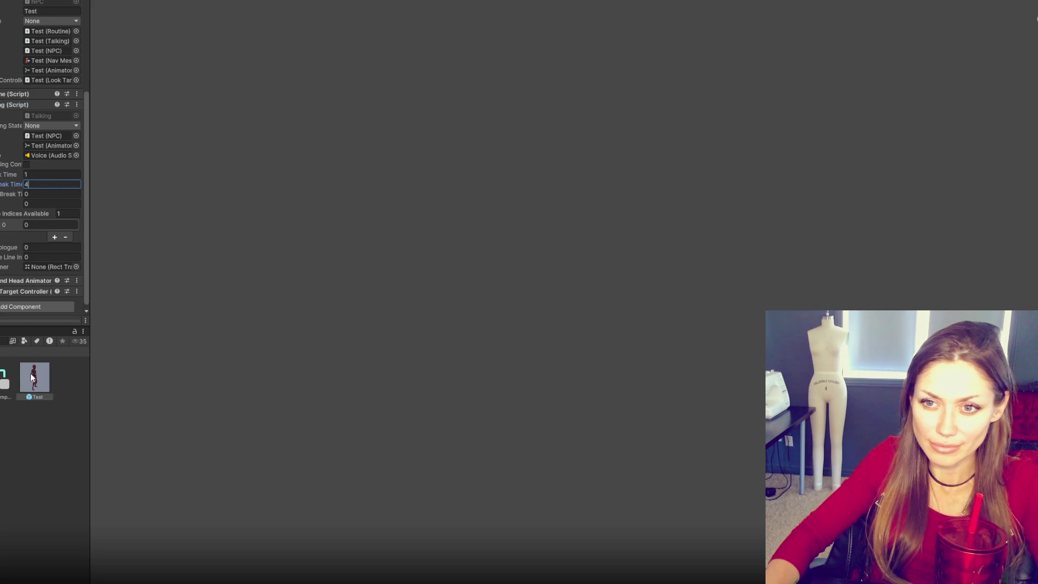
{"action": "type", "text": "2"}
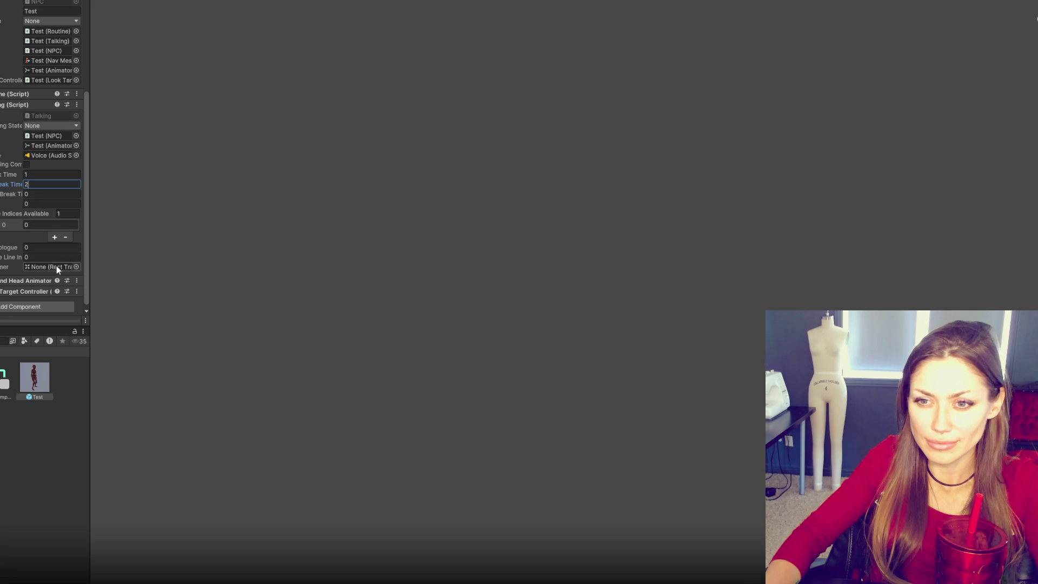
{"action": "key", "text": "Return"}
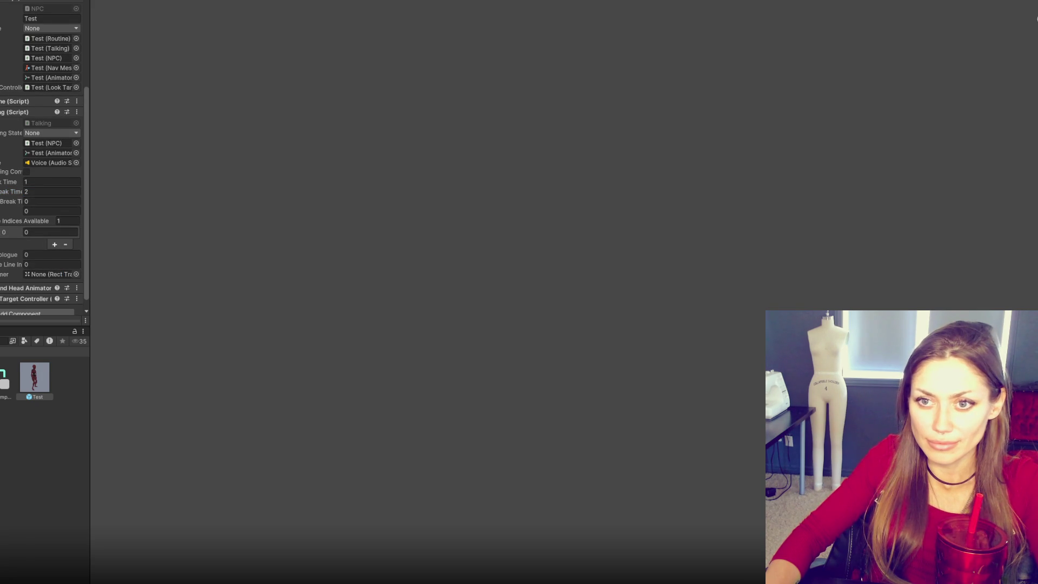
{"action": "key", "text": "alt+Tab"}
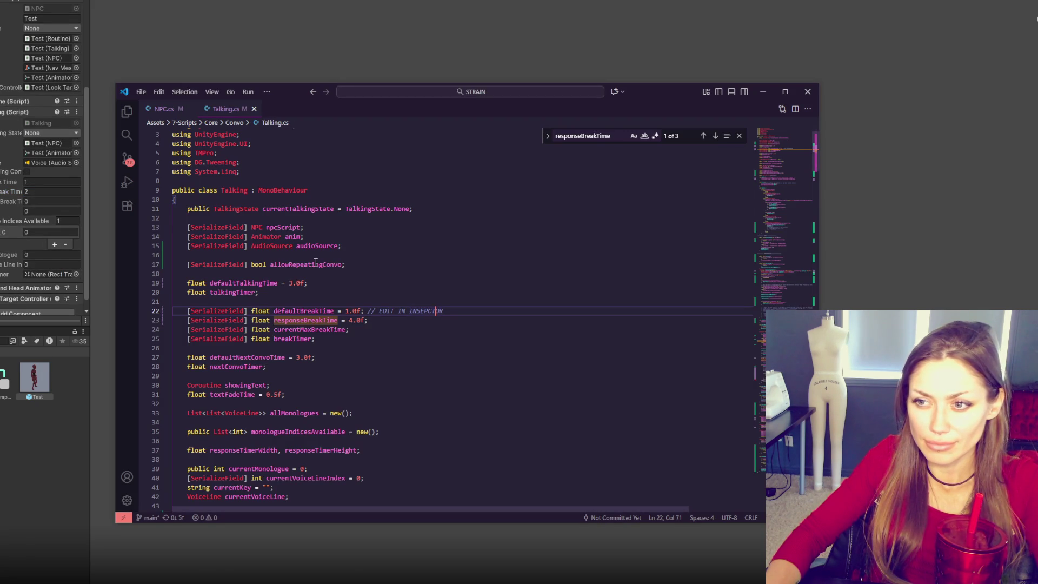
Step: Add [SerializeField] before float defaultTalkingTime on line 19 of Talking.cs and save
{"action": "double_click", "coordinate": [243, 283]}
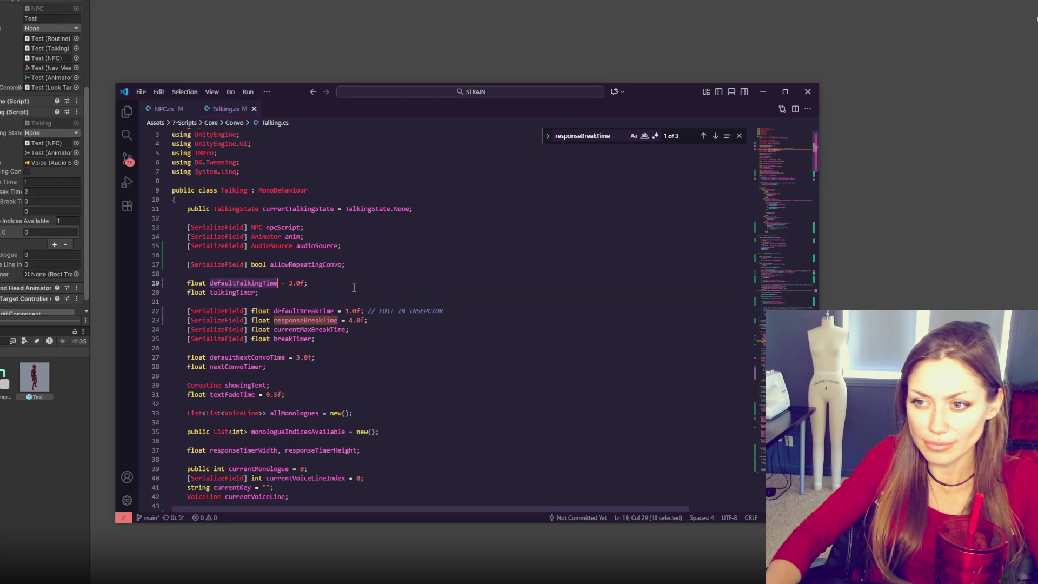
{"action": "left_click_drag", "start_coordinate": [188, 312], "coordinate": [248, 306]}
{"action": "key", "text": "ctrl+c"}
{"action": "left_click", "coordinate": [187, 283]}
{"action": "key", "text": "ctrl+v"}
{"action": "key", "text": "ctrl+s"}
Step: Back in Unity, set the Test NPC prefab's Break Time to 4
{"action": "left_click", "coordinate": [33, 173]}
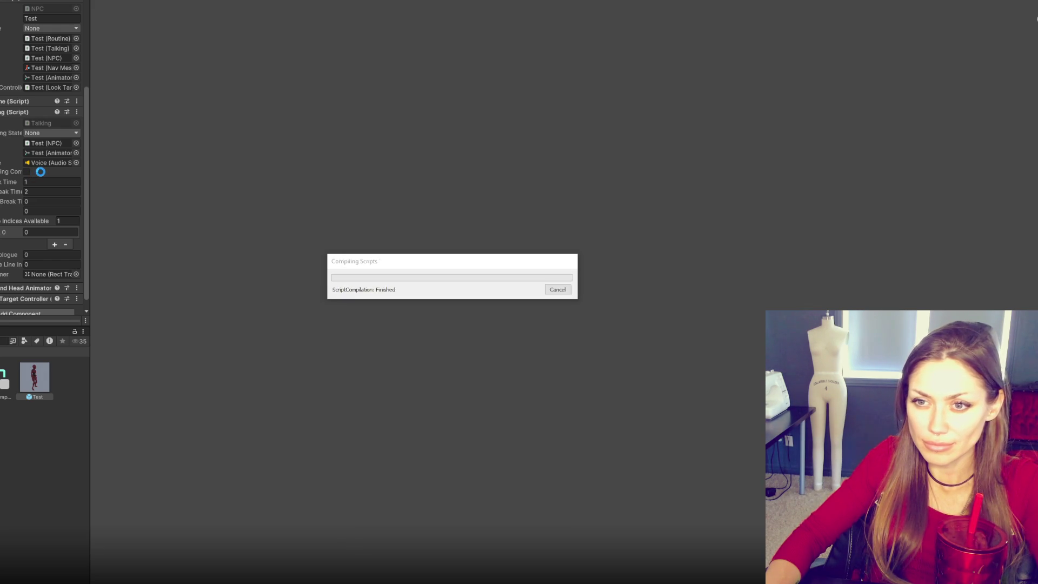
{"action": "scroll", "coordinate": [42, 174], "scroll_direction": "down", "scroll_amount": 5}
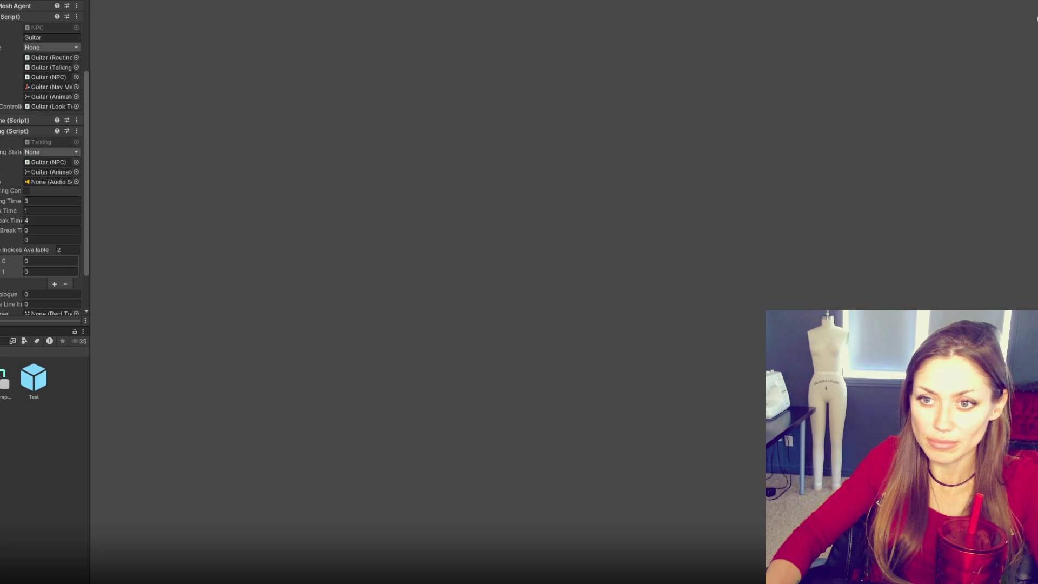
{"action": "left_click", "coordinate": [33, 379]}
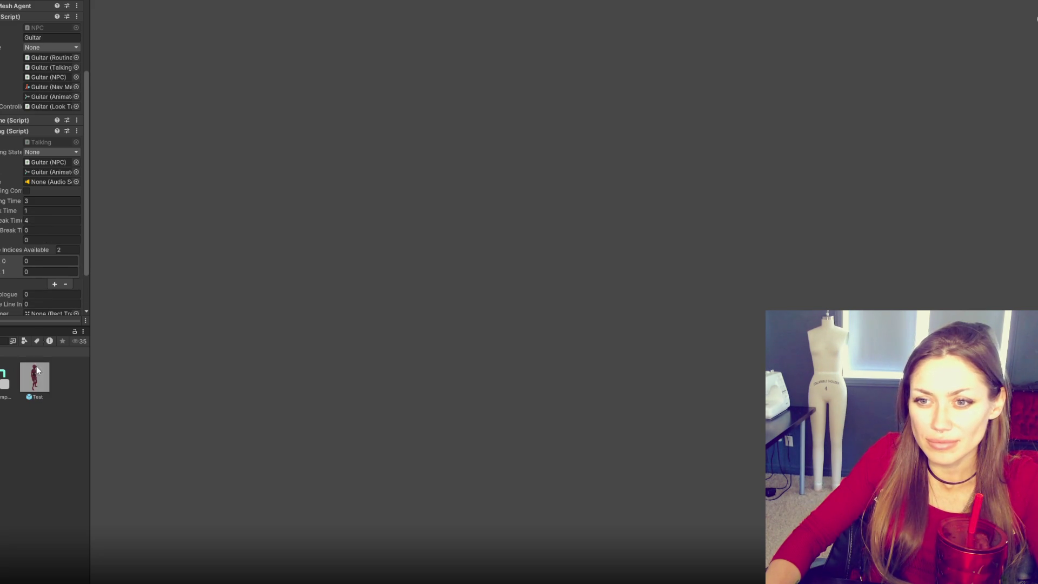
{"action": "left_click", "coordinate": [52, 220]}
{"action": "type", "text": "4"}
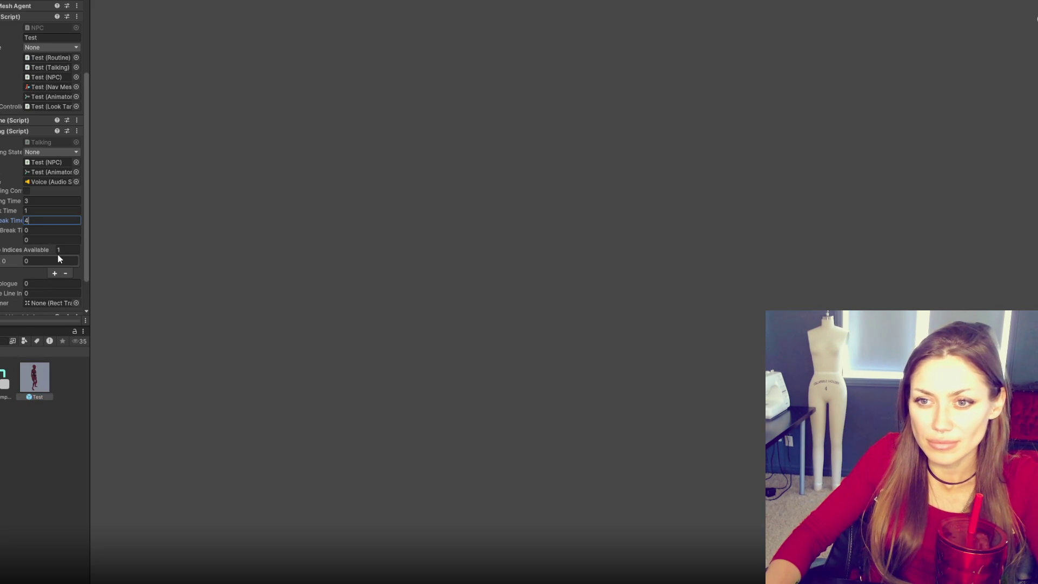
{"action": "left_click", "coordinate": [198, 236]}
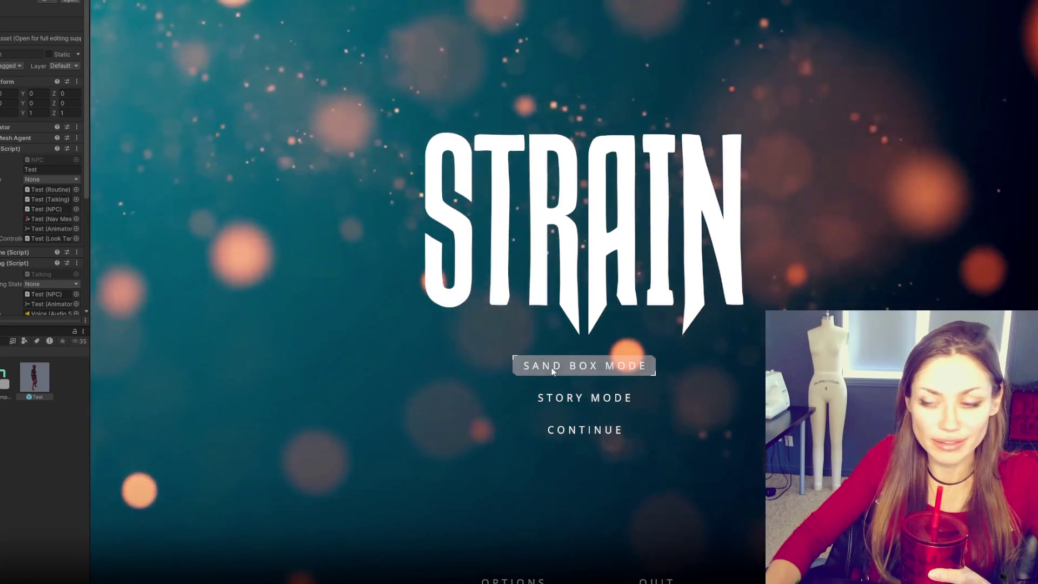
Step: Start a sandbox game, pick up the wildberries and newspaper, and place a Newspaper Bed
{"action": "key", "text": "Return"}
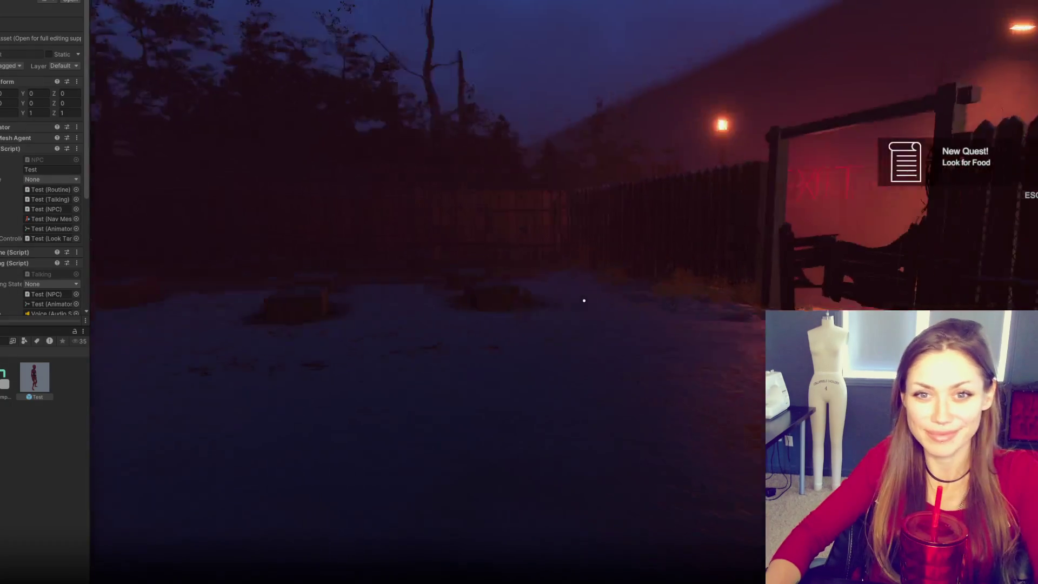
{"action": "key", "text": "w"}
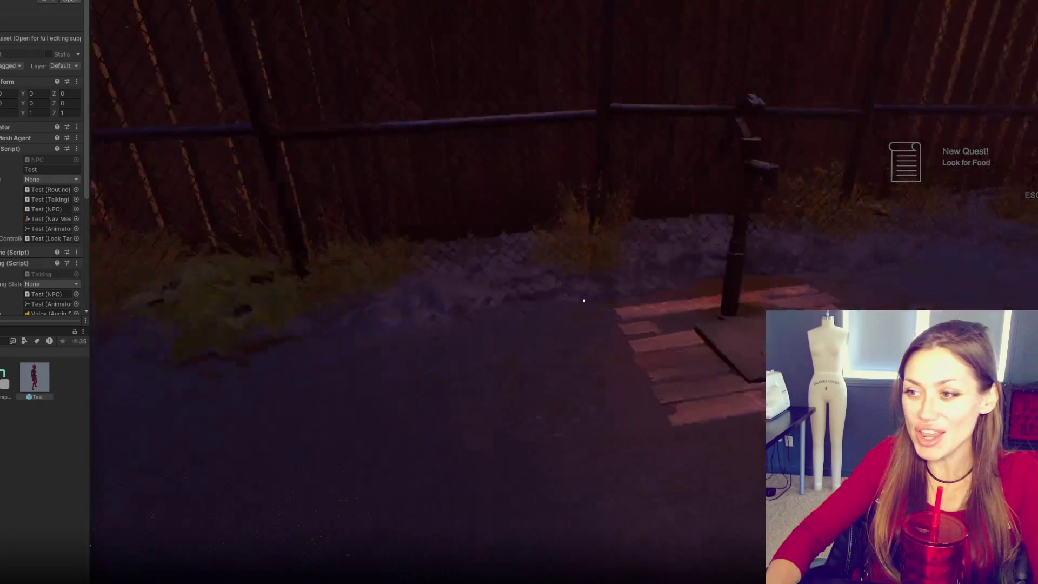
{"action": "key", "text": "w"}
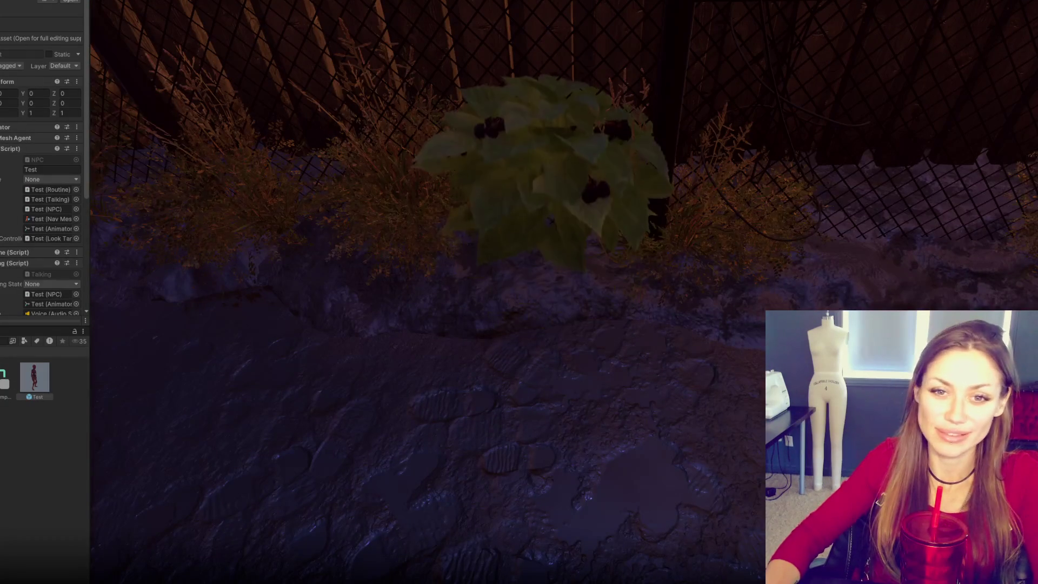
{"action": "key", "text": "e"}
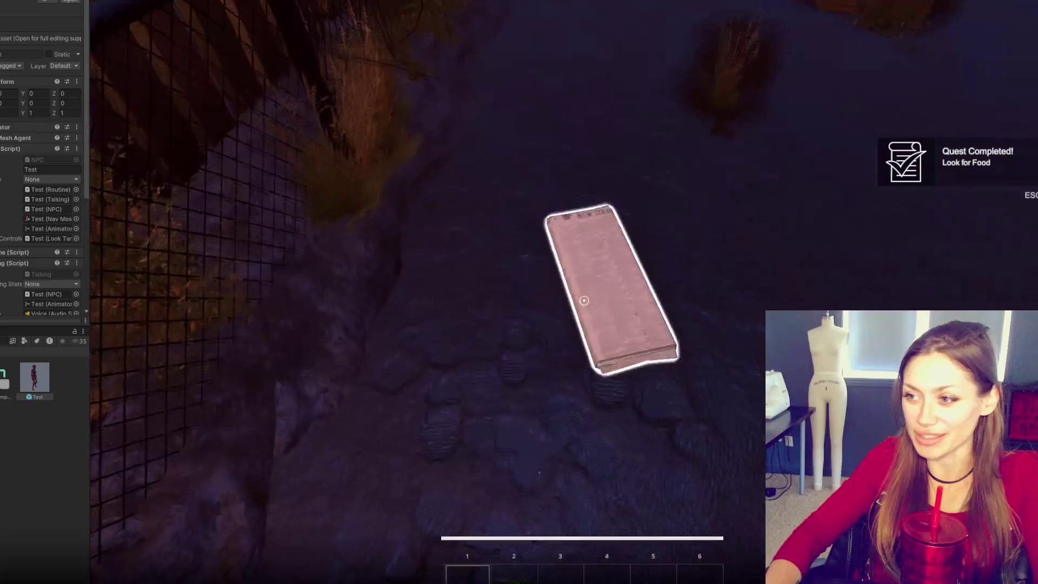
{"action": "key", "text": "e"}
{"action": "key", "text": "Tab"}
{"action": "left_click", "coordinate": [797, 64]}
{"action": "left_click", "coordinate": [719, 184]}
{"action": "left_click", "coordinate": [584, 300]}
Step: Walk through the gate to the red NPC, answer its Yes/No choice, then open the Talking script
{"action": "key", "text": "w"}
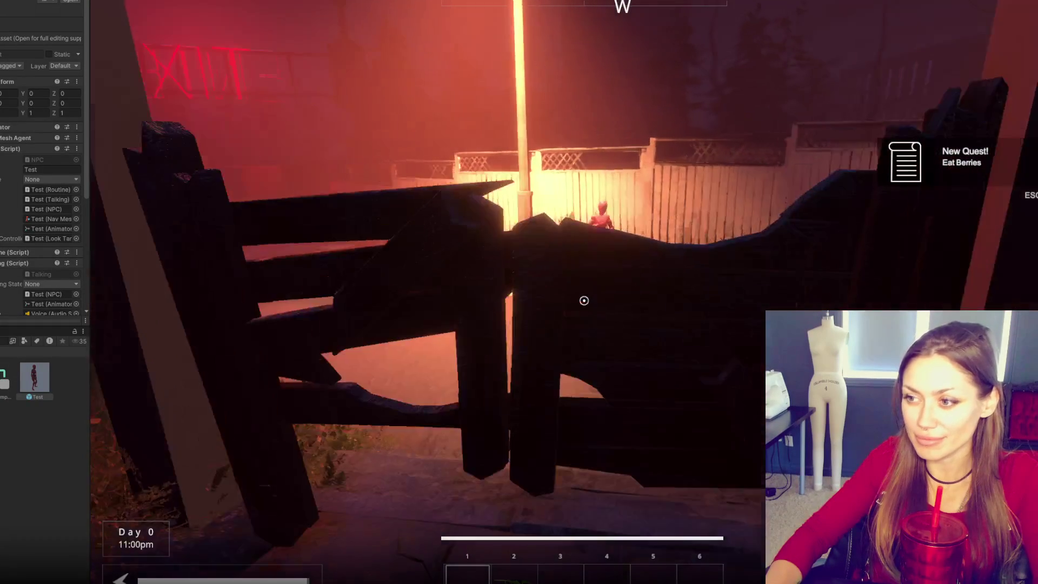
{"action": "key", "text": "w"}
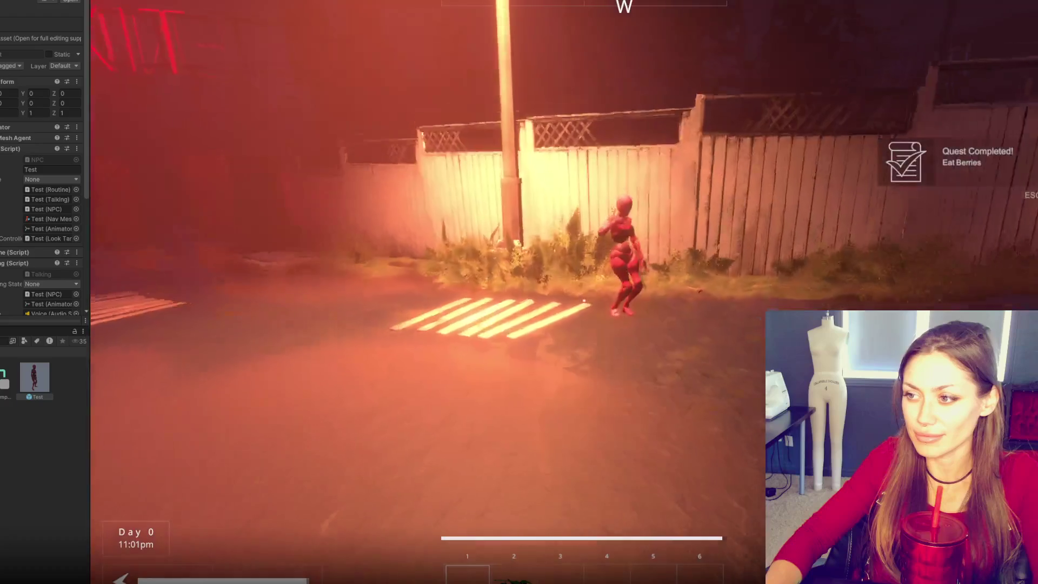
{"action": "key", "text": "w"}
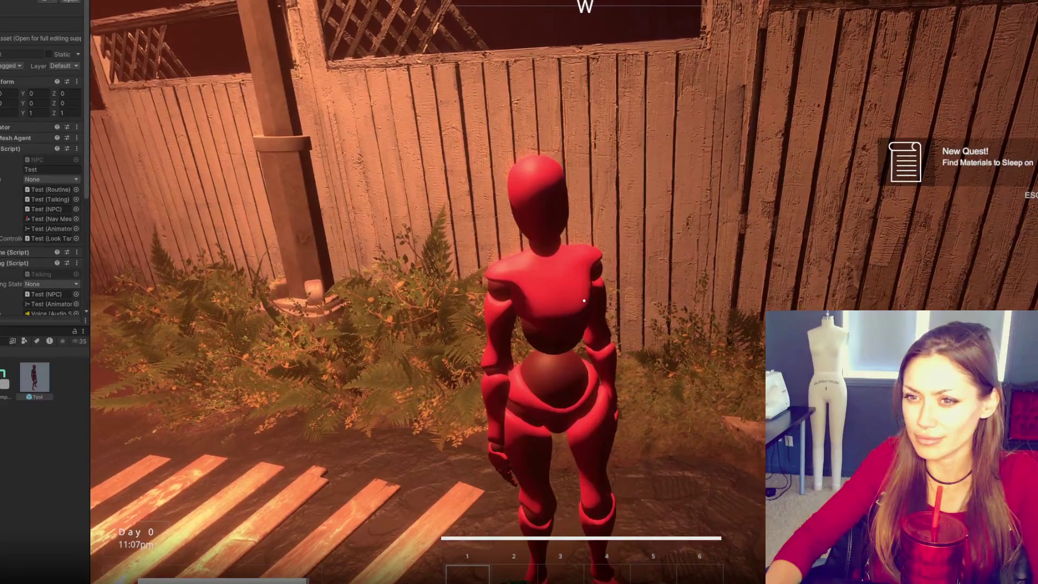
{"action": "key", "text": "w"}
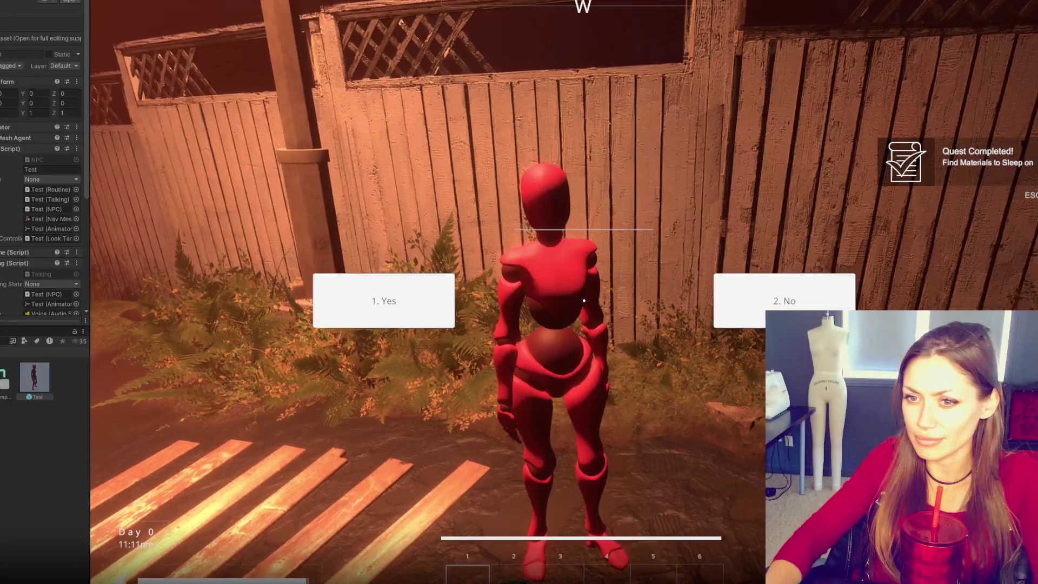
{"action": "key", "text": "1"}
{"action": "key", "text": "Tab"}
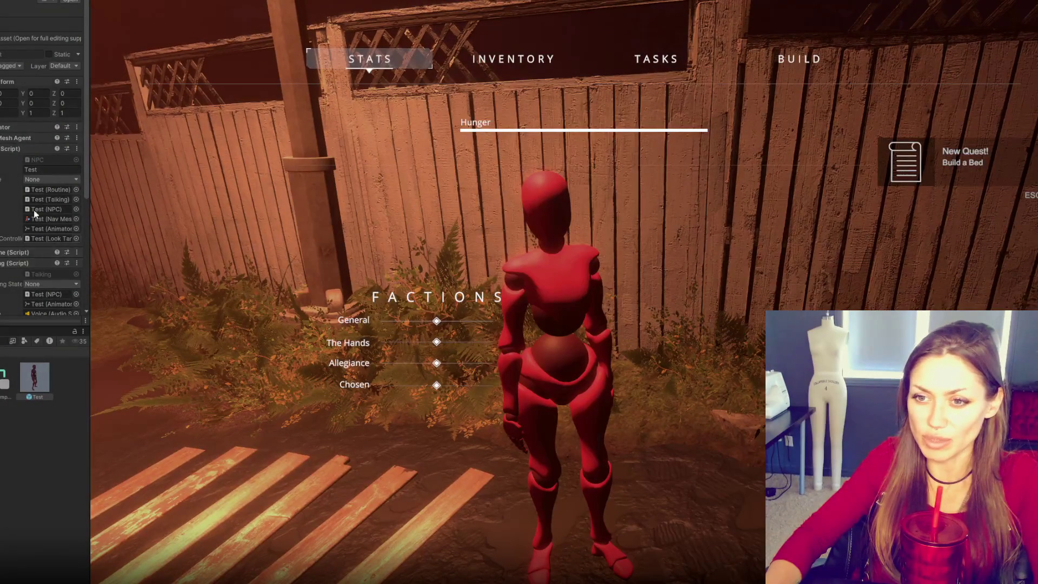
{"action": "scroll", "coordinate": [38, 120], "scroll_direction": "down", "scroll_amount": 3}
{"action": "double_click", "coordinate": [46, 222]}
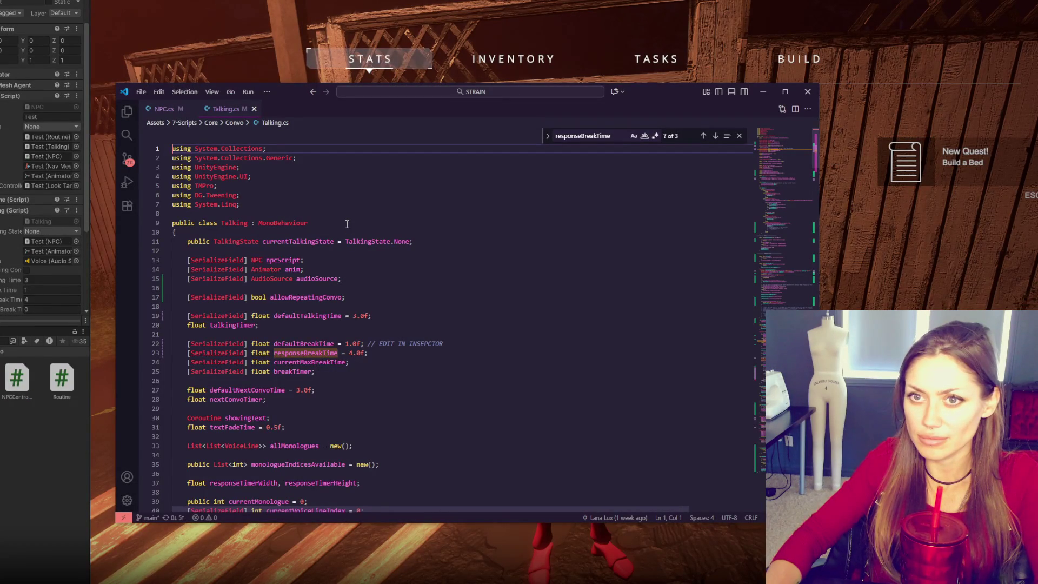
Step: Scroll through the Talking.cs fields and switch back to Unity so the scripts recompile
{"action": "scroll", "coordinate": [347, 224], "scroll_direction": "down", "scroll_amount": 1}
{"action": "left_click", "coordinate": [463, 6]}
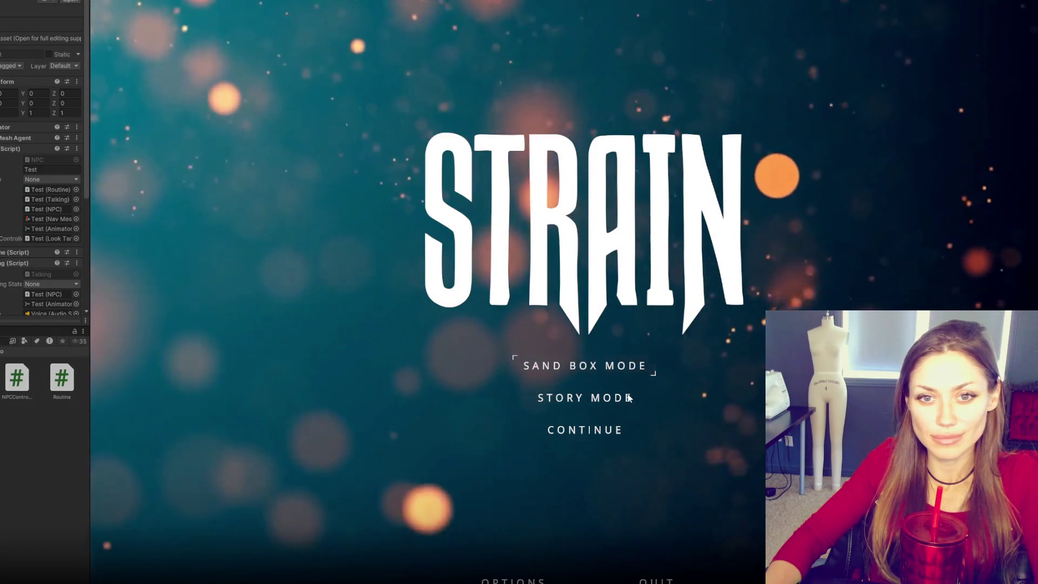
Step: Start a new sandbox game, collect the wildberries and newspaper, and cancel the Newspaper Bed placement
{"action": "left_click", "coordinate": [568, 372]}
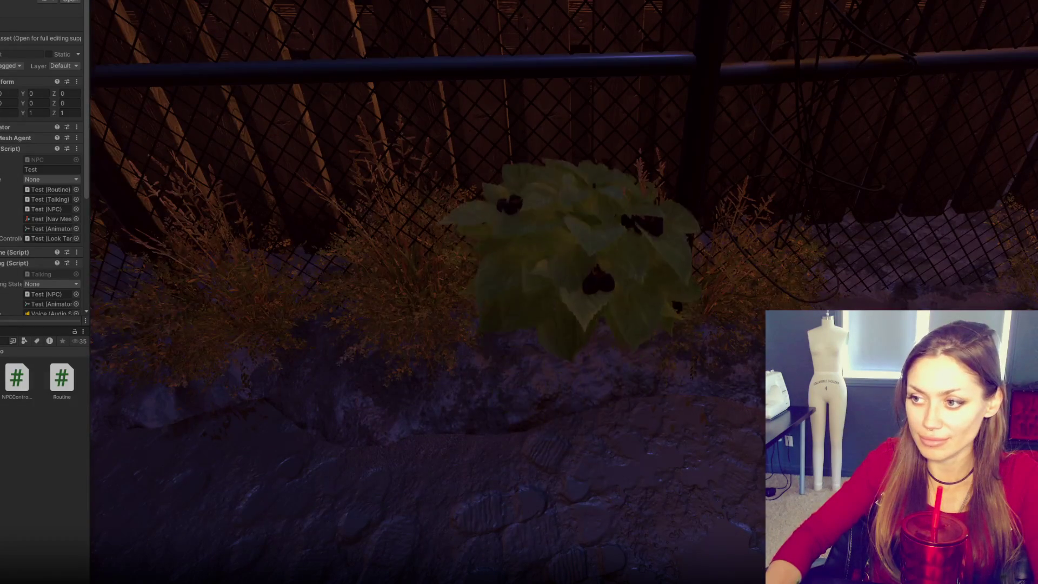
{"action": "left_click", "coordinate": [584, 300]}
{"action": "left_click", "coordinate": [584, 300]}
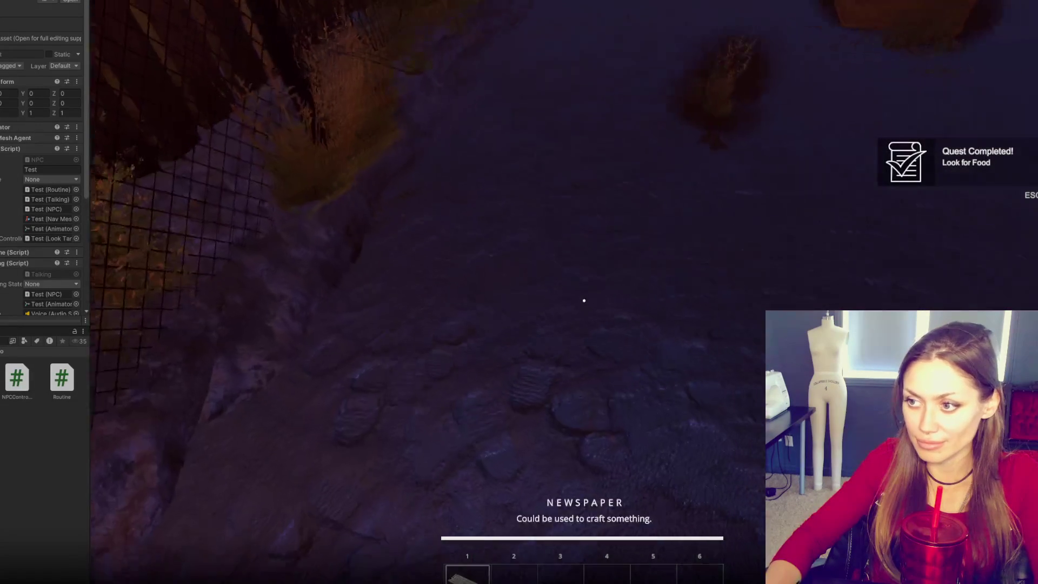
{"action": "key", "text": "Tab"}
{"action": "left_click", "coordinate": [806, 56]}
{"action": "left_click", "coordinate": [698, 173]}
{"action": "right_click", "coordinate": [584, 300]}
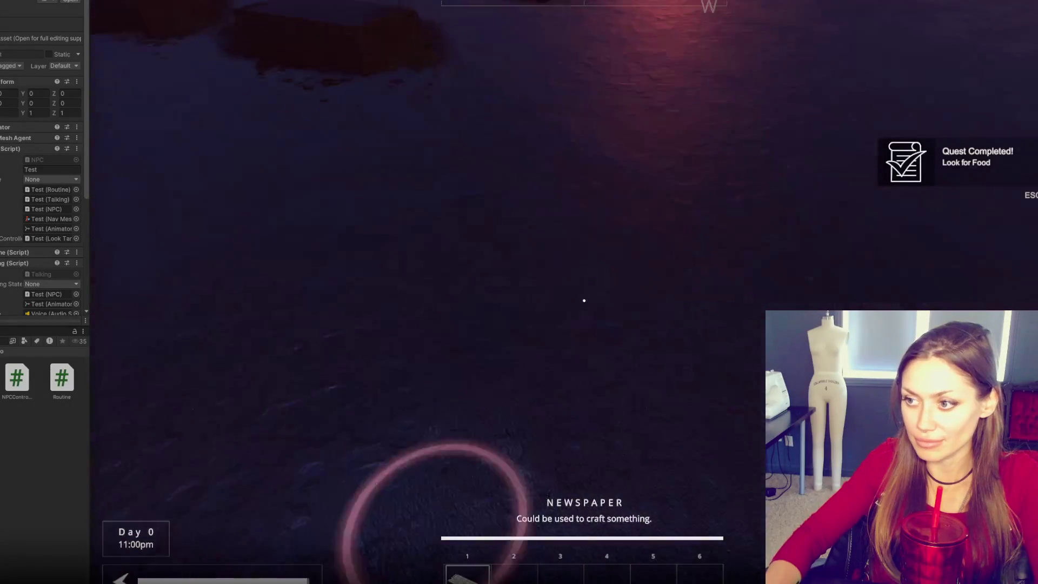
Step: Walk through the gate and up beside the red NPC by the fence
{"action": "key", "text": "w"}
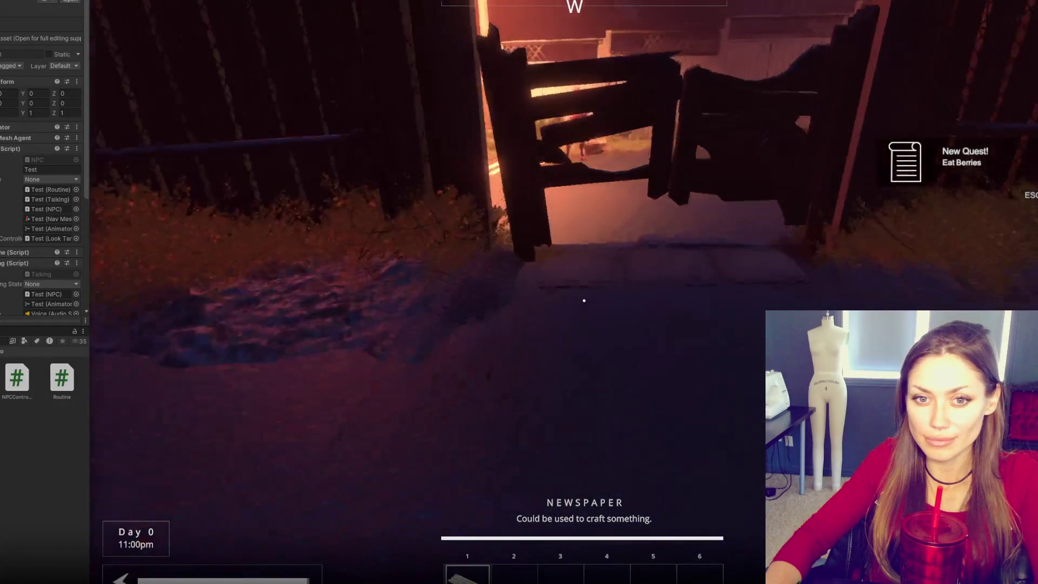
{"action": "key", "text": "w"}
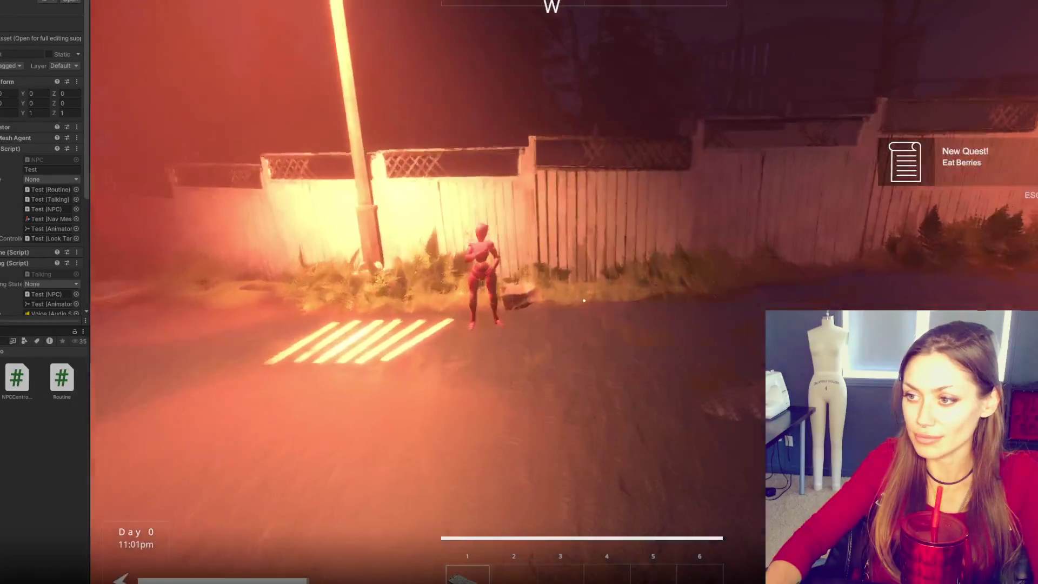
{"action": "key", "text": "w"}
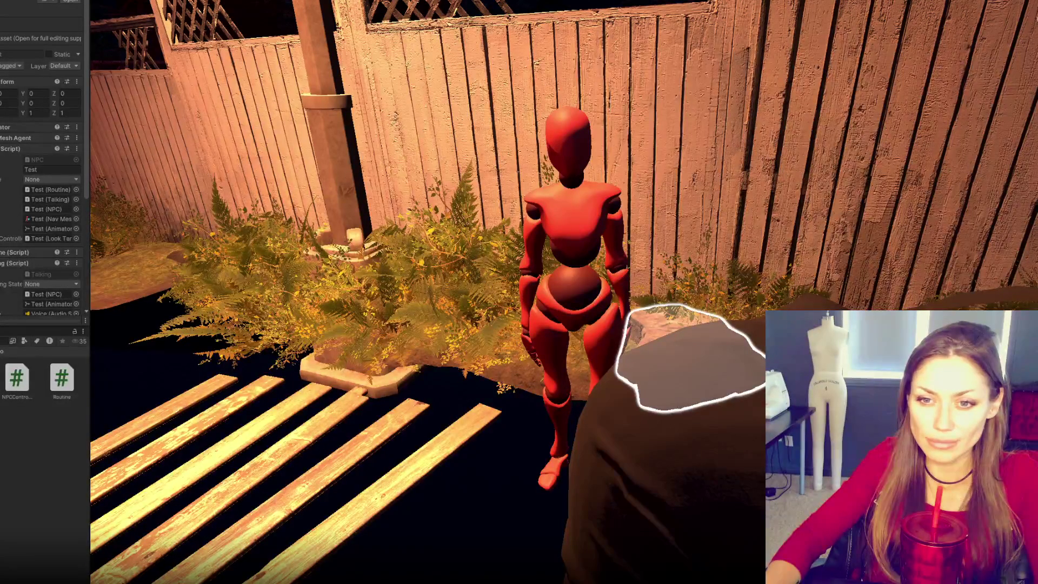
{"action": "left_click", "coordinate": [271, 157]}
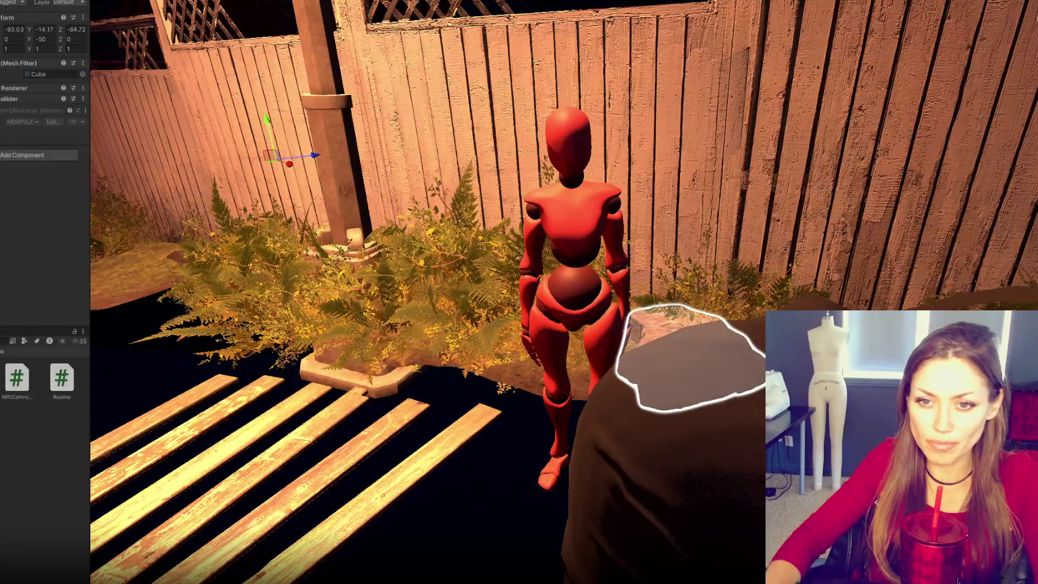
Step: Answer the red NPC's question with key 1, check the stats menu, and stop Play mode
{"action": "left_click", "coordinate": [568, 243]}
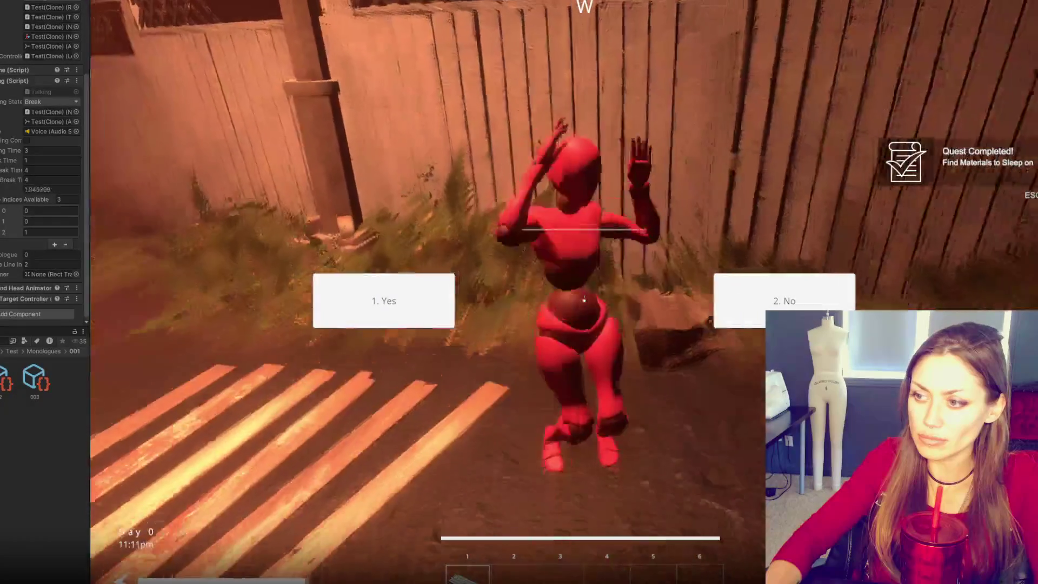
{"action": "key", "text": "1"}
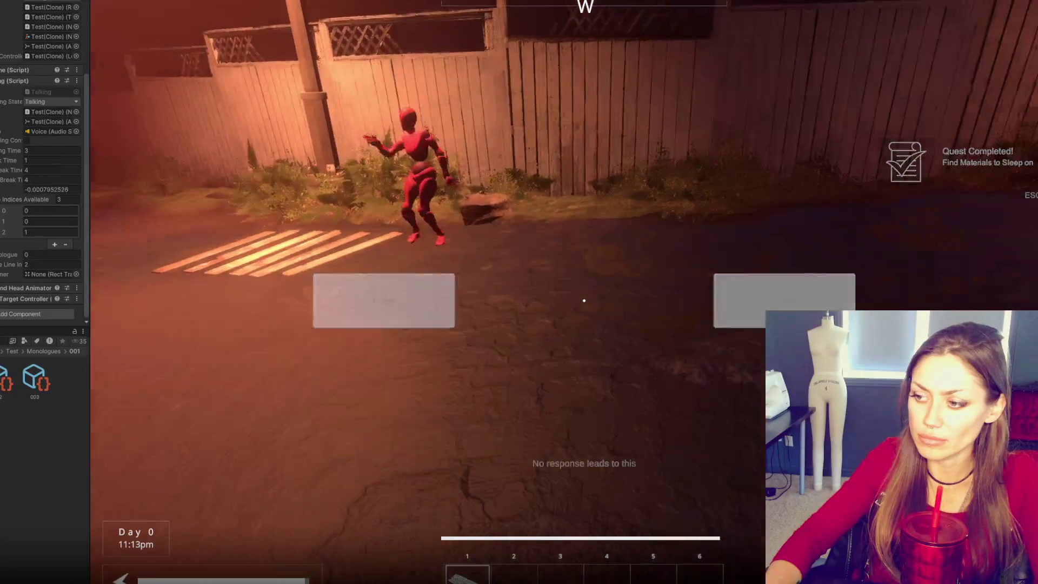
{"action": "key", "text": "Tab"}
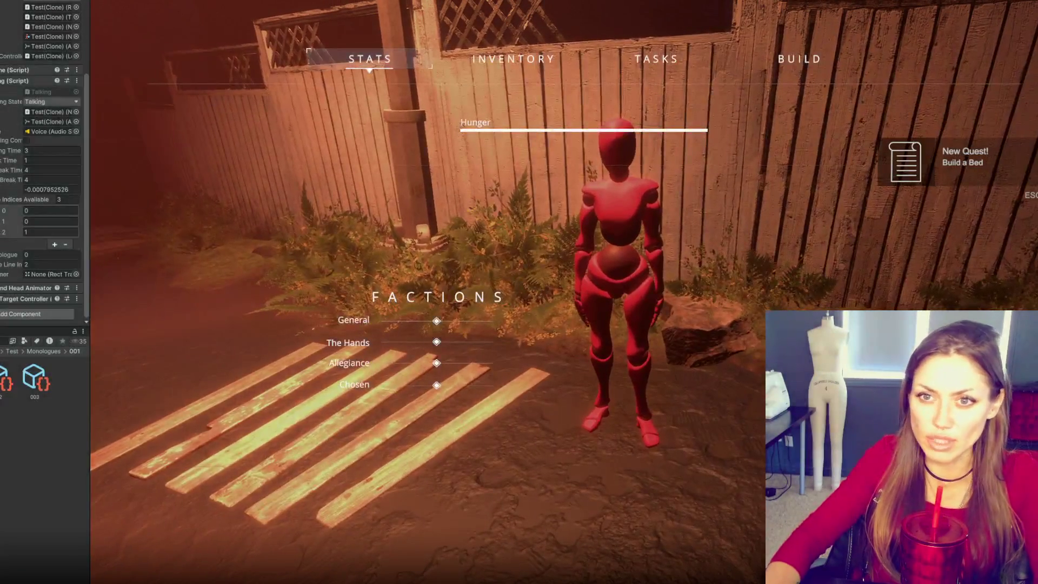
{"action": "key", "text": "ctrl+p"}
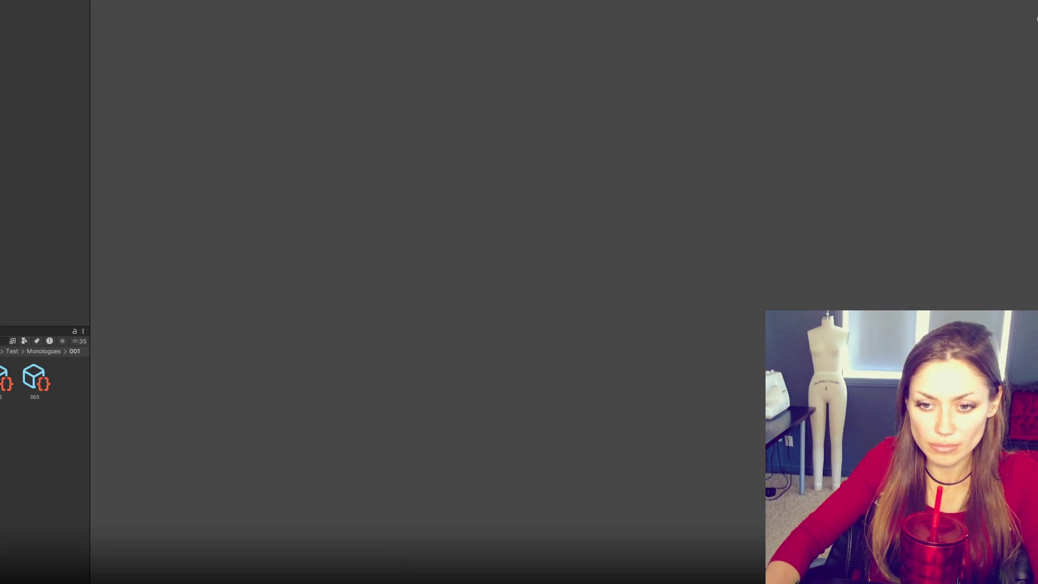
Step: Inspect the Main scene's NPC Controls and NPC Spawn Controls settings, then switch to Talking.cs
{"action": "left_click", "coordinate": [61, 514]}
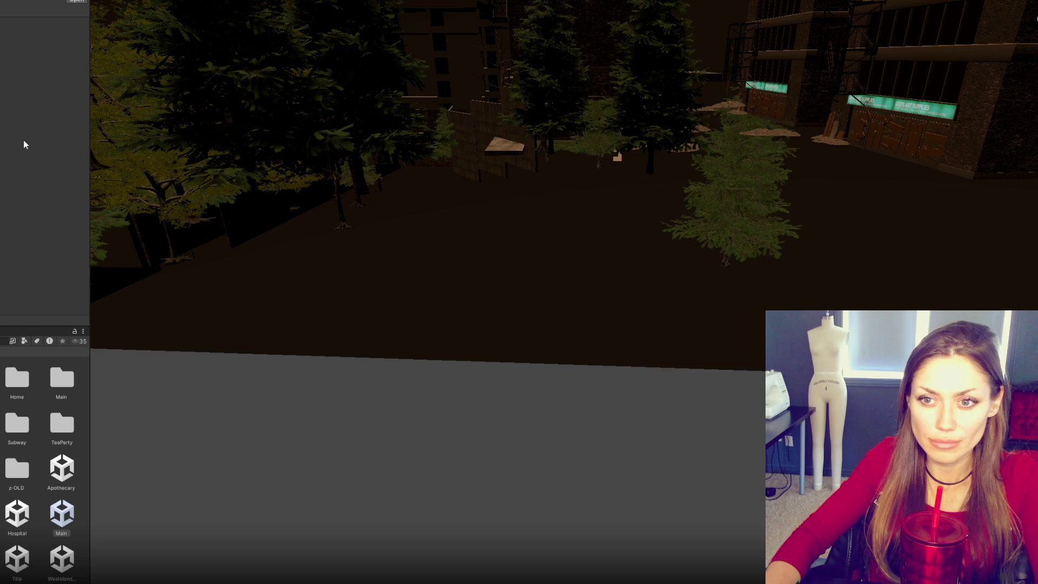
{"action": "scroll", "coordinate": [25, 140], "scroll_direction": "down", "scroll_amount": 10}
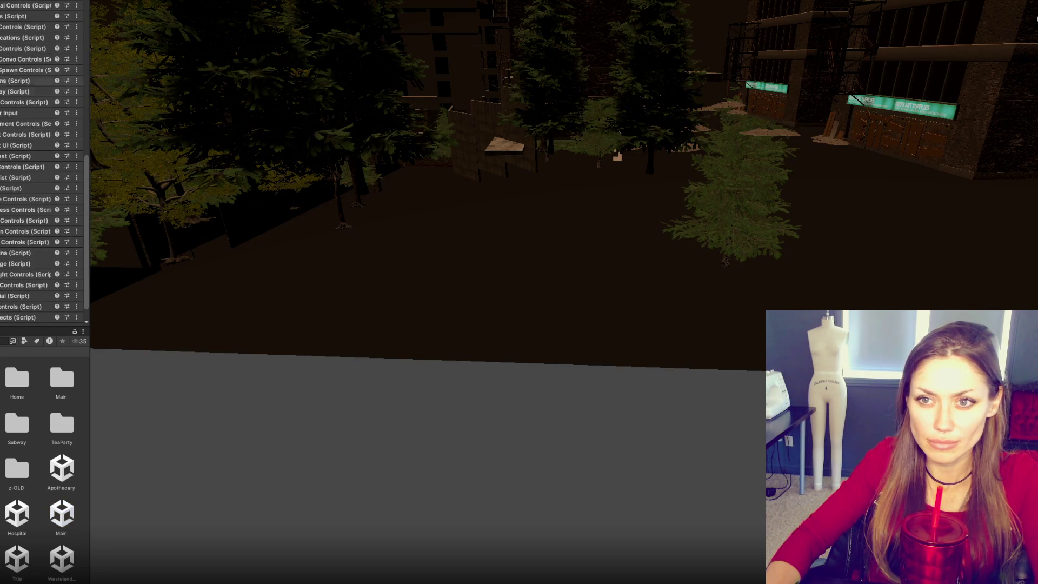
{"action": "left_click", "coordinate": [4, 48]}
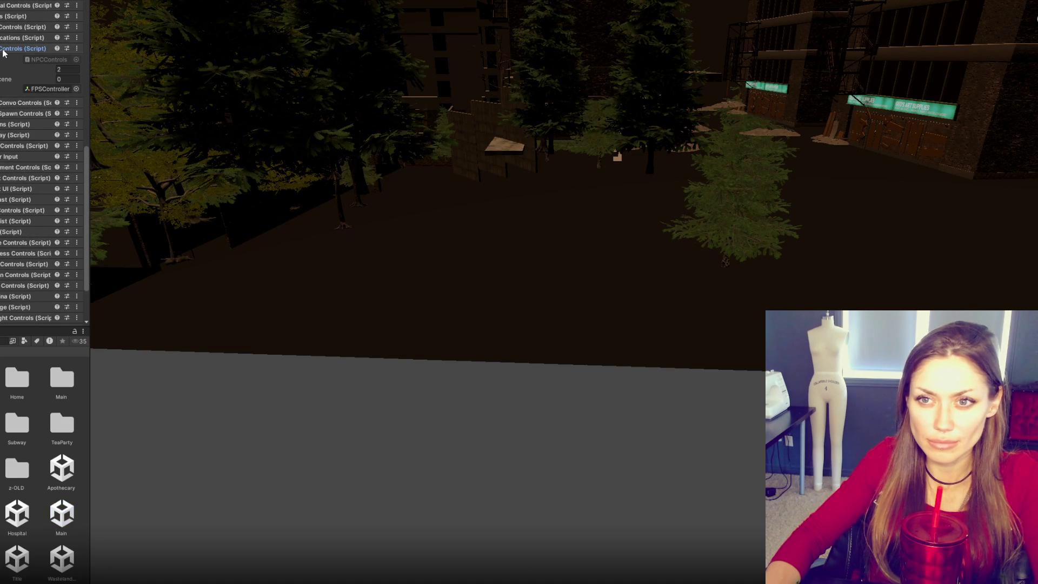
{"action": "left_click", "coordinate": [4, 50]}
{"action": "left_click", "coordinate": [3, 70]}
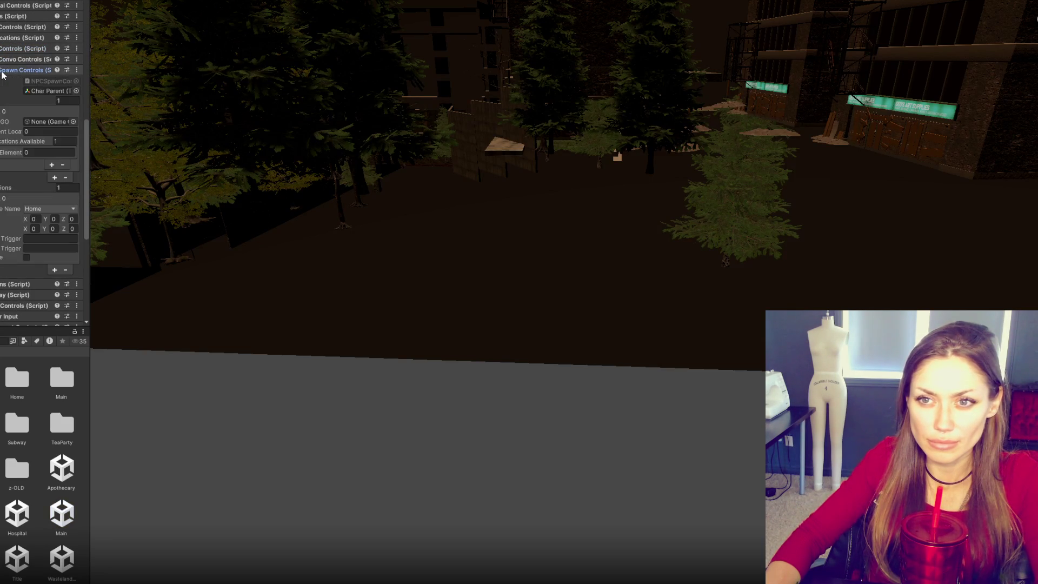
{"action": "left_click", "coordinate": [5, 100]}
{"action": "left_click", "coordinate": [4, 110]}
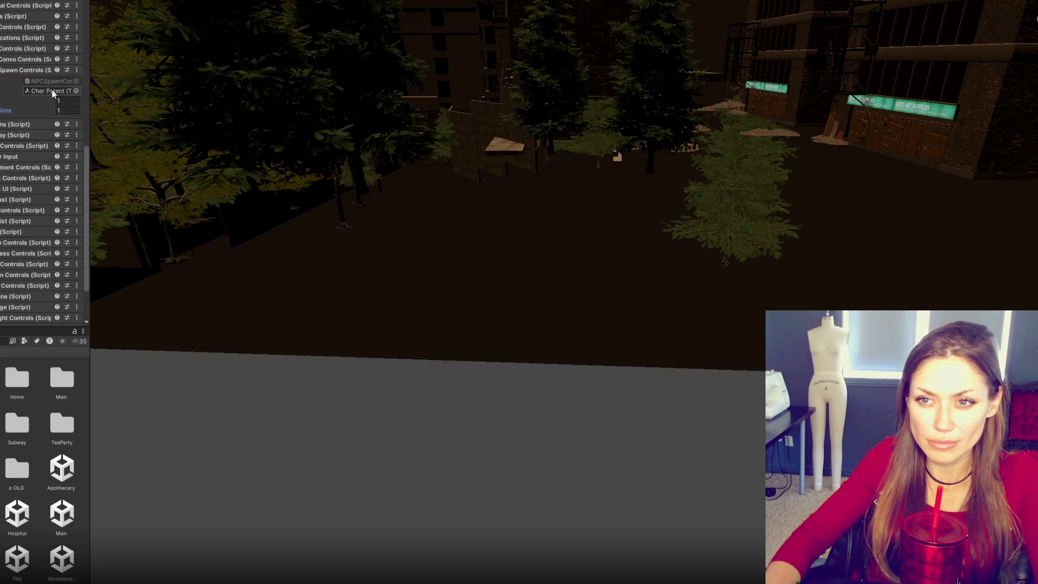
{"action": "left_click", "coordinate": [3, 70]}
{"action": "left_click", "coordinate": [4, 48]}
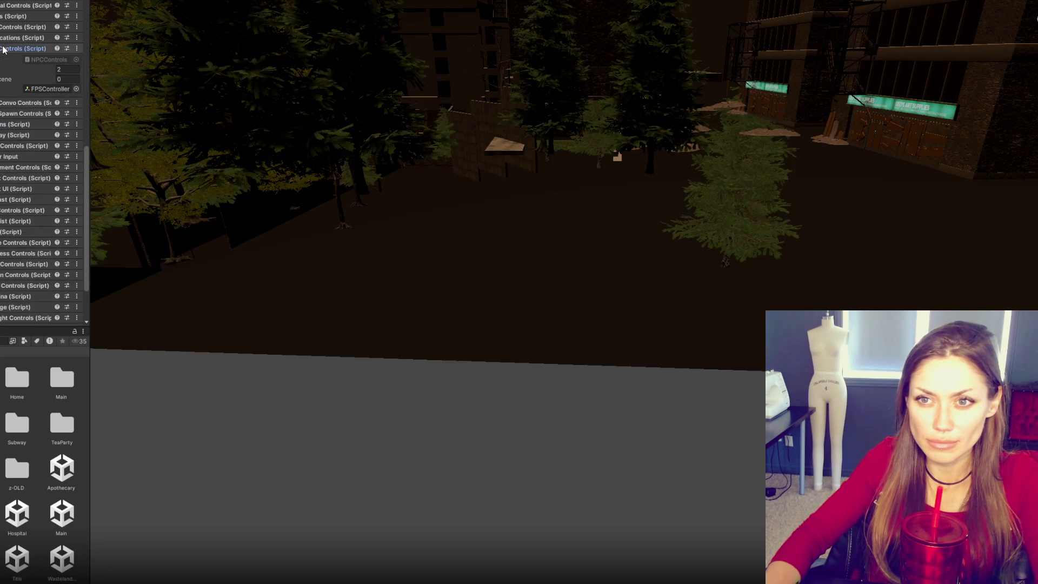
{"action": "left_click", "coordinate": [3, 49]}
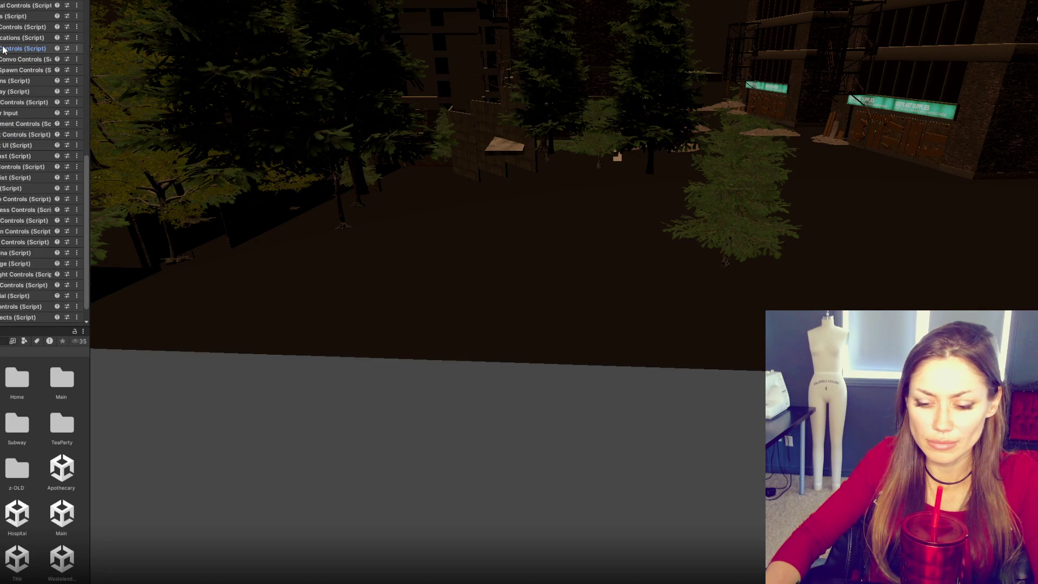
{"action": "key", "text": "alt+Tab"}
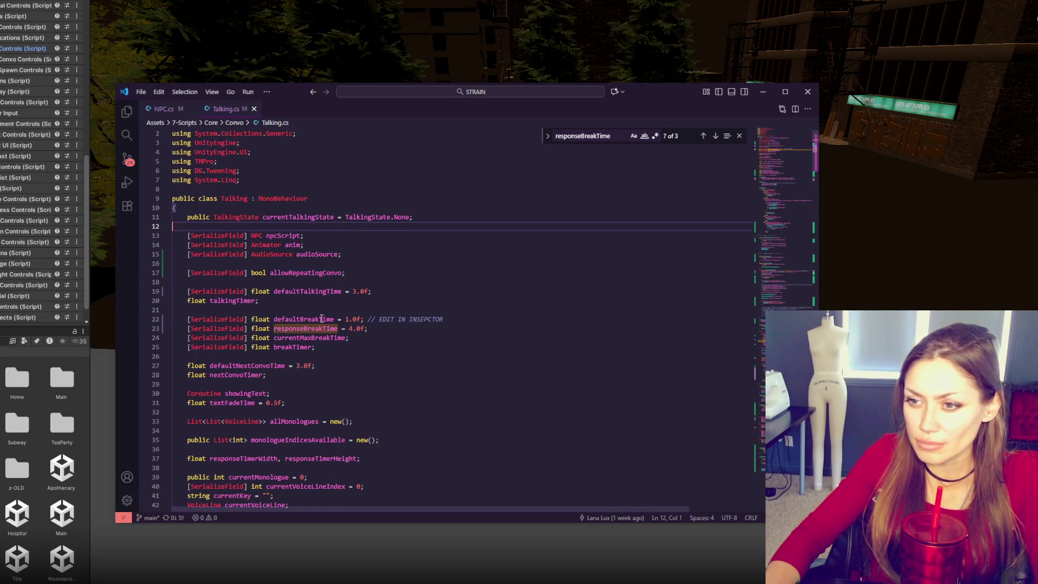
Step: Review monologueIndicesAvailable on line 59 of Talking.cs and compare with NPC.cs
{"action": "scroll", "coordinate": [309, 349], "scroll_direction": "down", "scroll_amount": 5}
{"action": "scroll", "coordinate": [322, 337], "scroll_direction": "down", "scroll_amount": 5}
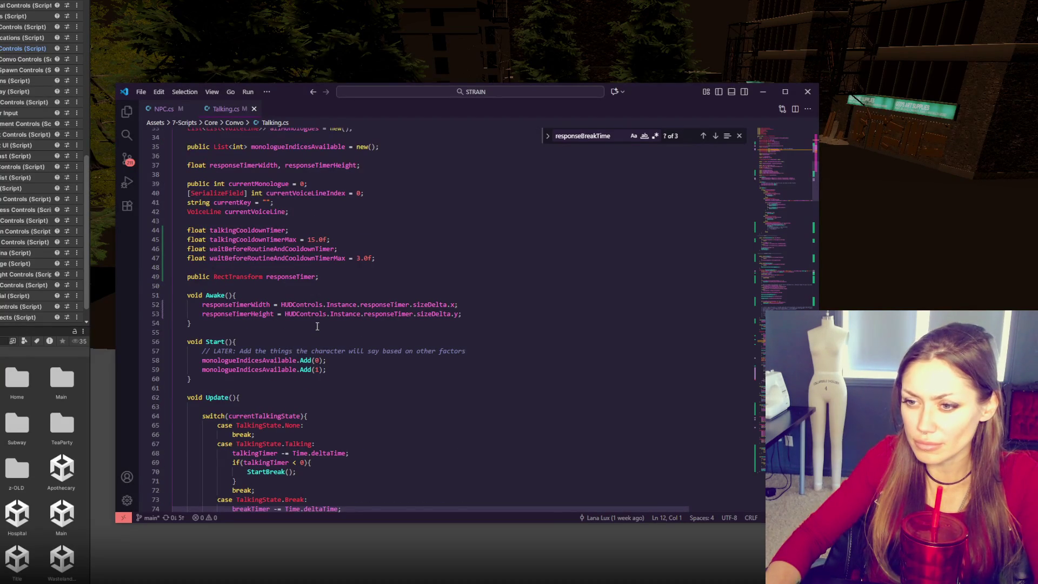
{"action": "double_click", "coordinate": [249, 369]}
{"action": "scroll", "coordinate": [379, 346], "scroll_direction": "down", "scroll_amount": 4}
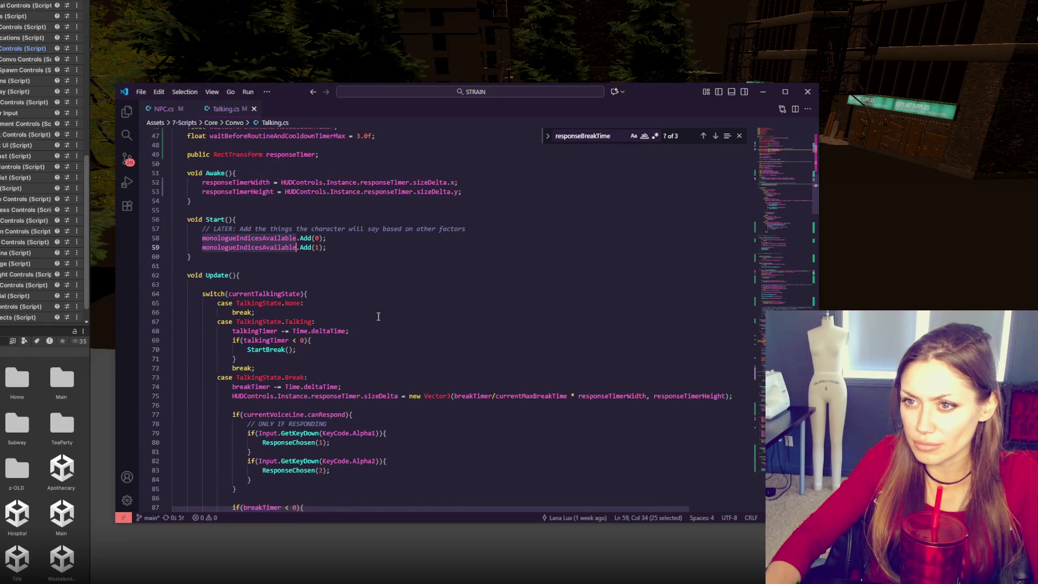
{"action": "key", "text": "ctrl+Tab"}
{"action": "scroll", "coordinate": [324, 283], "scroll_direction": "up", "scroll_amount": 20}
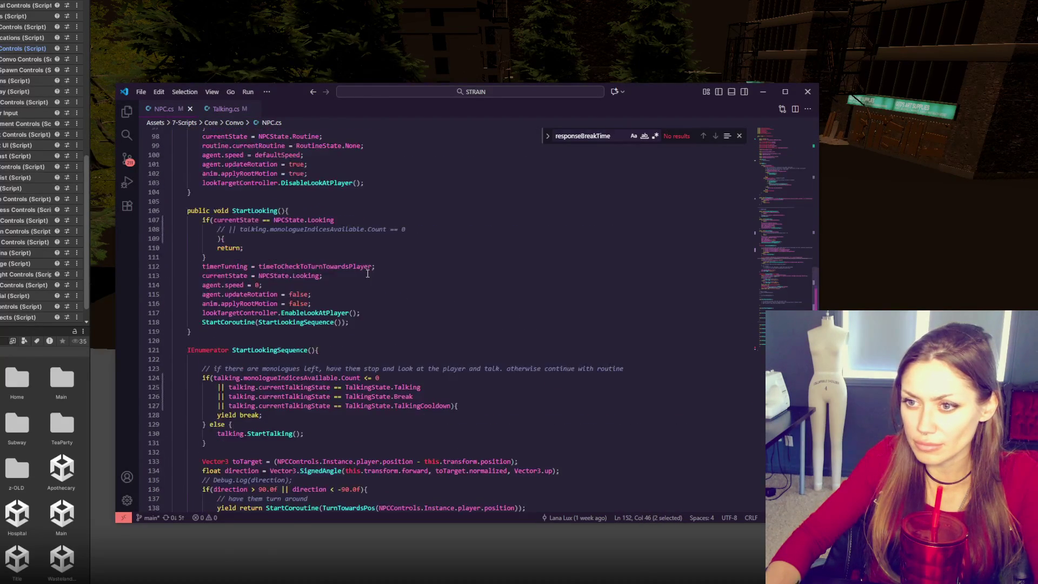
{"action": "scroll", "coordinate": [378, 263], "scroll_direction": "up", "scroll_amount": 6}
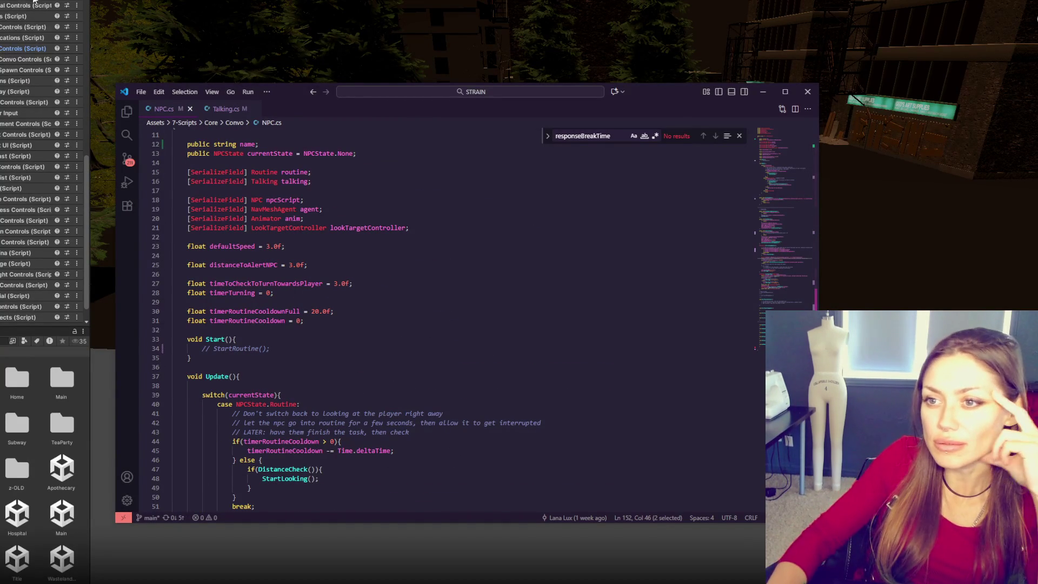
{"action": "left_click", "coordinate": [224, 109]}
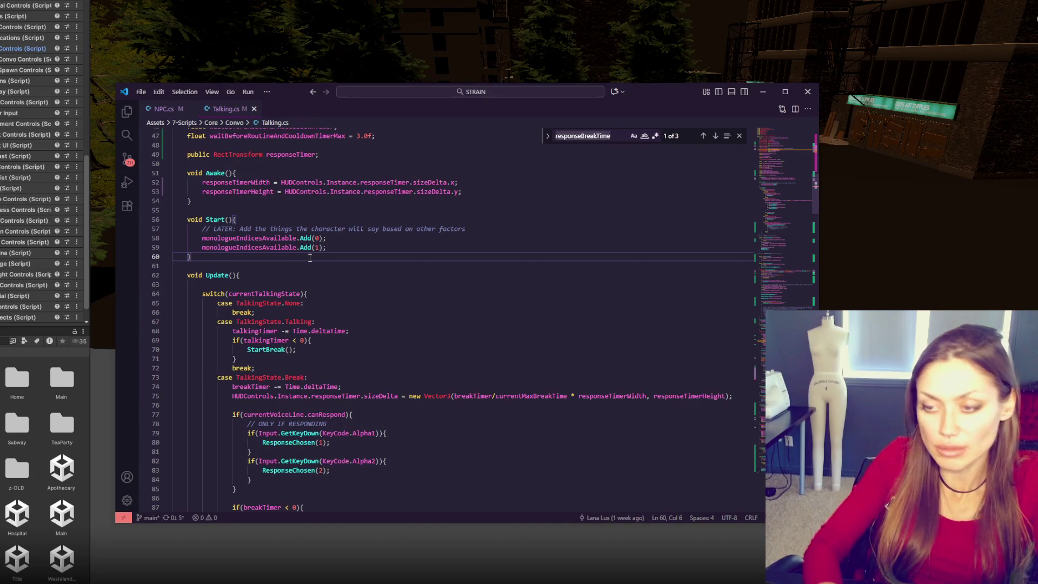
Step: Search Talking.cs for 'show' and step through the matches
{"action": "key", "text": "ctrl+f"}
{"action": "type", "text": "show"}
{"action": "scroll", "coordinate": [620, 265], "scroll_direction": "down", "scroll_amount": 10}
{"action": "left_click", "coordinate": [715, 135]}
{"action": "left_click", "coordinate": [715, 135]}
{"action": "left_click", "coordinate": [716, 136]}
{"action": "left_click", "coordinate": [716, 136]}
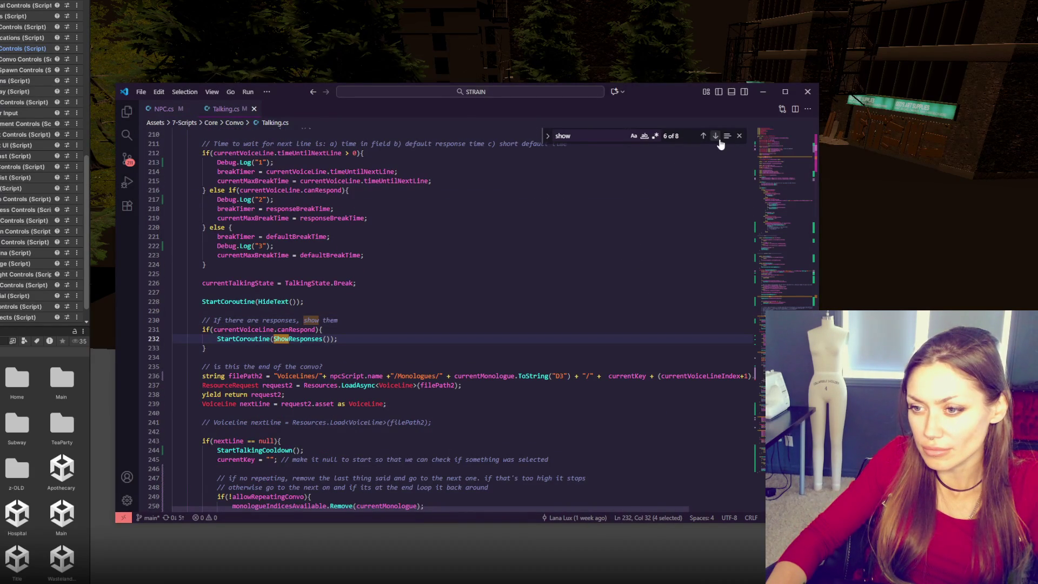
Step: Find the ShowResponses coroutine definition, note HUDControls on line 311, and return to Unity
{"action": "key", "text": "ctrl+shift+Right"}
{"action": "key", "text": "ctrl+f"}
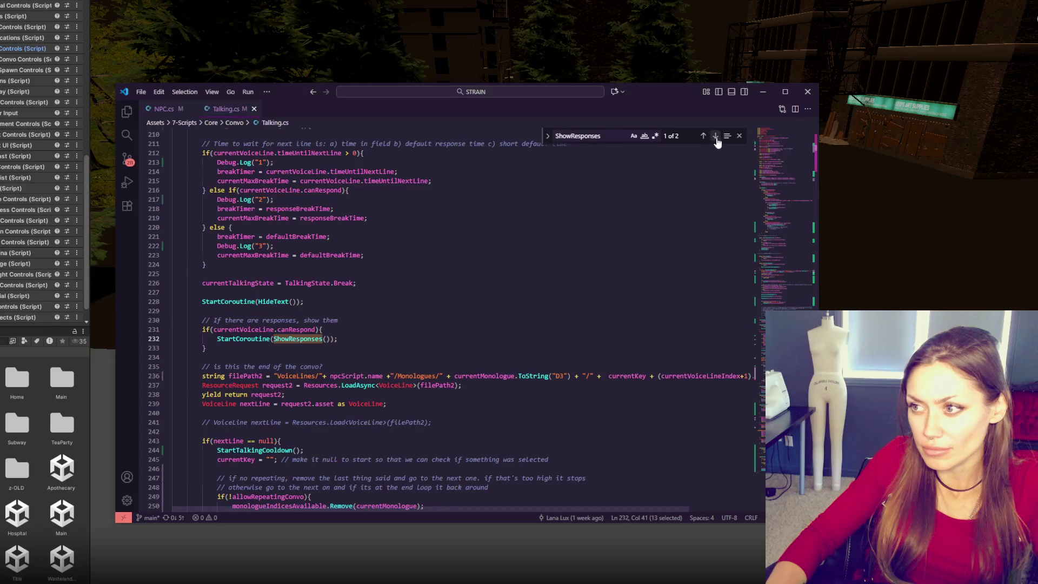
{"action": "left_click", "coordinate": [716, 136]}
{"action": "double_click", "coordinate": [223, 330]}
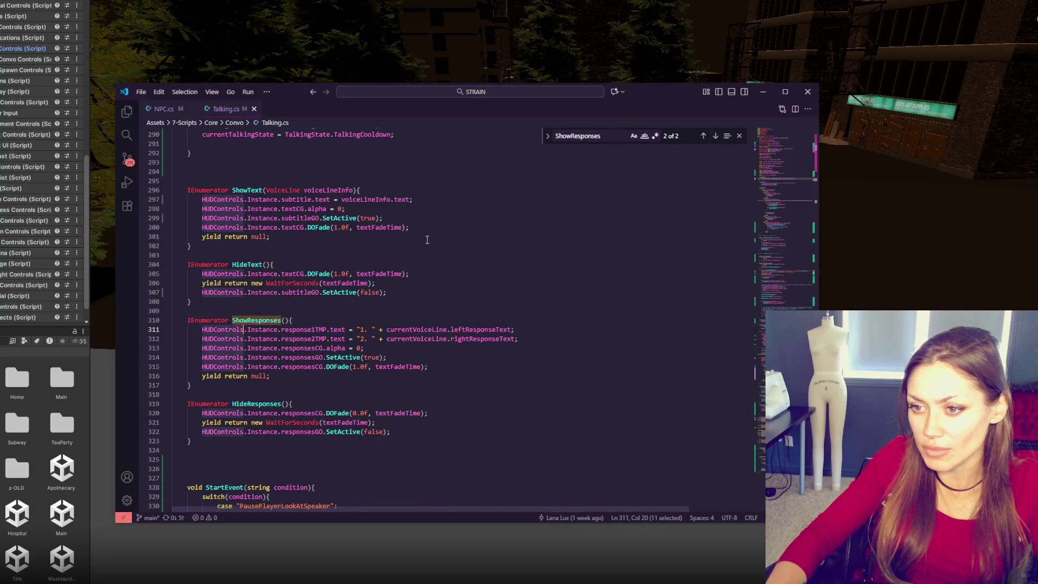
{"action": "key", "text": "alt+Tab"}
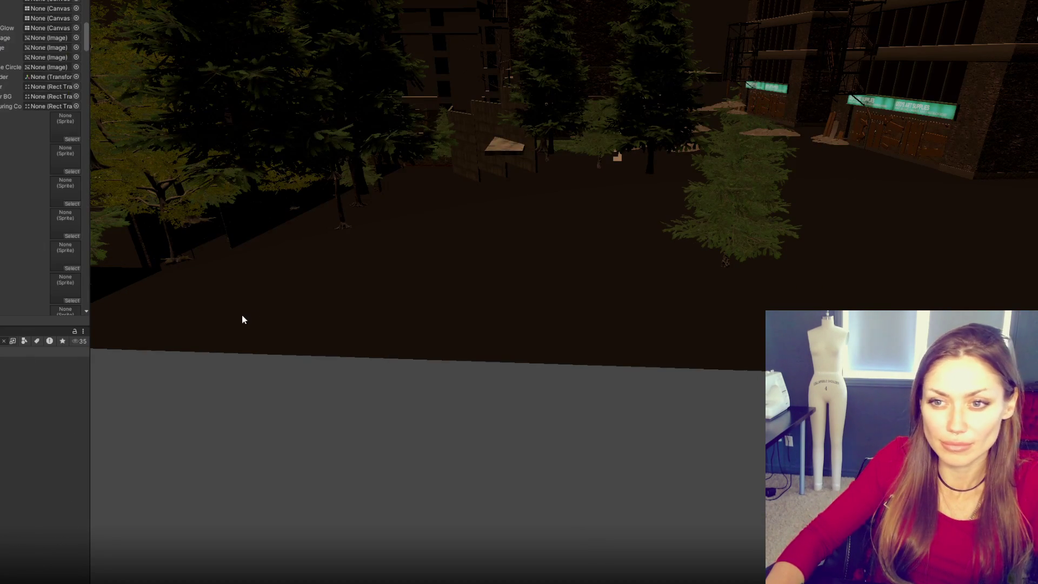
Step: Expand the HUD Controls component and scroll through its reference fields
{"action": "key", "text": "alt+Tab"}
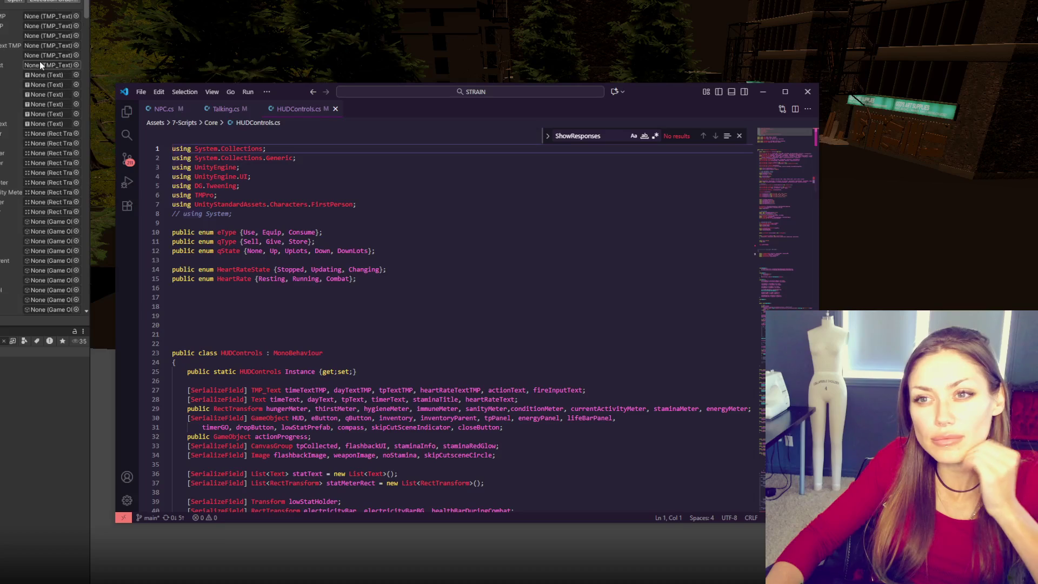
{"action": "key", "text": "alt+Tab"}
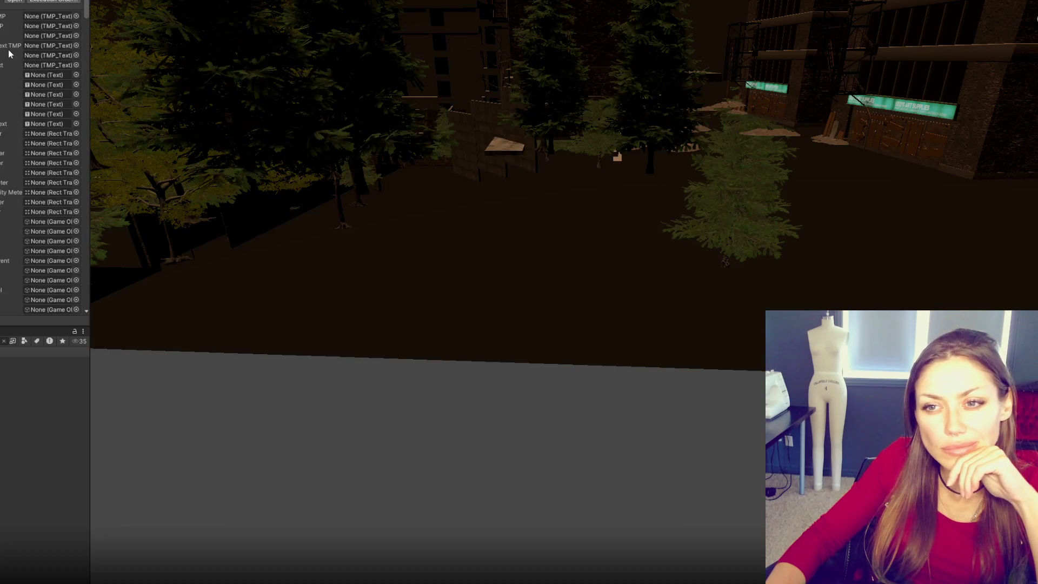
{"action": "scroll", "coordinate": [4, 114], "scroll_direction": "down", "scroll_amount": 5}
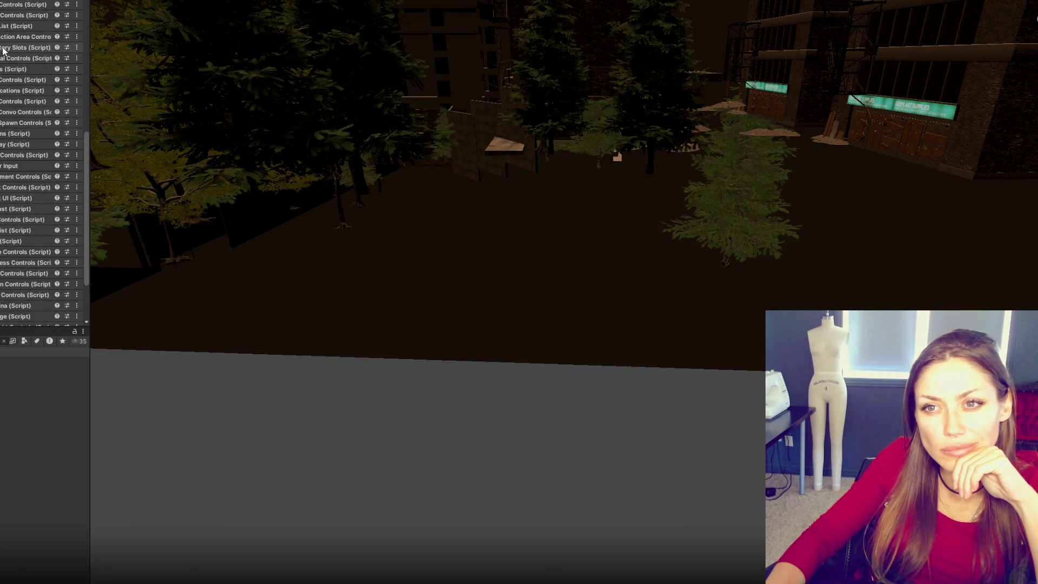
{"action": "left_click", "coordinate": [1, 15]}
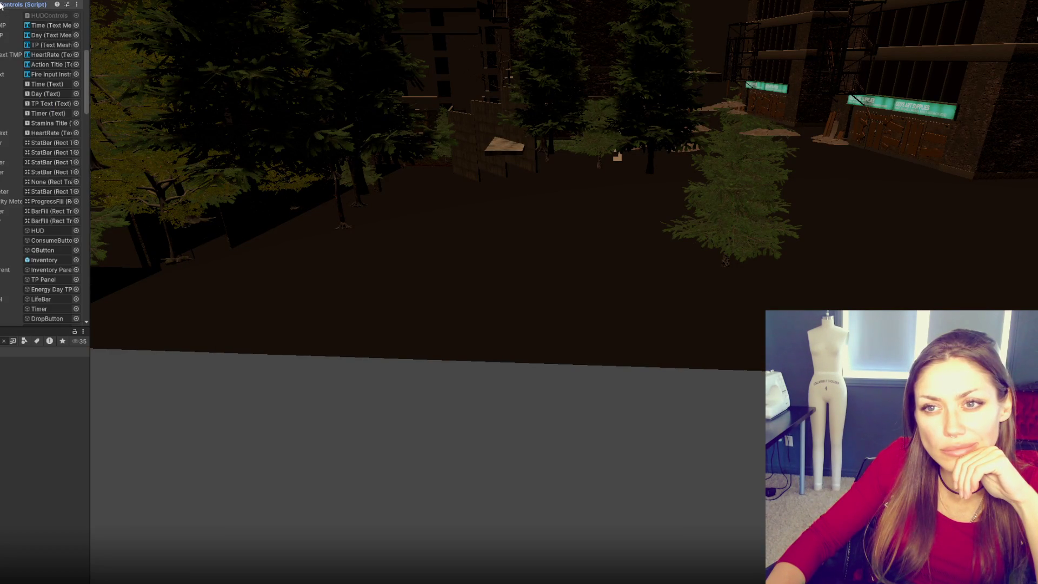
{"action": "scroll", "coordinate": [8, 123], "scroll_direction": "down", "scroll_amount": 5}
{"action": "scroll", "coordinate": [6, 124], "scroll_direction": "down", "scroll_amount": 5}
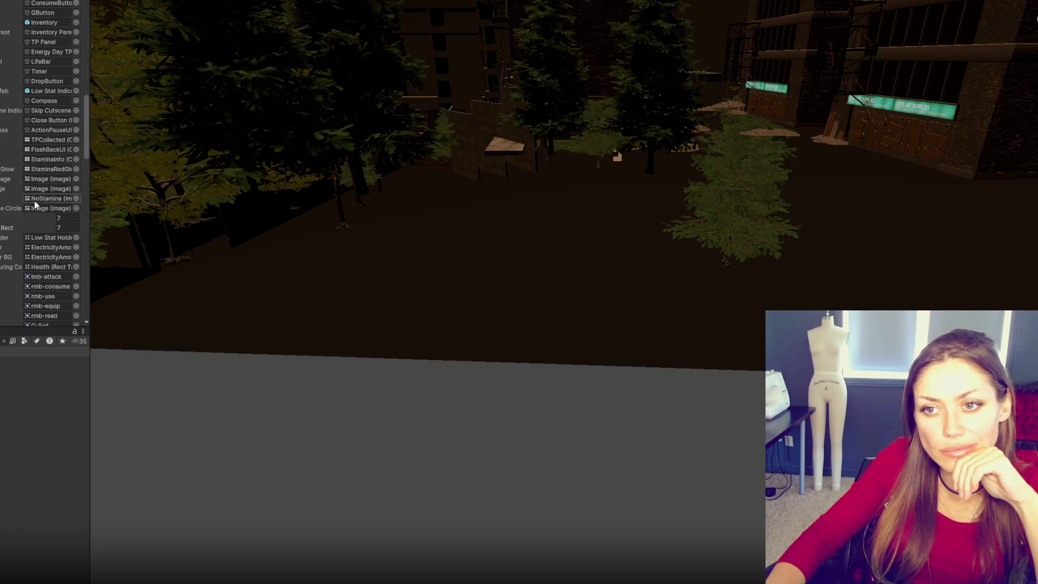
{"action": "scroll", "coordinate": [49, 190], "scroll_direction": "down", "scroll_amount": 6}
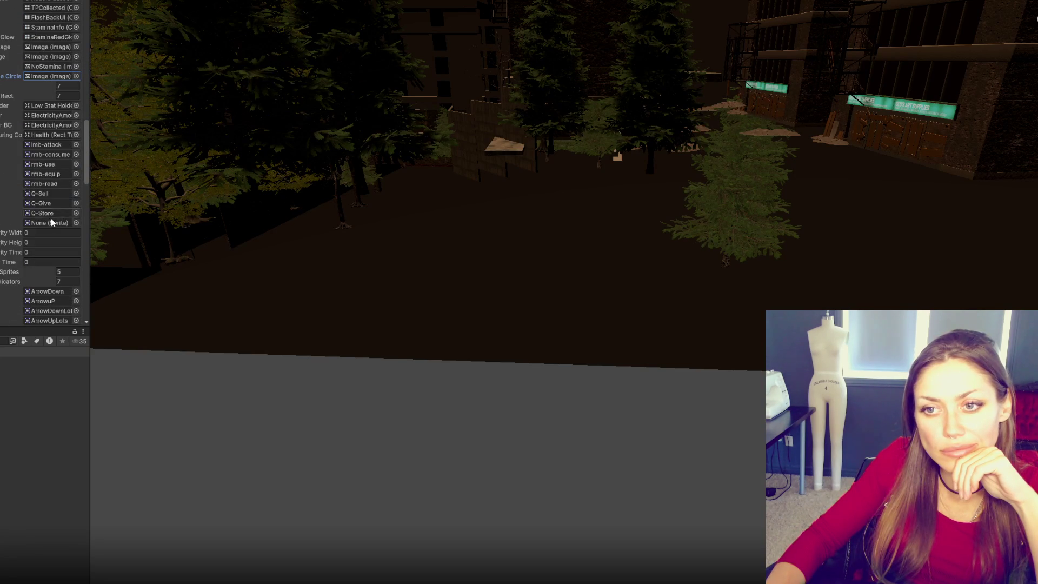
{"action": "scroll", "coordinate": [51, 221], "scroll_direction": "down", "scroll_amount": 10}
Step: Locate the ArrowDown sprite, then open the Timer object referenced by HUD Controls
{"action": "left_click", "coordinate": [51, 221]}
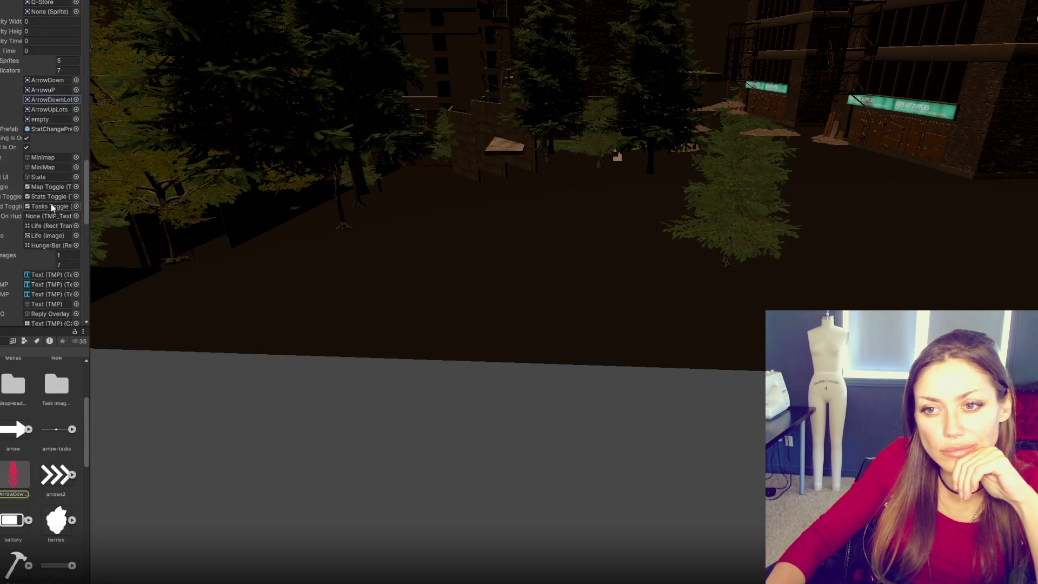
{"action": "scroll", "coordinate": [51, 208], "scroll_direction": "down", "scroll_amount": 6}
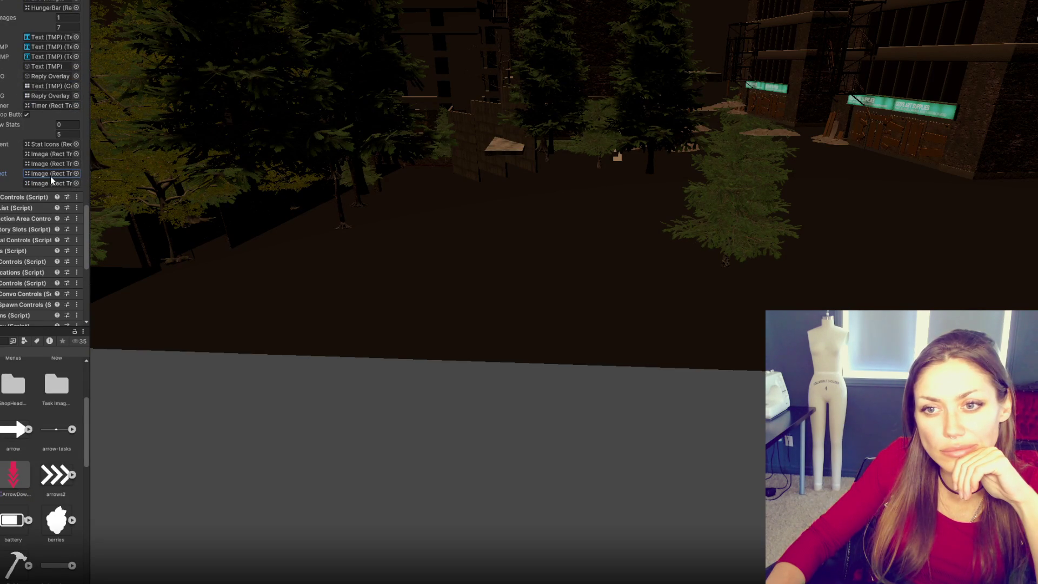
{"action": "scroll", "coordinate": [48, 157], "scroll_direction": "up", "scroll_amount": 5}
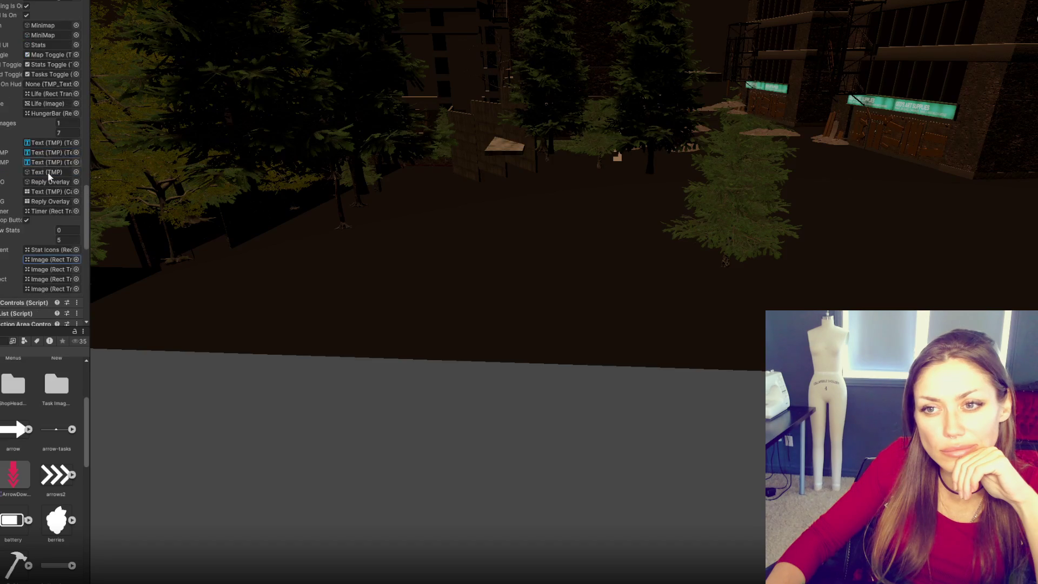
{"action": "left_click", "coordinate": [49, 210]}
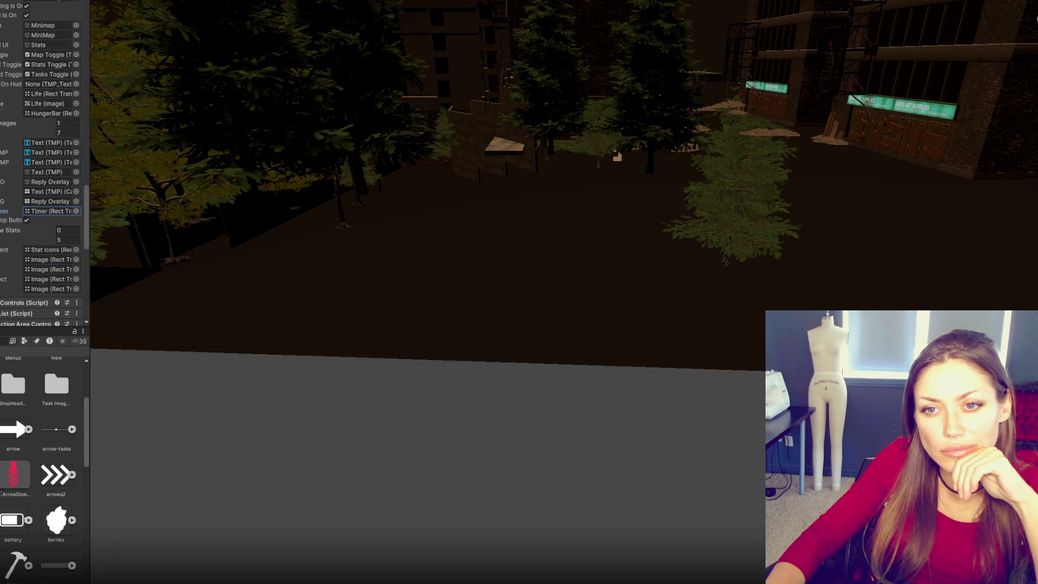
{"action": "double_click", "coordinate": [48, 210]}
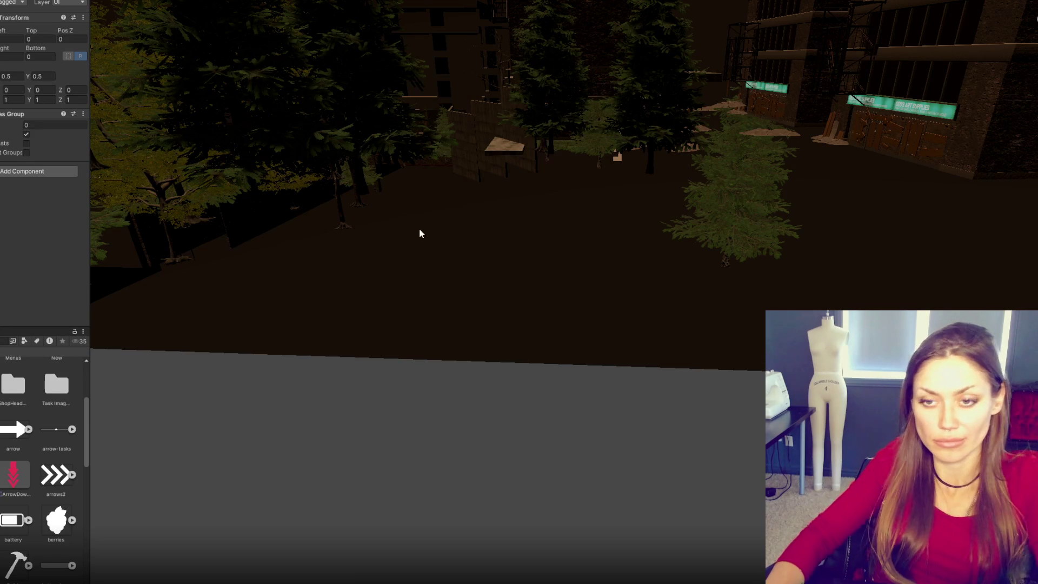
Step: Frame the Timer object, toggle Canvas Group Interactable, and try an Alpha of 1
{"action": "key", "text": "f"}
{"action": "mouse_move", "coordinate": [419, 233]}
{"action": "left_mouse_down"}
{"action": "mouse_move", "coordinate": [354, 212]}
{"action": "mouse_move", "coordinate": [276, 209]}
{"action": "mouse_move", "coordinate": [518, 283]}
{"action": "mouse_move", "coordinate": [556, 252]}
{"action": "mouse_move", "coordinate": [754, 229]}
{"action": "mouse_move", "coordinate": [621, 260]}
{"action": "mouse_move", "coordinate": [573, 237]}
{"action": "mouse_move", "coordinate": [616, 250]}
{"action": "left_mouse_up"}
{"action": "left_click", "coordinate": [26, 134]}
{"action": "left_click", "coordinate": [26, 134]}
{"action": "left_click", "coordinate": [39, 125]}
{"action": "type", "text": "1"}
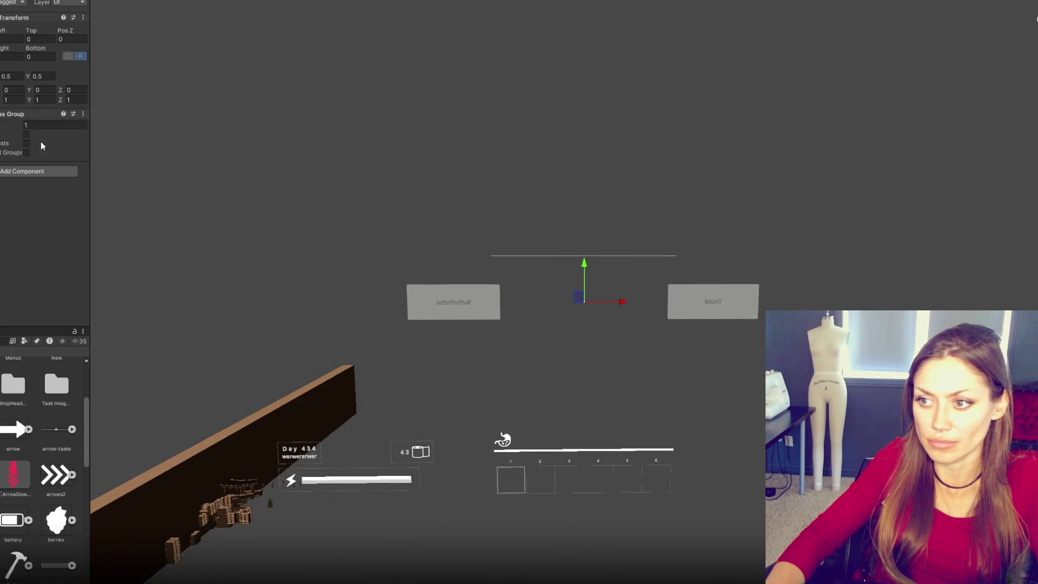
{"action": "left_click", "coordinate": [27, 135]}
{"action": "left_click", "coordinate": [27, 134]}
{"action": "scroll", "coordinate": [454, 270], "scroll_direction": "up", "scroll_amount": 3}
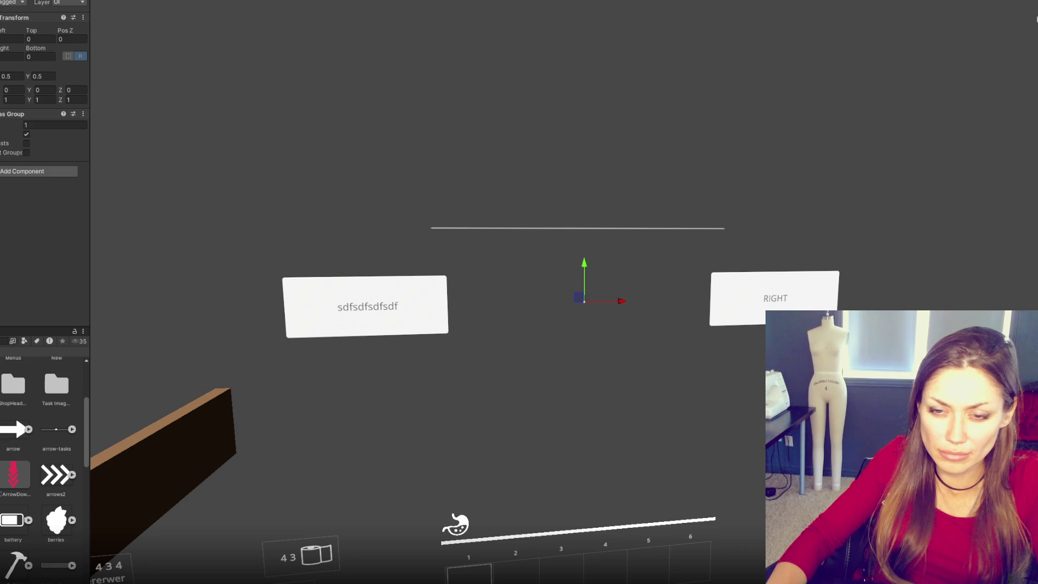
Step: Select the divider line, subtitle text, left text card and canvas group object in the scene
{"action": "left_click", "coordinate": [584, 227]}
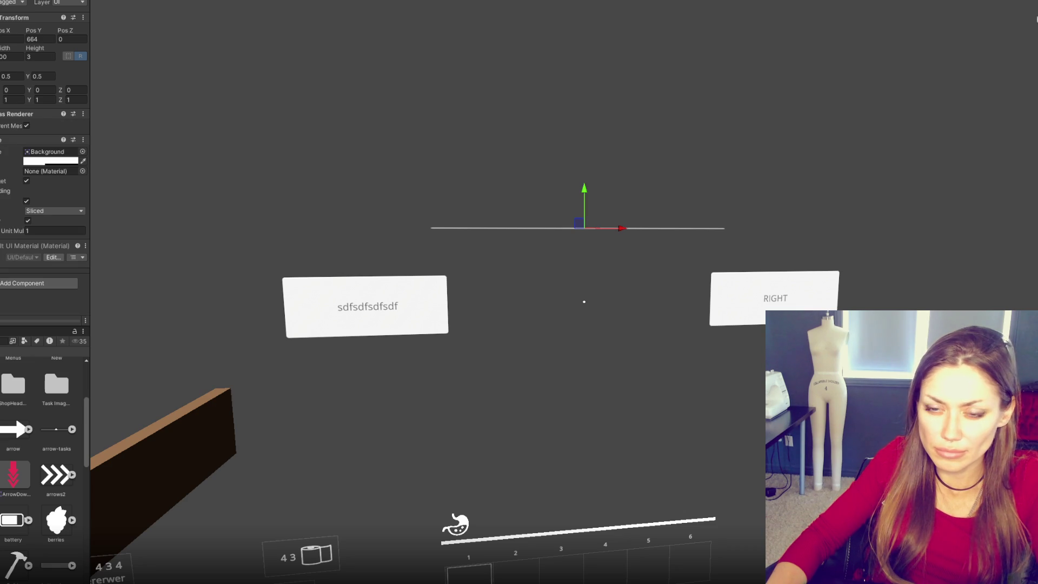
{"action": "left_click", "coordinate": [584, 410]}
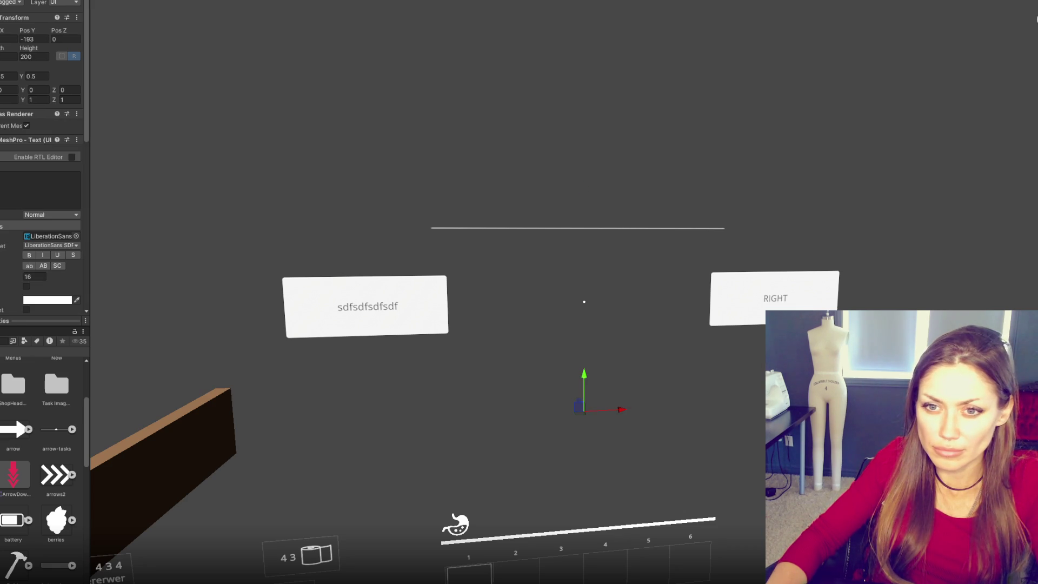
{"action": "left_click", "coordinate": [365, 306]}
{"action": "left_click", "coordinate": [584, 228], "text": "ctrl"}
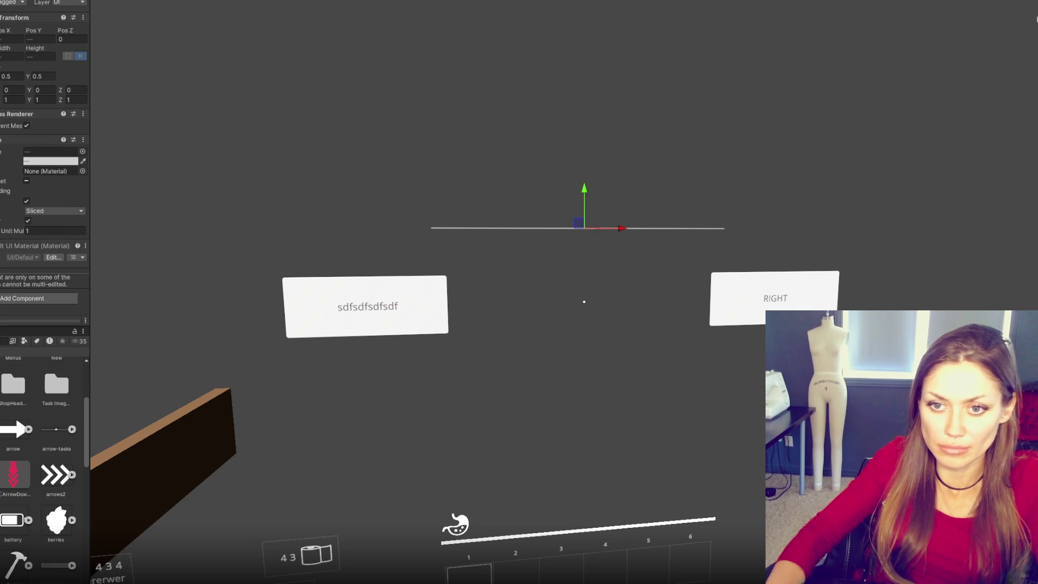
{"action": "left_click", "coordinate": [584, 302]}
{"action": "left_click", "coordinate": [584, 301]}
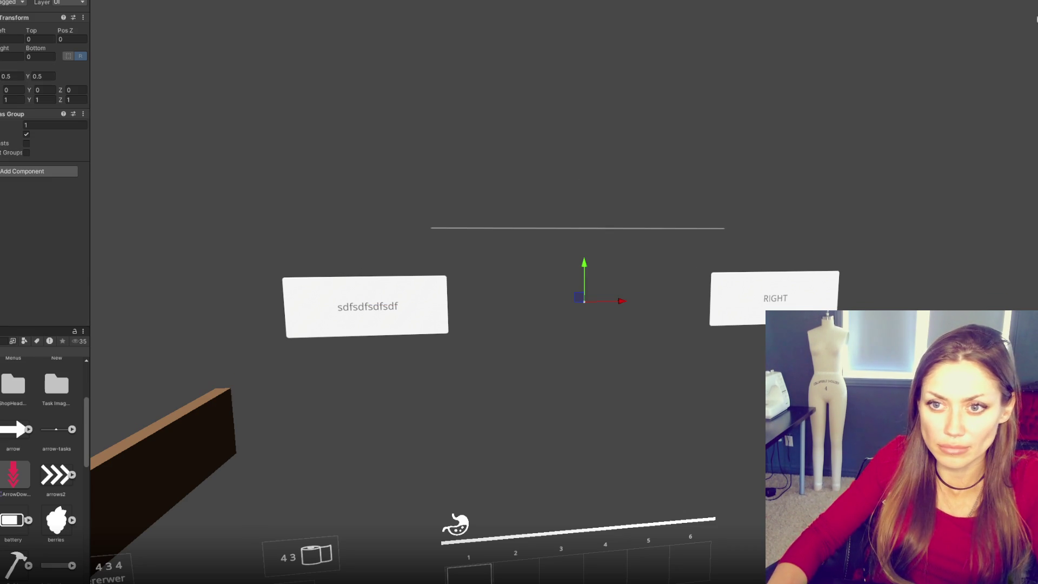
{"action": "left_click", "coordinate": [584, 301]}
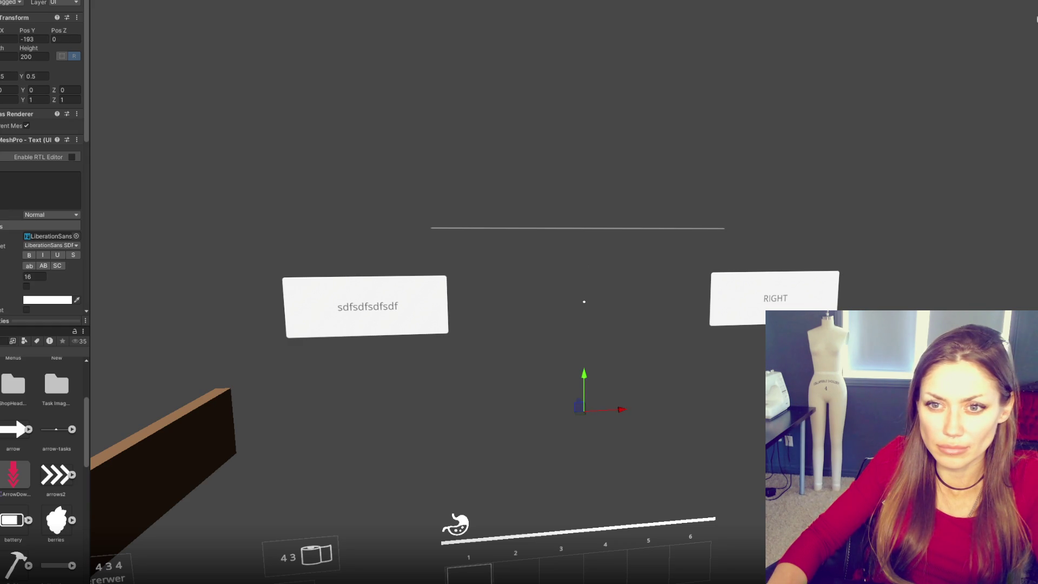
{"action": "left_click", "coordinate": [584, 302]}
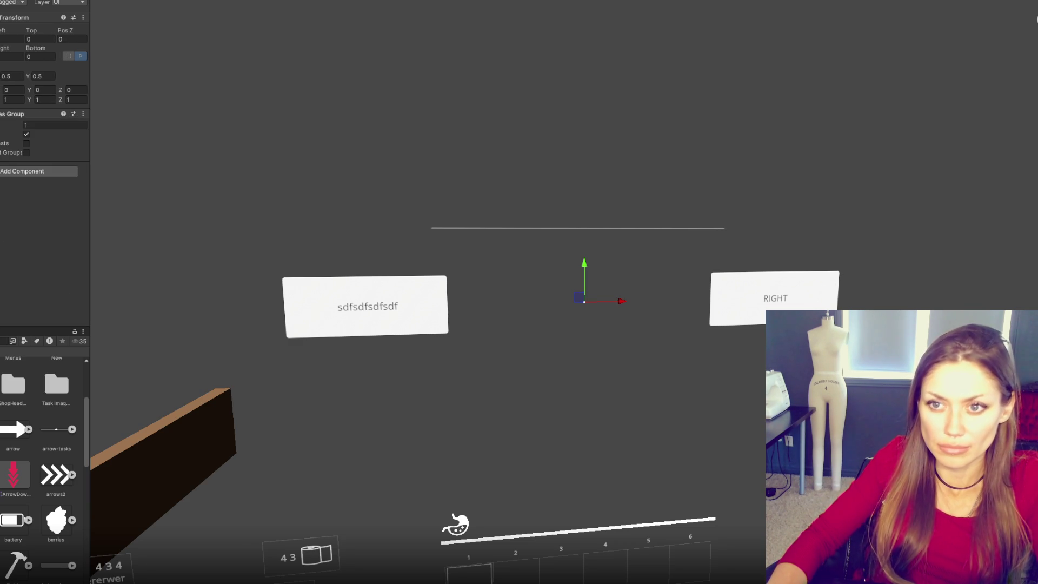
Step: Set the Canvas Group Alpha to 0 to hide the reply panels
{"action": "double_click", "coordinate": [54, 125]}
{"action": "type", "text": "0"}
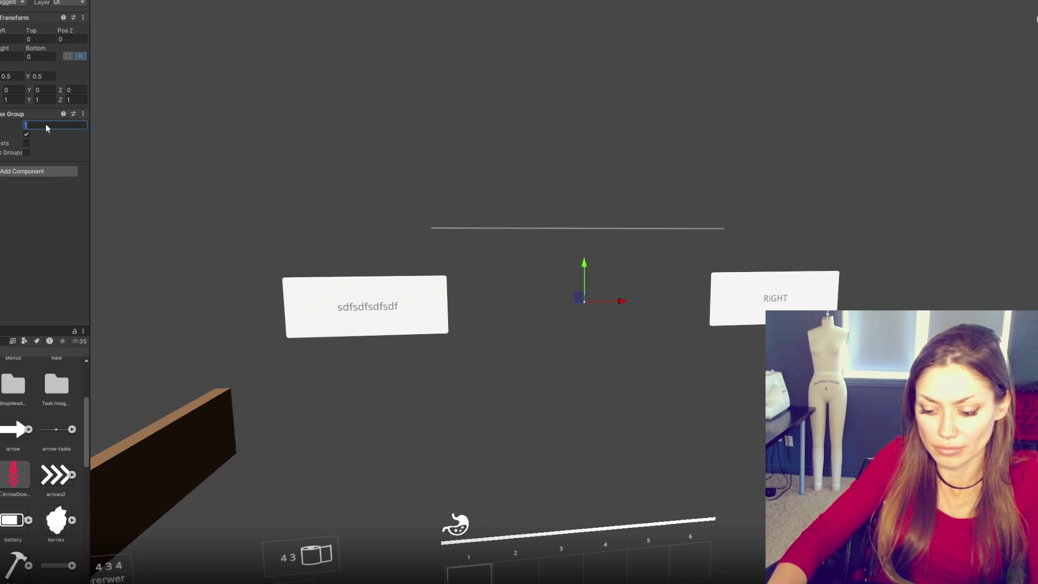
{"action": "key", "text": "Return"}
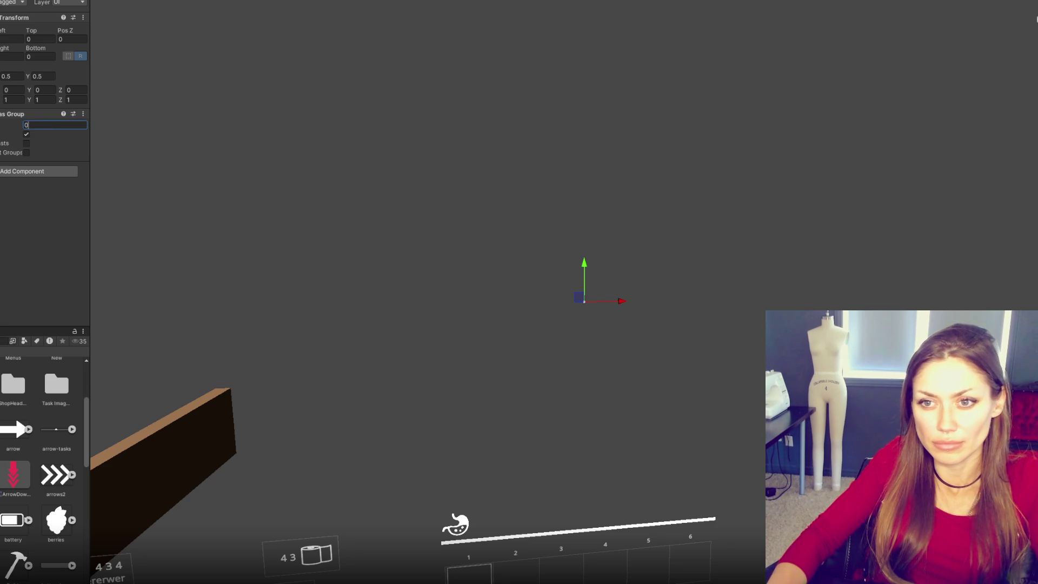
{"action": "key", "text": "Escape"}
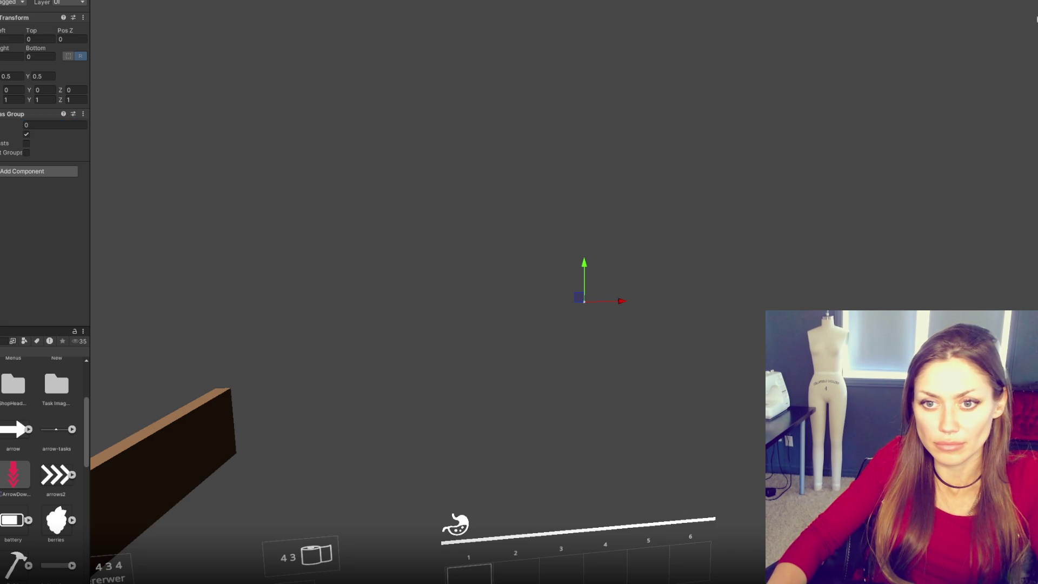
Step: Drag a Text (TMP) object into HUD Controls' Missing text slot, then switch to HUDControls.cs
{"action": "left_click", "coordinate": [37, 118]}
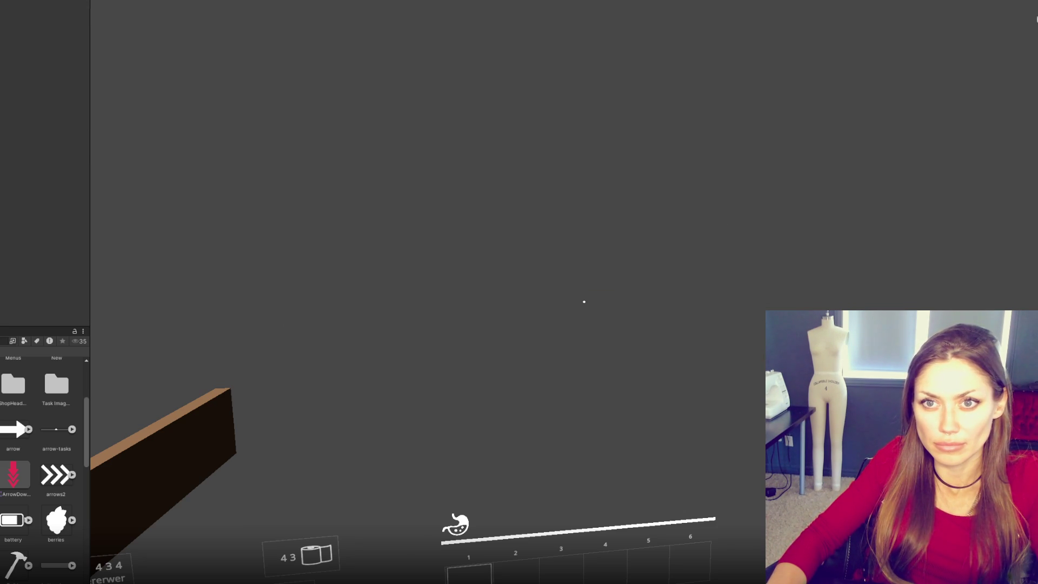
{"action": "scroll", "coordinate": [44, 133], "scroll_direction": "up", "scroll_amount": 10}
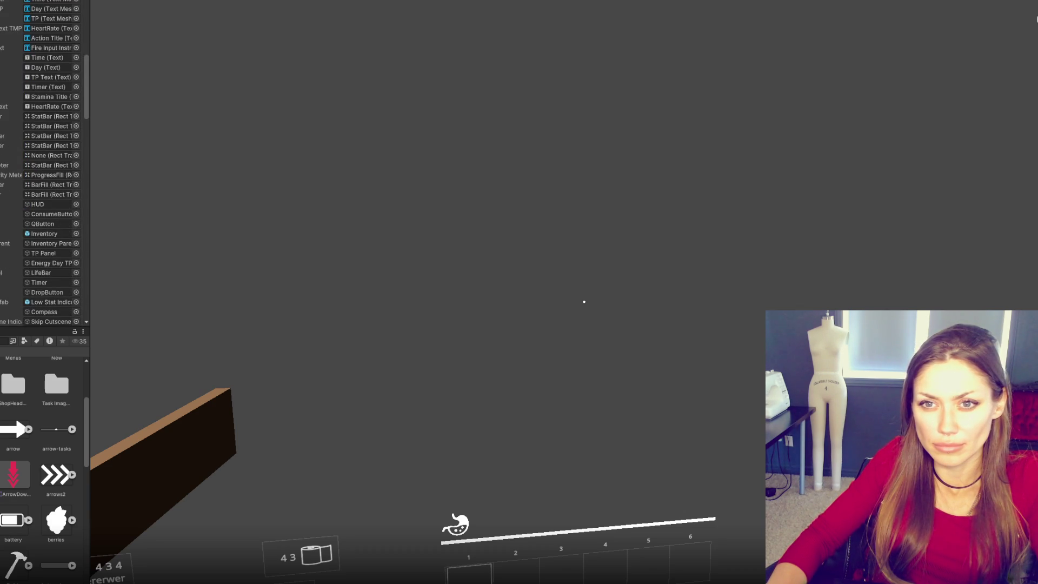
{"action": "scroll", "coordinate": [75, 216], "scroll_direction": "down", "scroll_amount": 5}
{"action": "scroll", "coordinate": [76, 211], "scroll_direction": "down", "scroll_amount": 10}
{"action": "scroll", "coordinate": [80, 185], "scroll_direction": "down", "scroll_amount": 3}
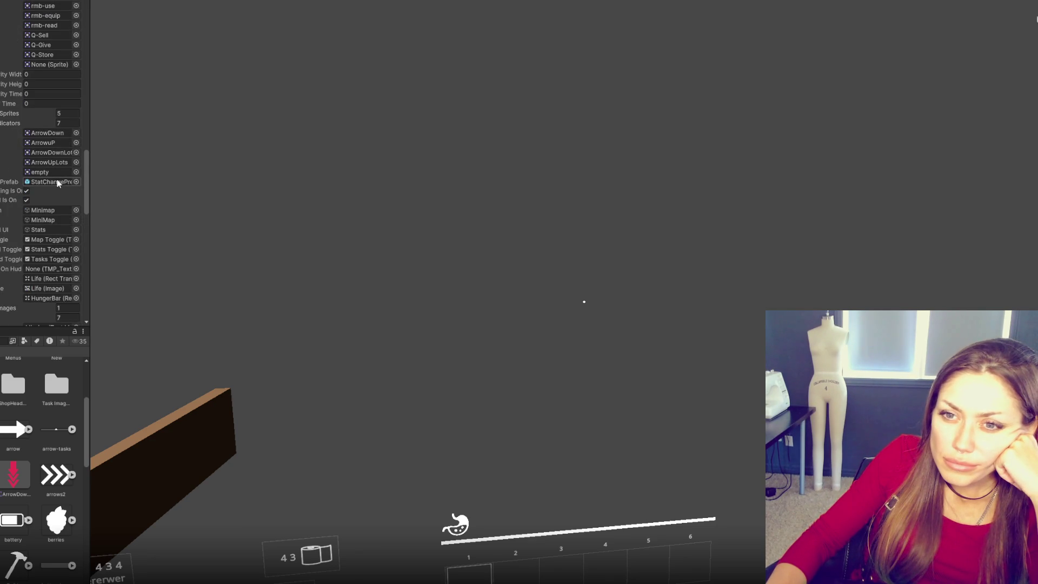
{"action": "scroll", "coordinate": [33, 241], "scroll_direction": "down", "scroll_amount": 3}
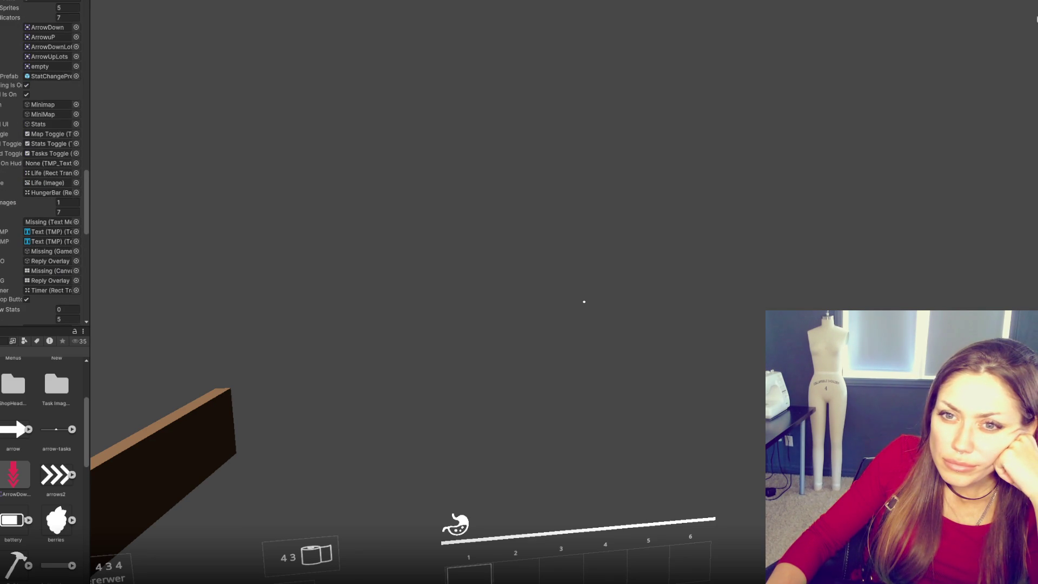
{"action": "left_click_drag", "start_coordinate": [3, 160], "coordinate": [58, 223]}
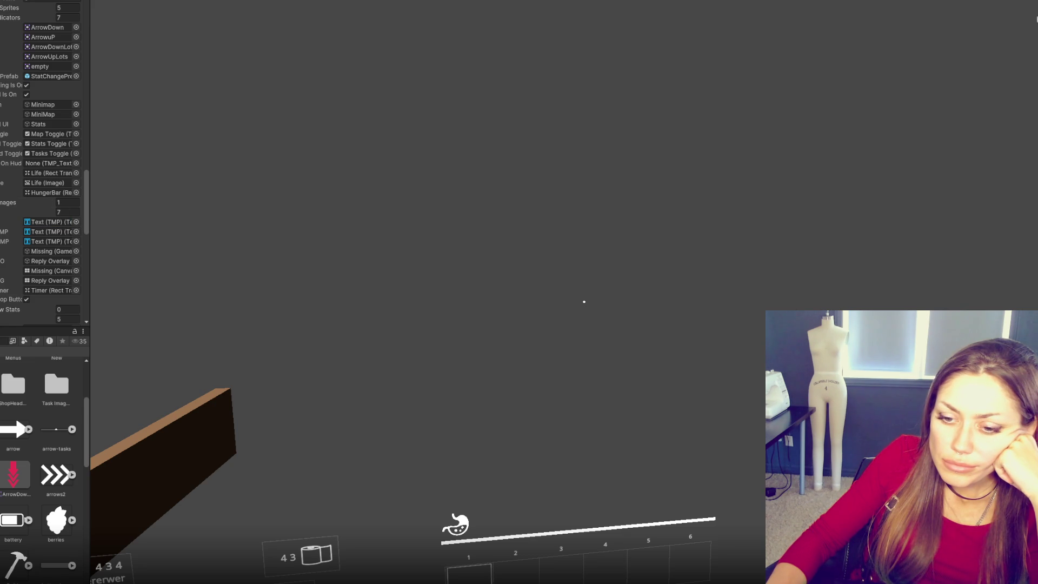
{"action": "key", "text": "alt+Tab"}
{"action": "left_click", "coordinate": [385, 325]}
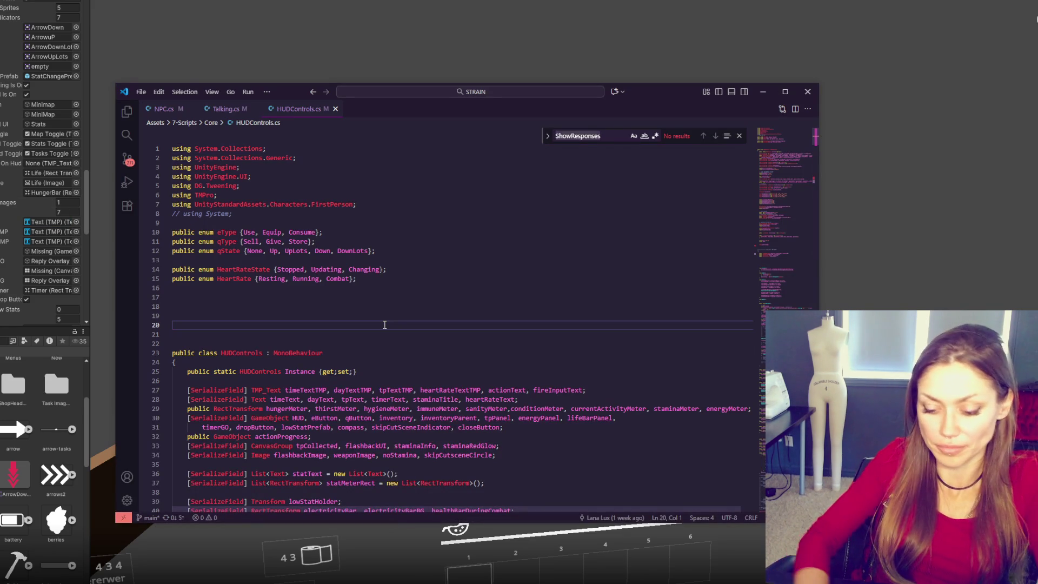
Step: Search the script for 'subtitle' and step through its matches
{"action": "key", "text": "ctrl+f"}
{"action": "type", "text": "subtitle"}
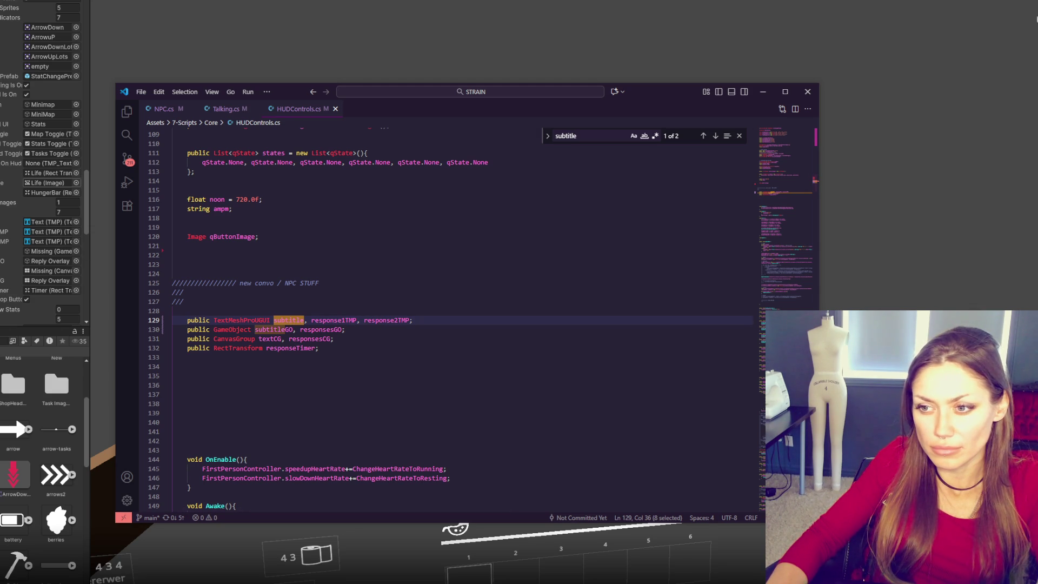
{"action": "left_click", "coordinate": [716, 135]}
{"action": "left_click", "coordinate": [716, 136]}
{"action": "left_click", "coordinate": [716, 136]}
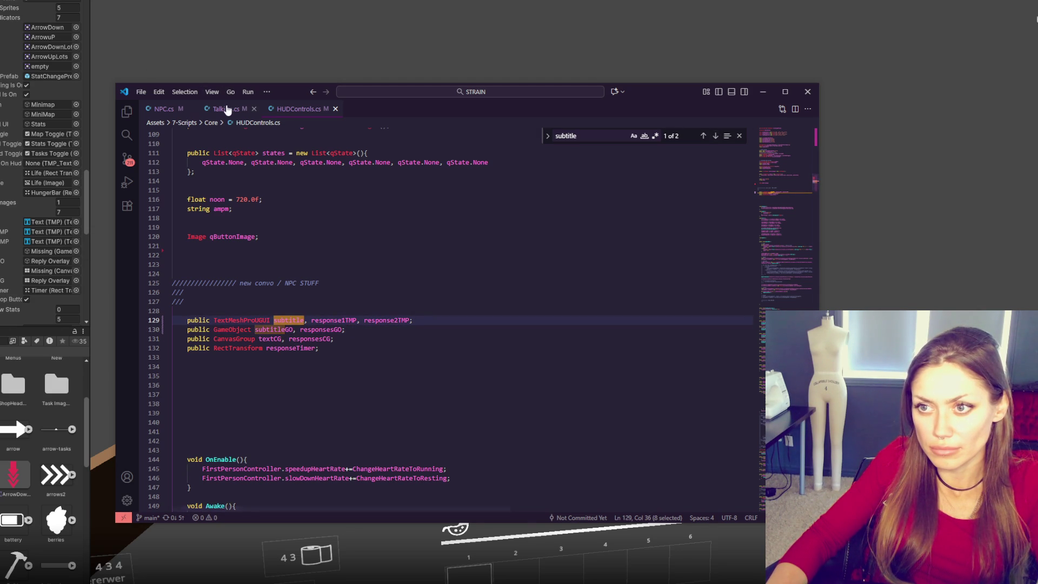
Step: In Talking.cs, replace textCG with subtitleCG on lines 298 and 305
{"action": "left_click", "coordinate": [226, 108]}
{"action": "left_click", "coordinate": [392, 228]}
{"action": "left_click", "coordinate": [397, 216]}
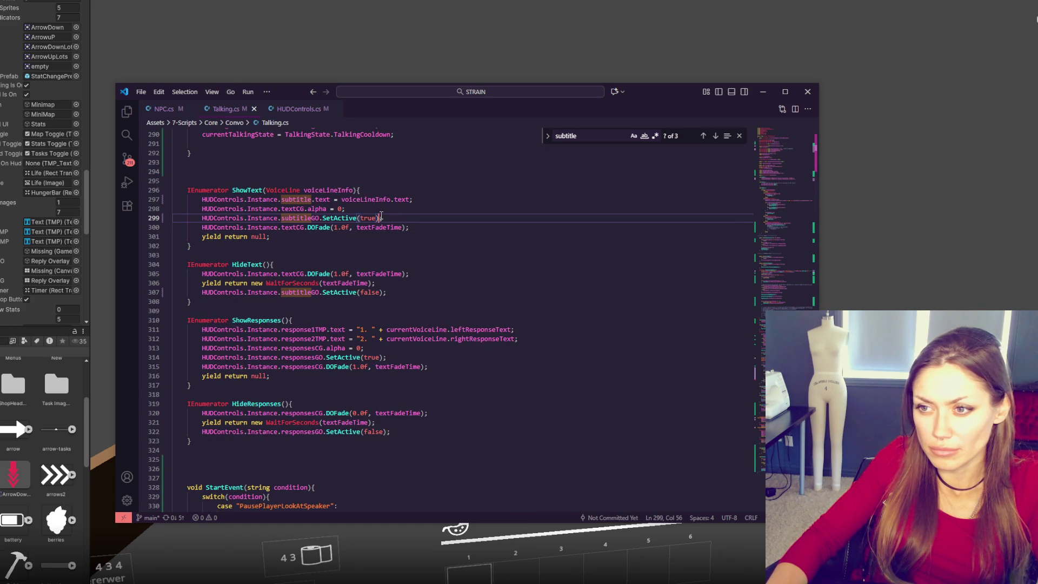
{"action": "double_click", "coordinate": [300, 208]}
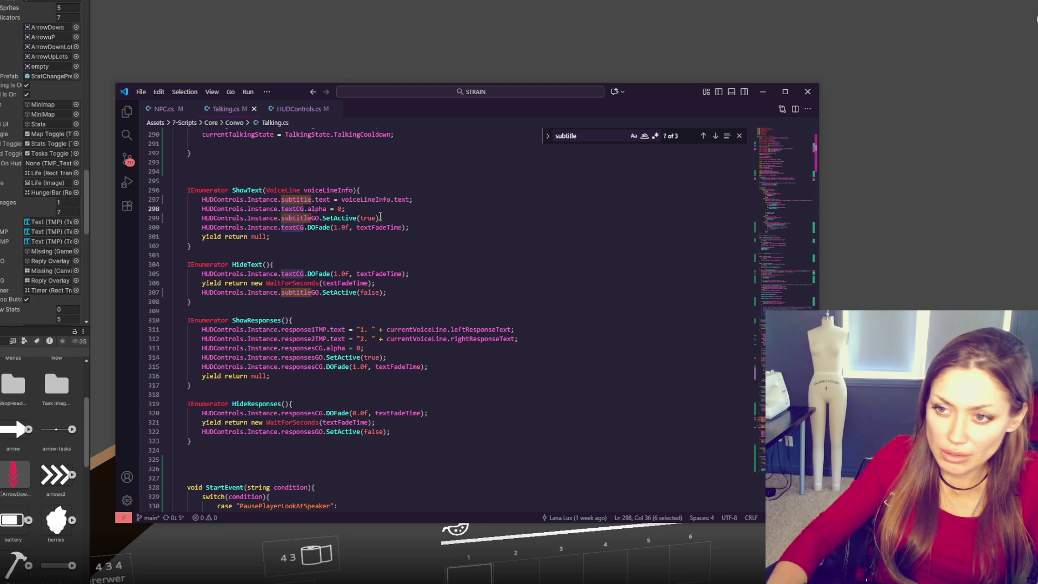
{"action": "type", "text": "subtitl"}
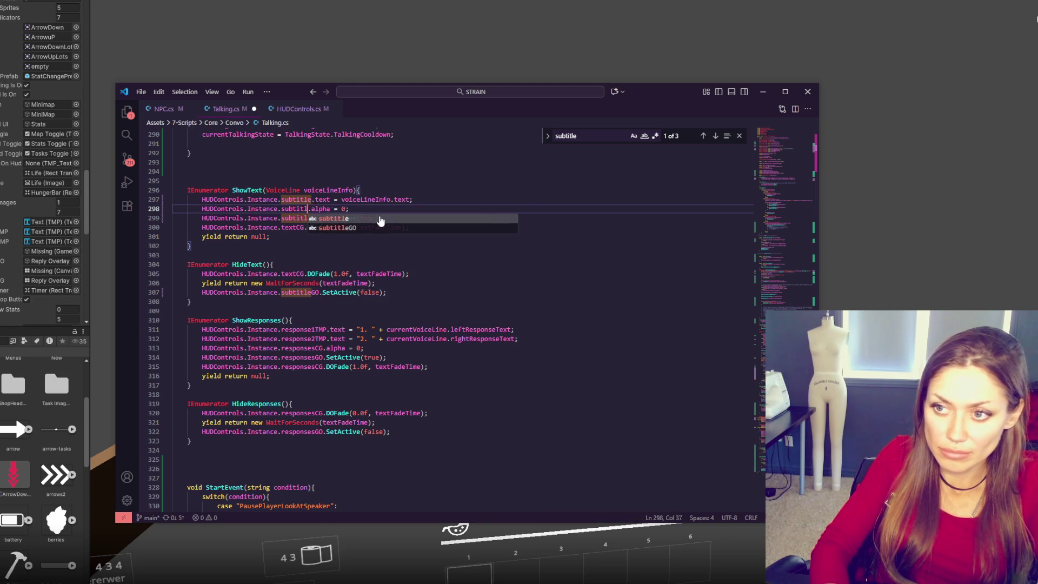
{"action": "type", "text": "eCG"}
{"action": "double_click", "coordinate": [303, 208]}
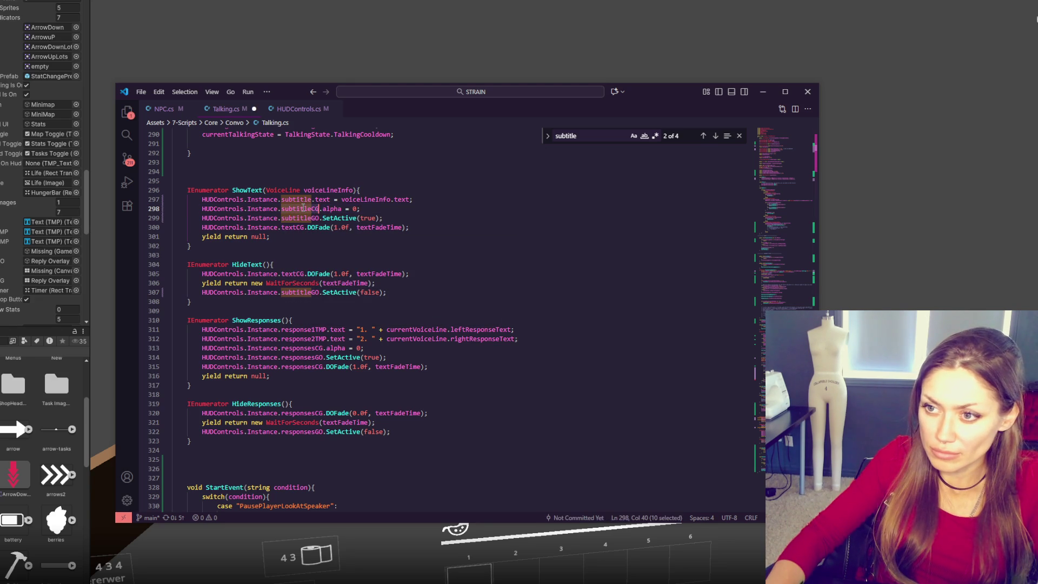
{"action": "double_click", "coordinate": [291, 274]}
{"action": "type", "text": "subtitleCG"}
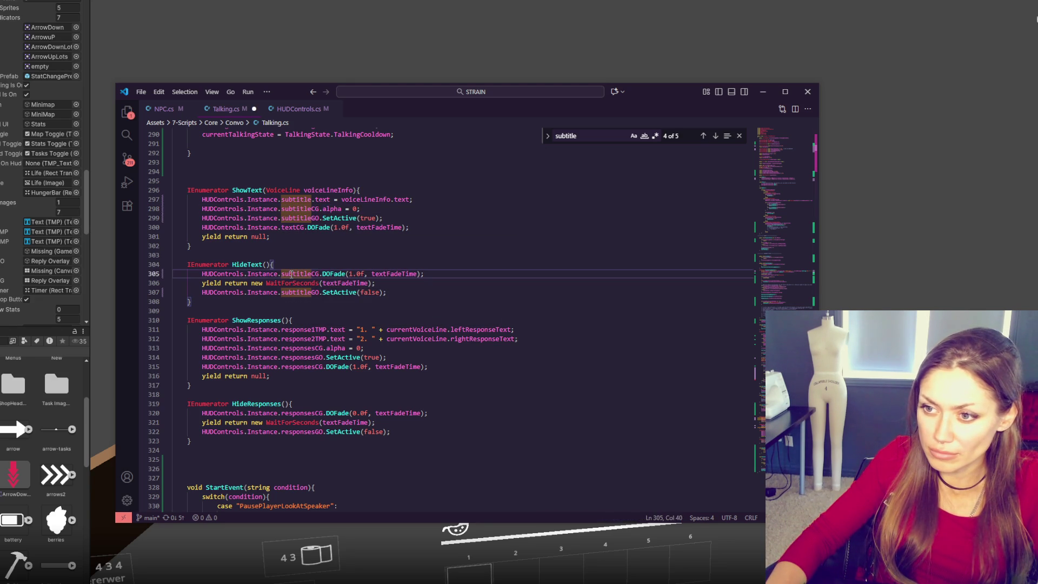
Step: Replace the remaining textCG on line 300 with subtitleCG, then return to Unity to recompile
{"action": "key", "text": "ctrl+f"}
{"action": "type", "text": "textC"}
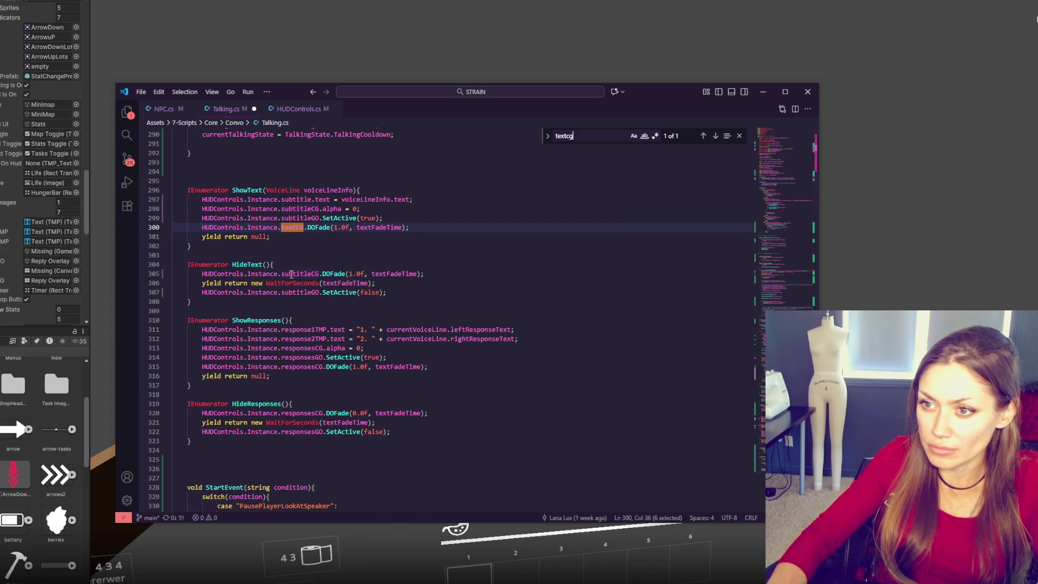
{"action": "type", "text": "subtitleCG"}
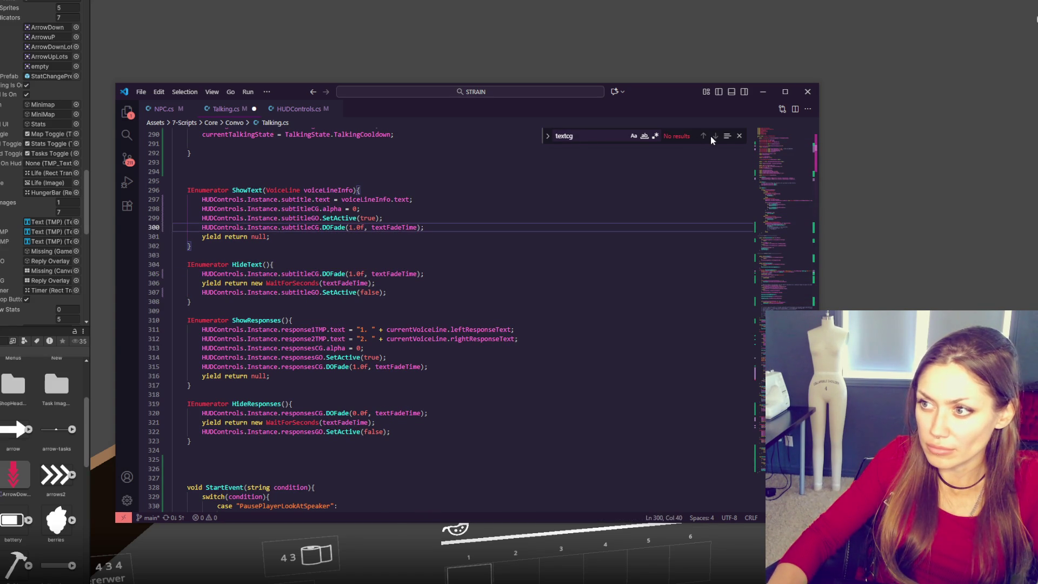
{"action": "left_click", "coordinate": [293, 246]}
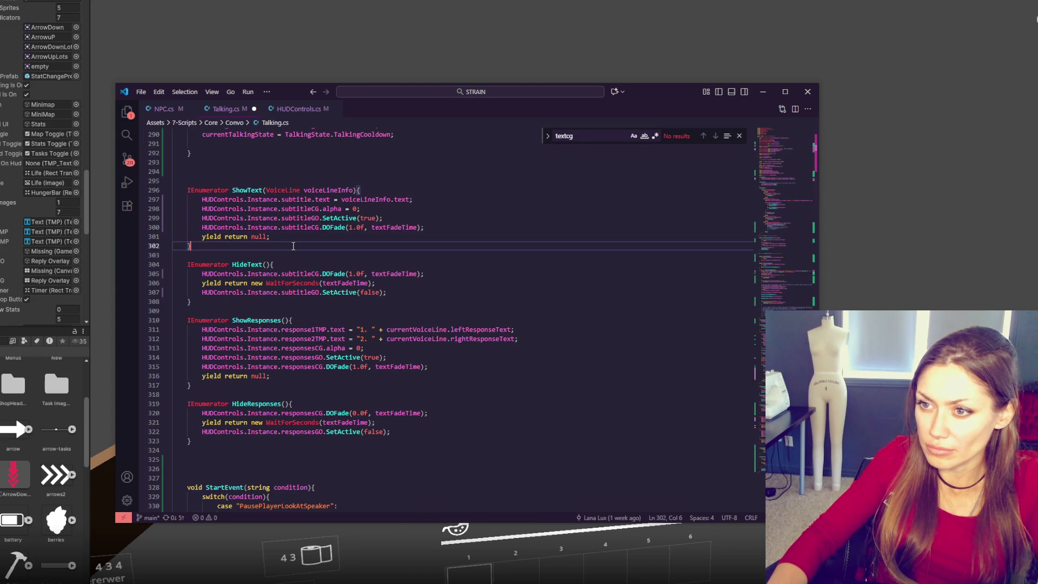
{"action": "scroll", "coordinate": [534, 231], "scroll_direction": "up", "scroll_amount": 20}
{"action": "left_click", "coordinate": [534, 230]}
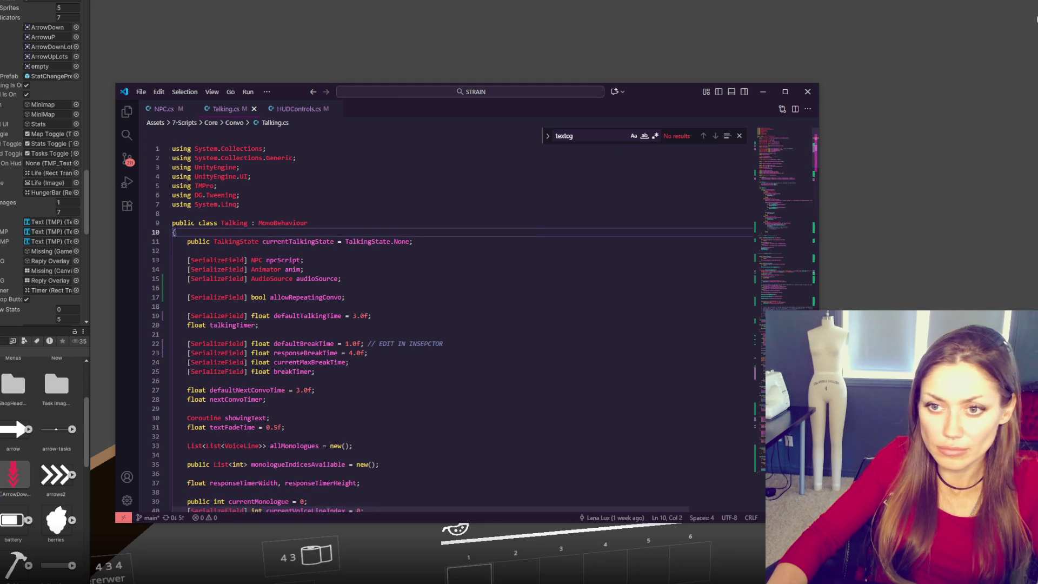
{"action": "key", "text": "alt+Tab"}
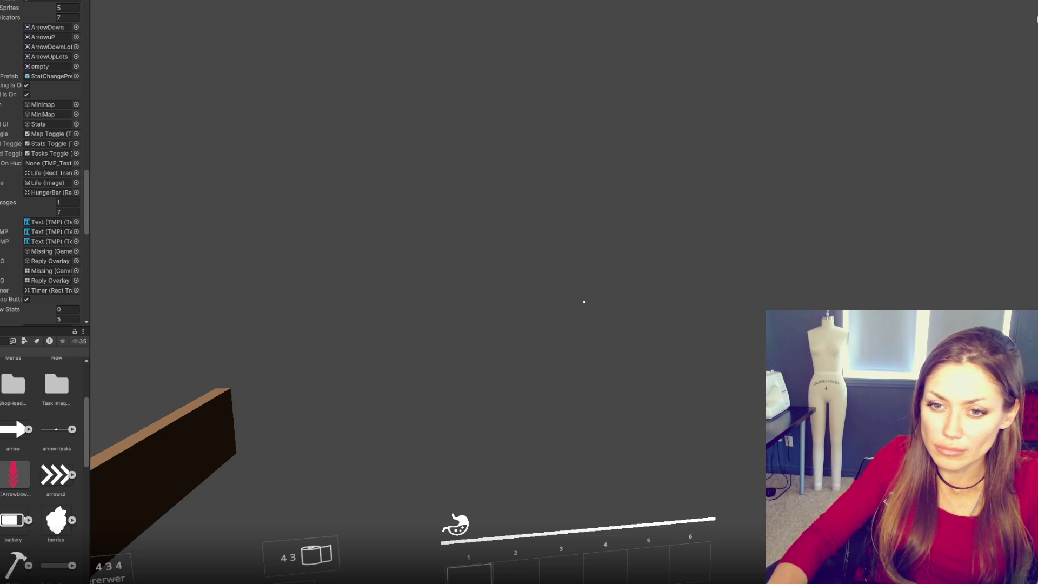
Step: After checking the CS1061 console error, rename HUDControls.cs line 131's textCG field to subtitleCG and save
{"action": "key", "text": "ctrl+shift+c"}
{"action": "left_click", "coordinate": [44, 351]}
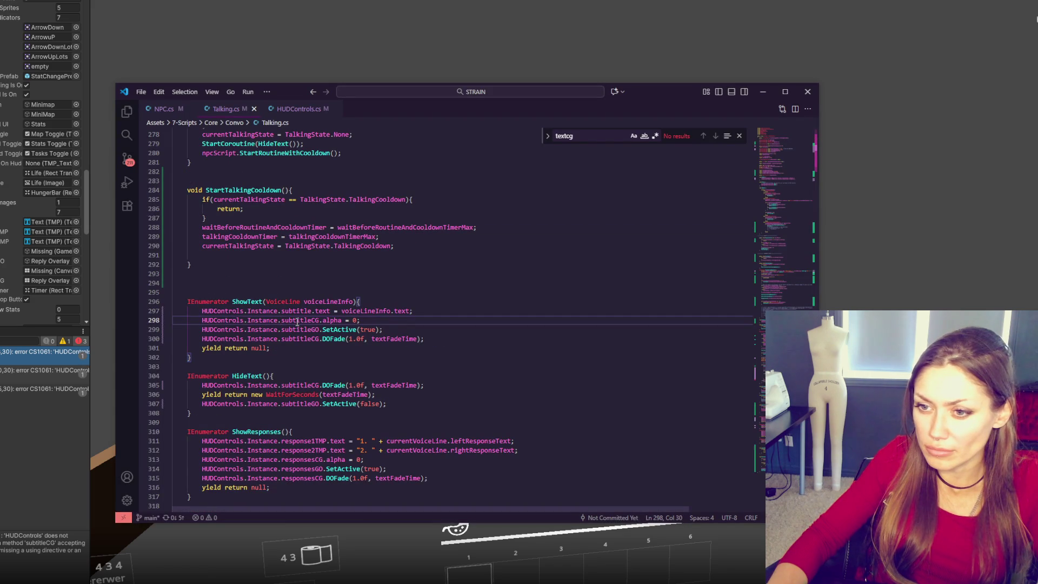
{"action": "left_click", "coordinate": [299, 108]}
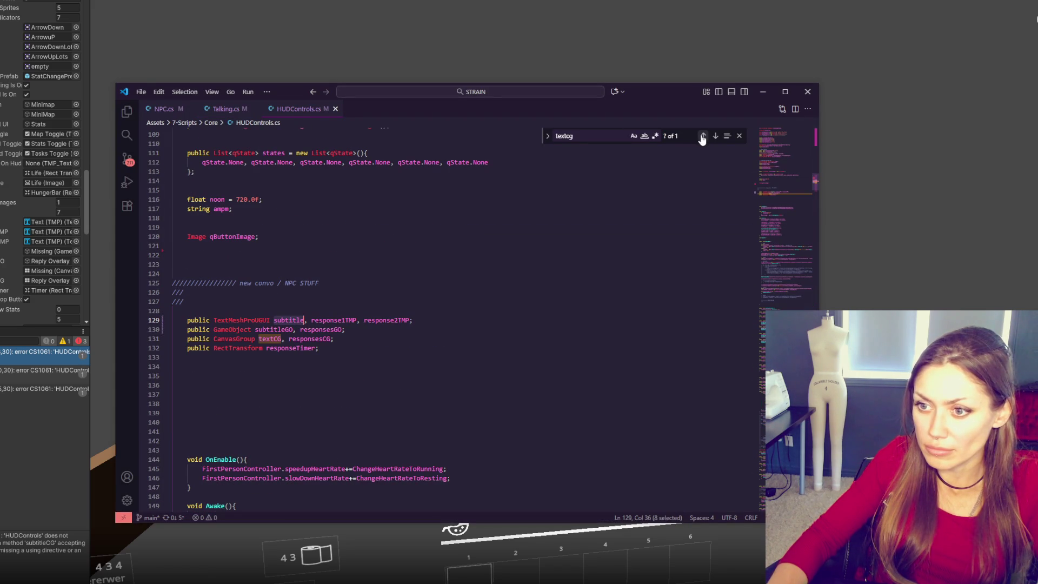
{"action": "double_click", "coordinate": [270, 338]}
{"action": "type", "text": "subtitle"}
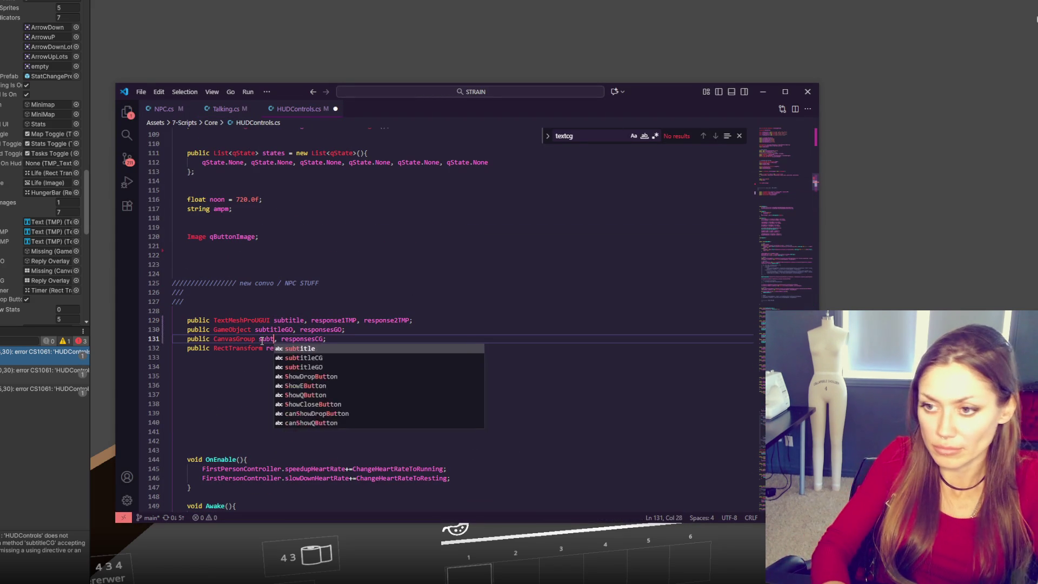
{"action": "type", "text": "CG"}
{"action": "key", "text": "ctrl+s"}
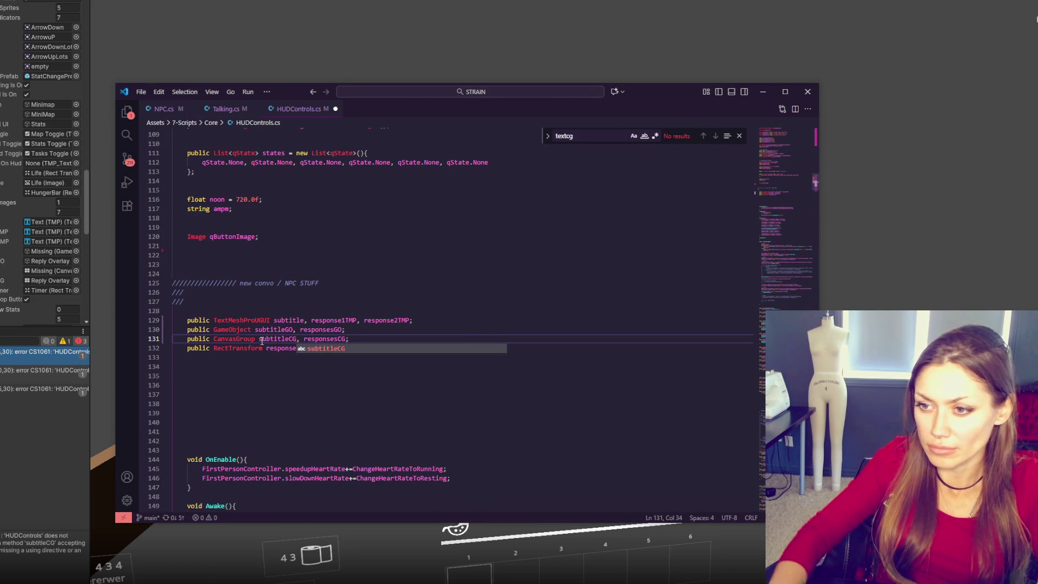
Step: Switch back to Unity and let the scripts recompile with zero errors
{"action": "left_click", "coordinate": [60, 471]}
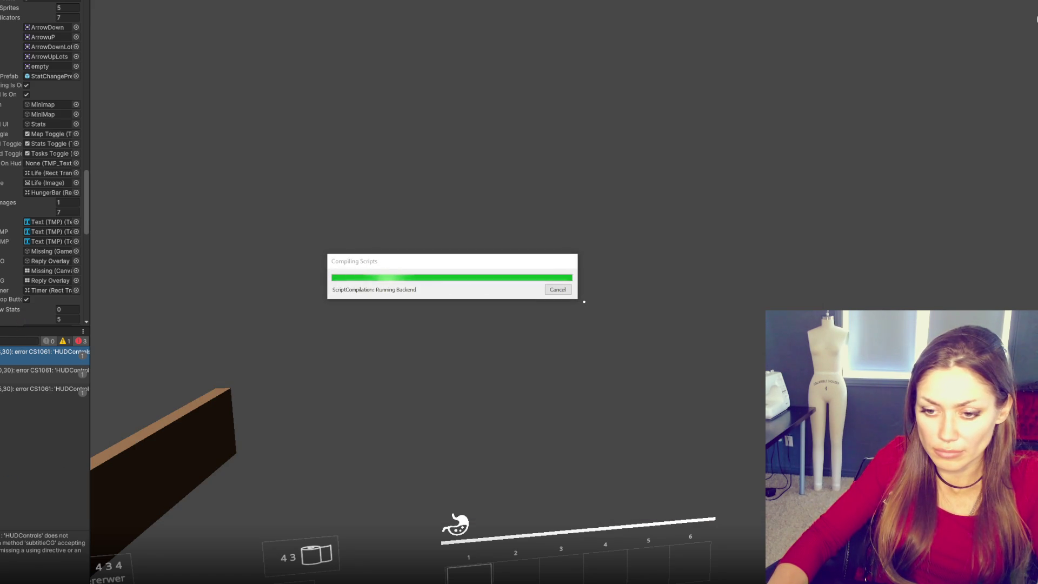
{"action": "key", "text": "alt+Tab"}
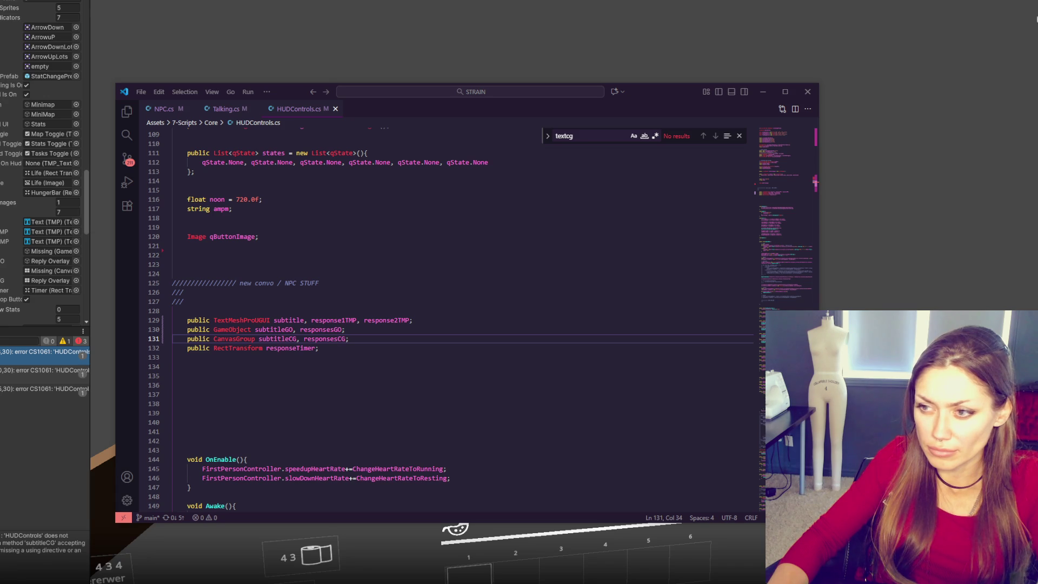
{"action": "key", "text": "alt+Tab"}
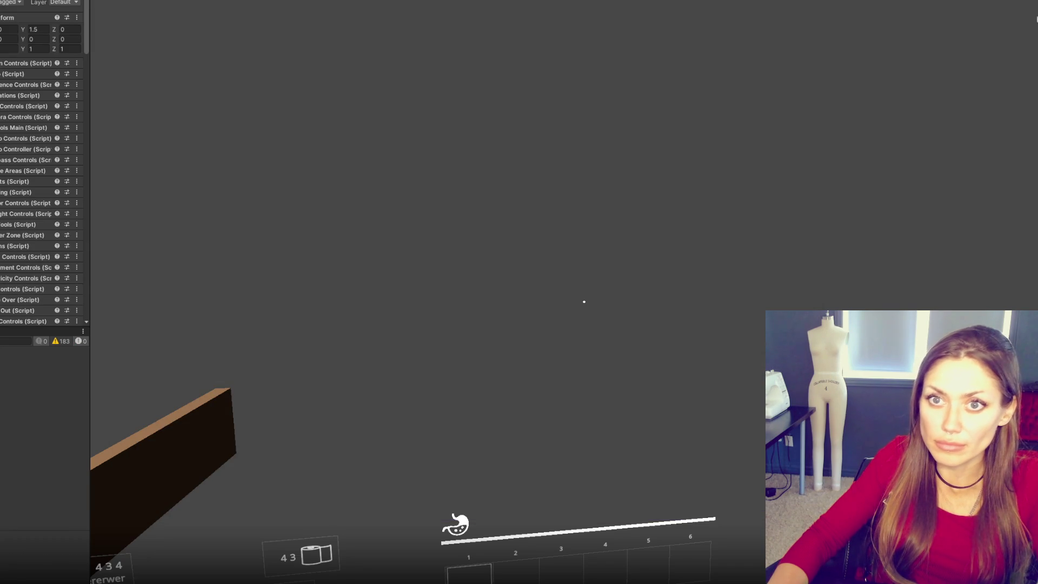
Step: Link the Subtitles object into HUD Controls' subtitle GameObject and Canvas Group slots, and show the Scenes folder
{"action": "scroll", "coordinate": [35, 174], "scroll_direction": "down", "scroll_amount": 15}
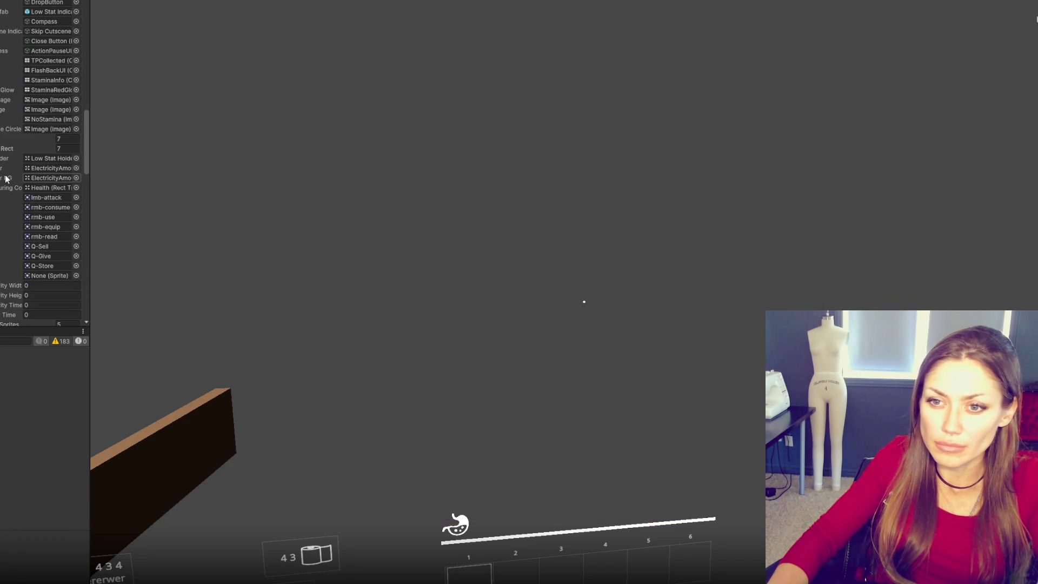
{"action": "scroll", "coordinate": [38, 178], "scroll_direction": "down", "scroll_amount": 10}
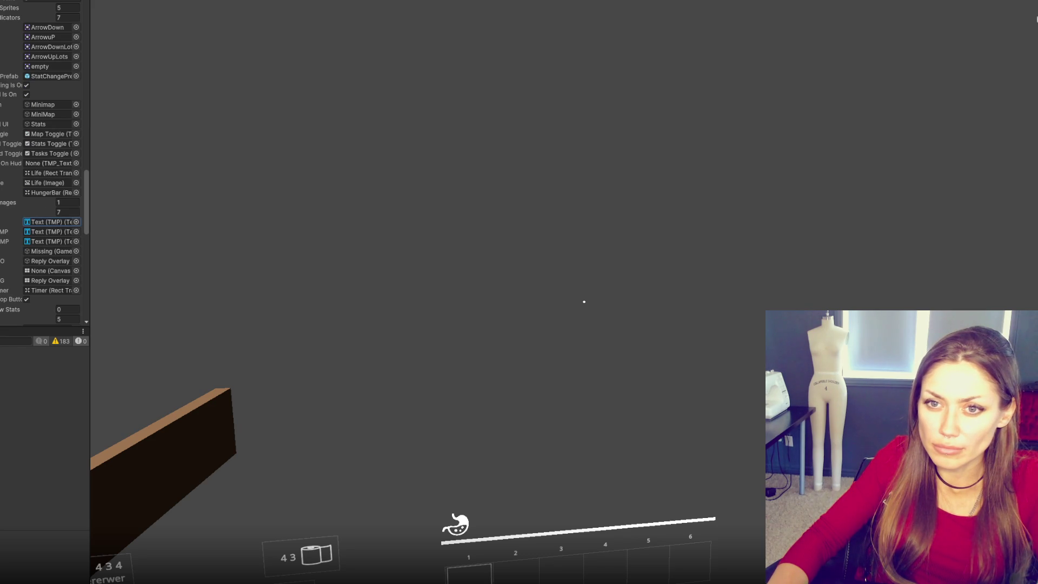
{"action": "mouse_move", "coordinate": [33, 223]}
{"action": "left_mouse_down"}
{"action": "mouse_move", "coordinate": [38, 242]}
{"action": "mouse_move", "coordinate": [65, 259]}
{"action": "mouse_move", "coordinate": [43, 182]}
{"action": "mouse_move", "coordinate": [40, 247]}
{"action": "mouse_move", "coordinate": [53, 275]}
{"action": "left_mouse_up"}
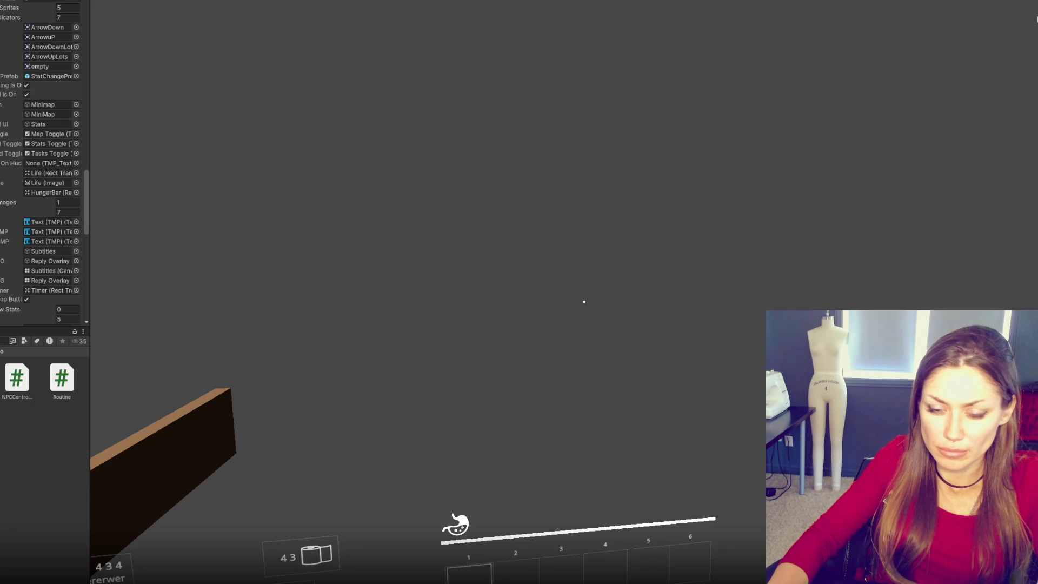
{"action": "left_click", "coordinate": [16, 560]}
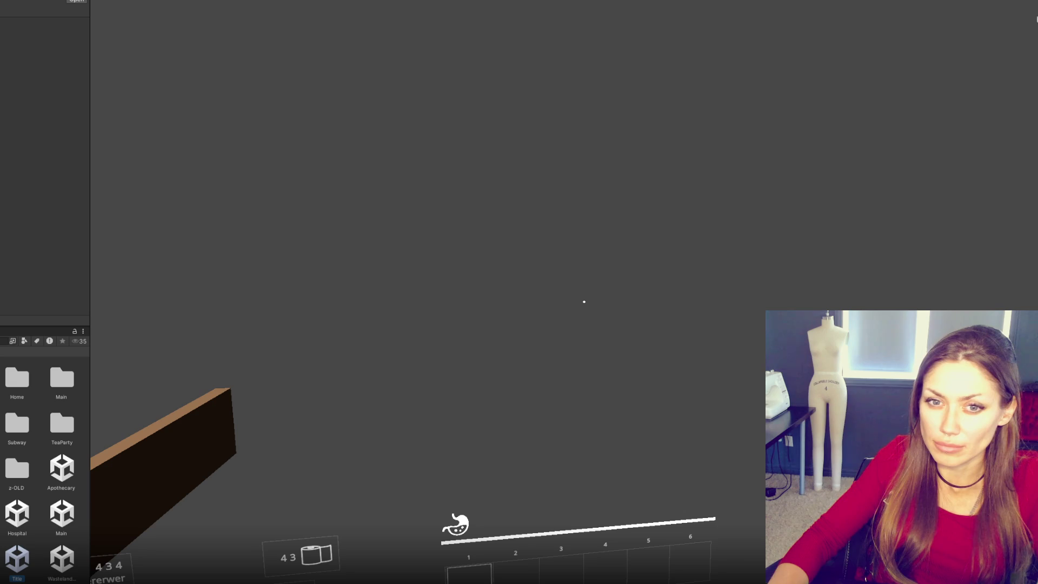
Step: Open Title.unity and start a SAND BOX MODE game from the STRAIN main menu
{"action": "double_click", "coordinate": [17, 560]}
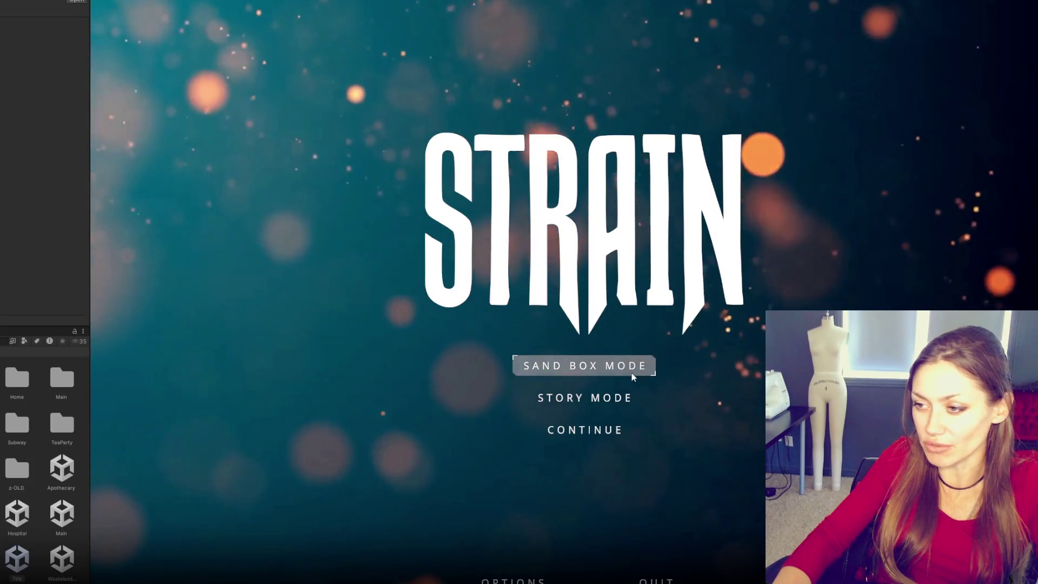
{"action": "left_click", "coordinate": [632, 373]}
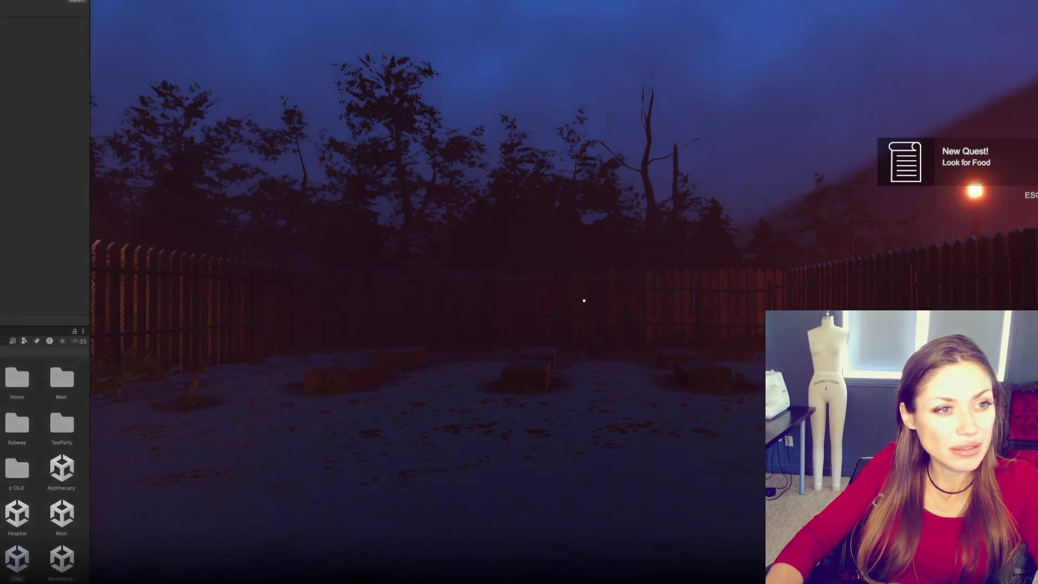
Step: Walk the character up to the fence with the interactable plant
{"action": "key", "text": "w"}
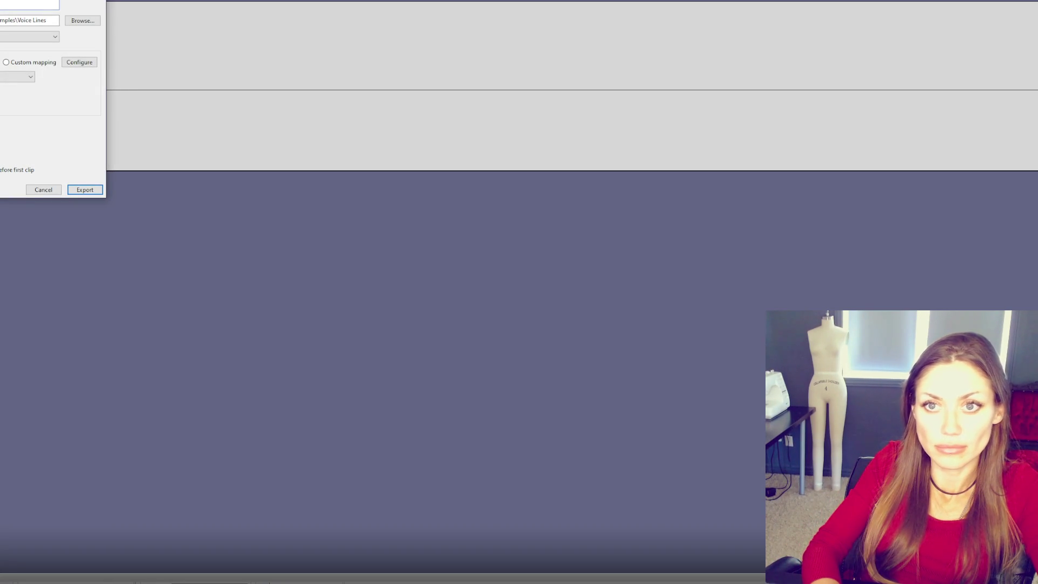
Step: Export the recorded voice line audio from Audacity into the Voice Lines folder
{"action": "key", "text": "Return"}
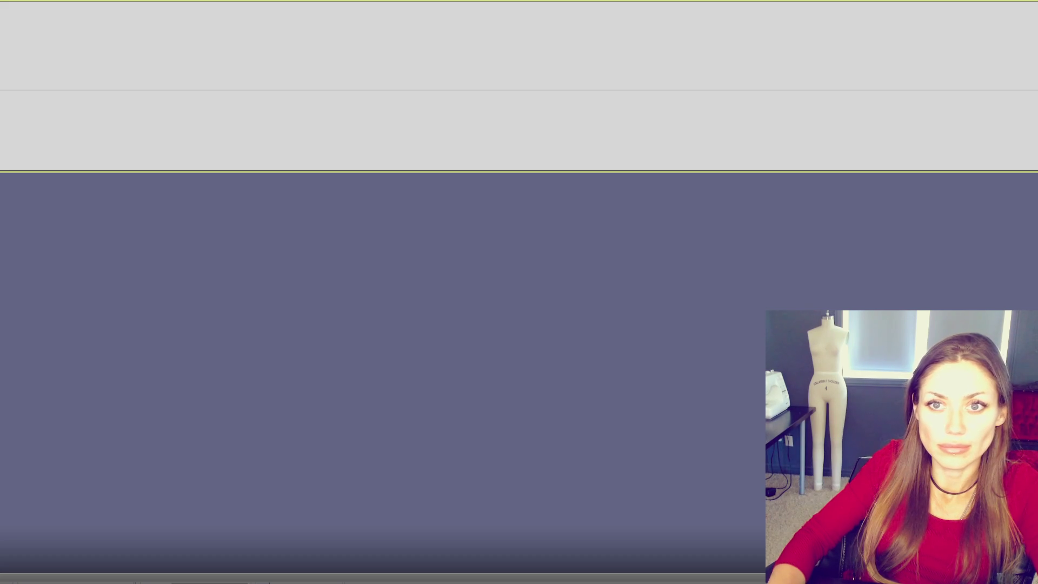
{"action": "key", "text": "ctrl+shift+e"}
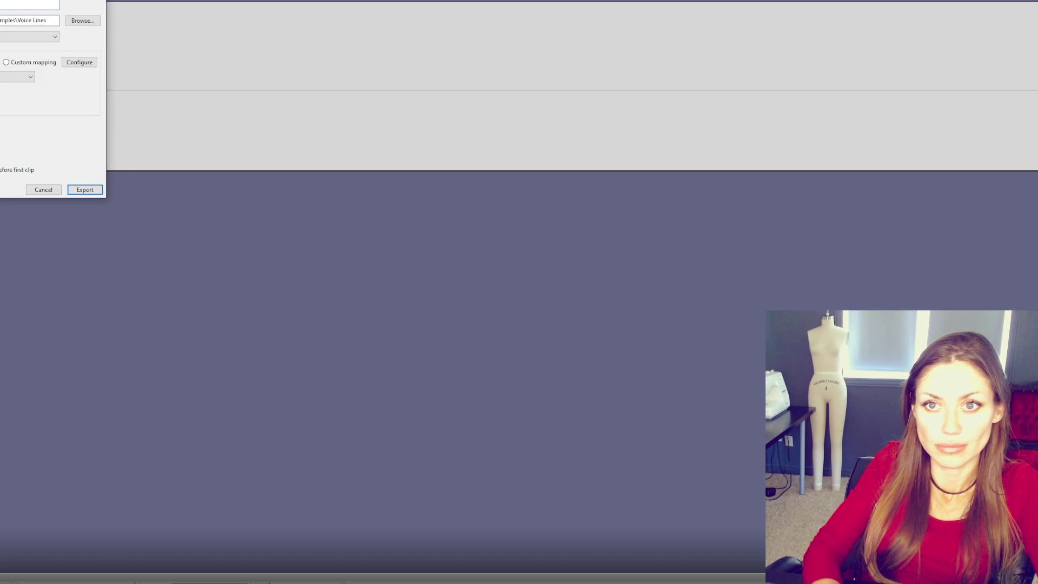
{"action": "key", "text": "Escape"}
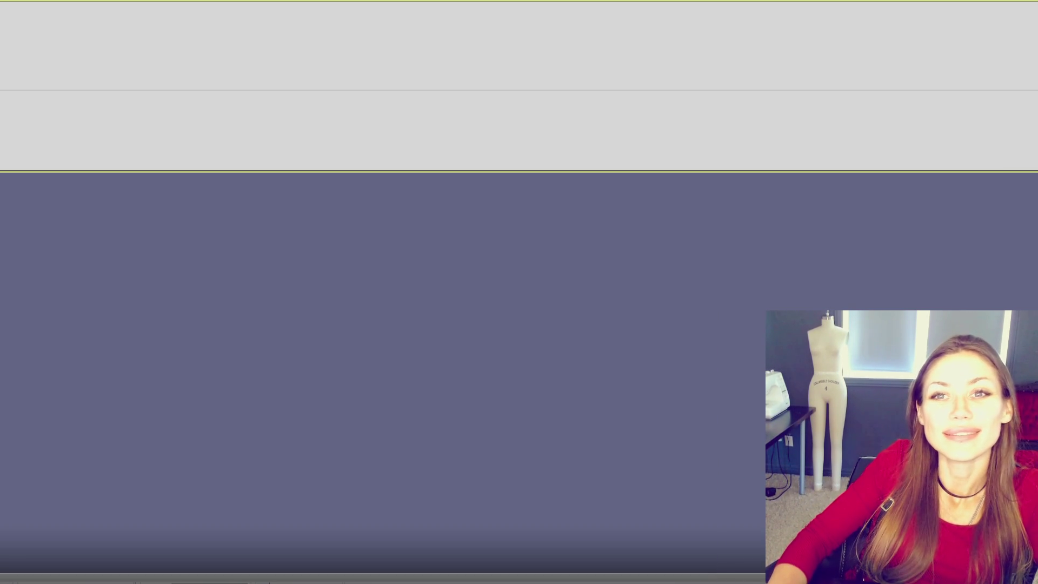
{"action": "key", "text": "ctrl+shift+e"}
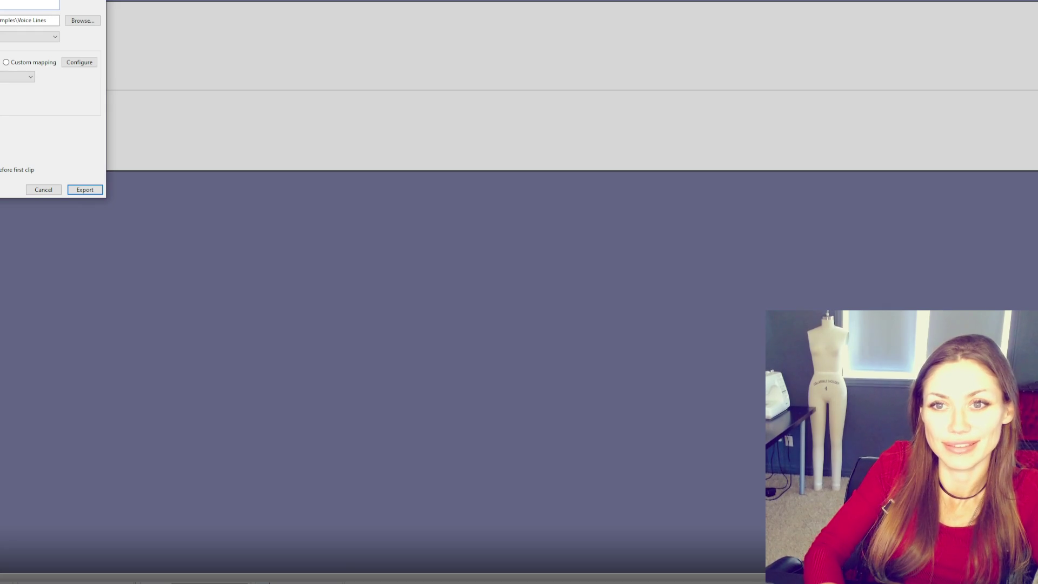
{"action": "key", "text": "Return"}
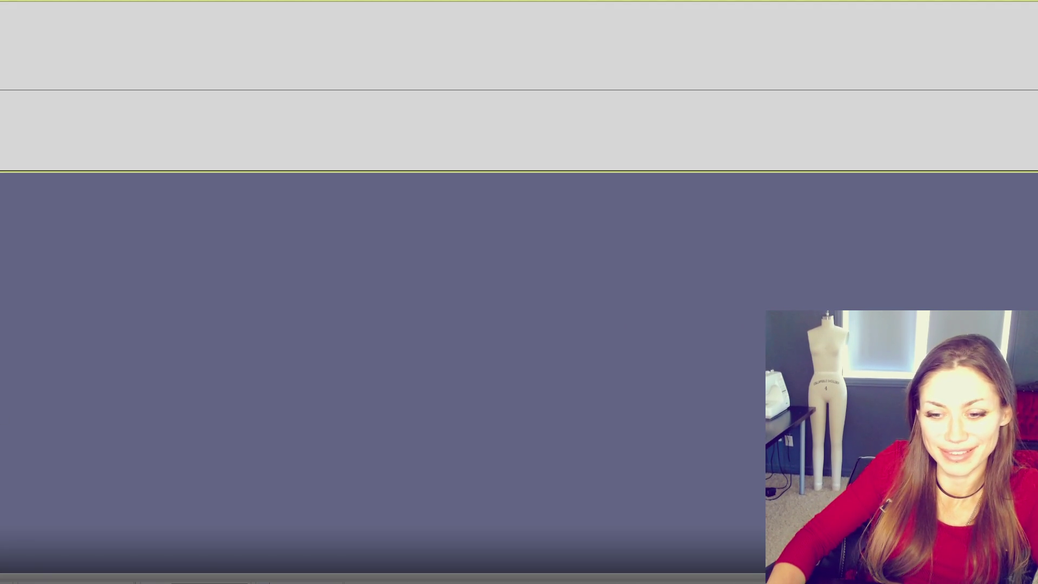
{"action": "left_click", "coordinate": [18, 568]}
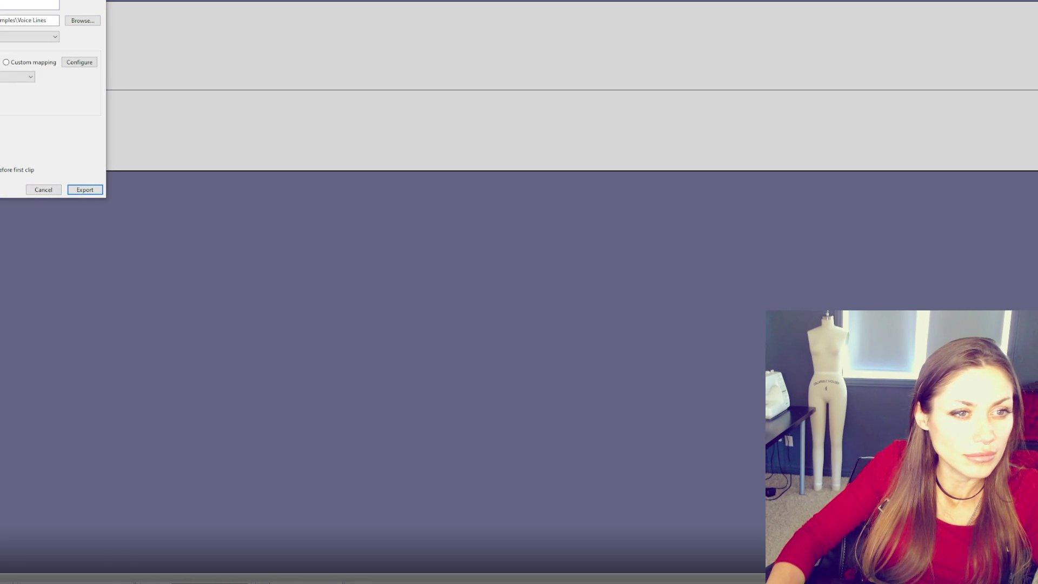
{"action": "left_click", "coordinate": [85, 189]}
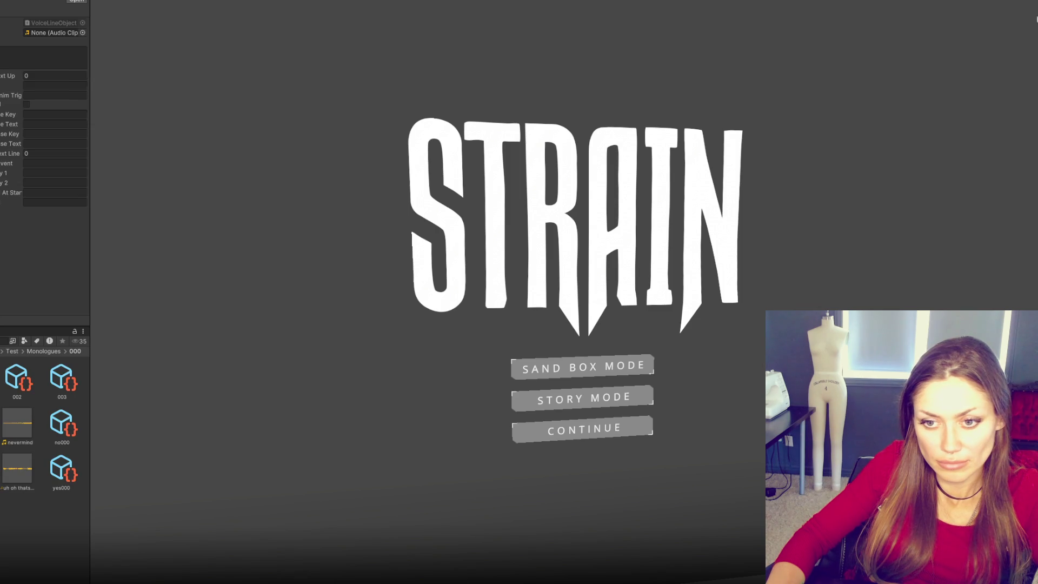
Step: Try a voice clip on a line, then browse the Test monologue folders to the yes000 line asset
{"action": "mouse_move", "coordinate": [58, 54]}
{"action": "left_mouse_down"}
{"action": "mouse_move", "coordinate": [28, 35]}
{"action": "mouse_move", "coordinate": [43, 156]}
{"action": "left_mouse_up"}
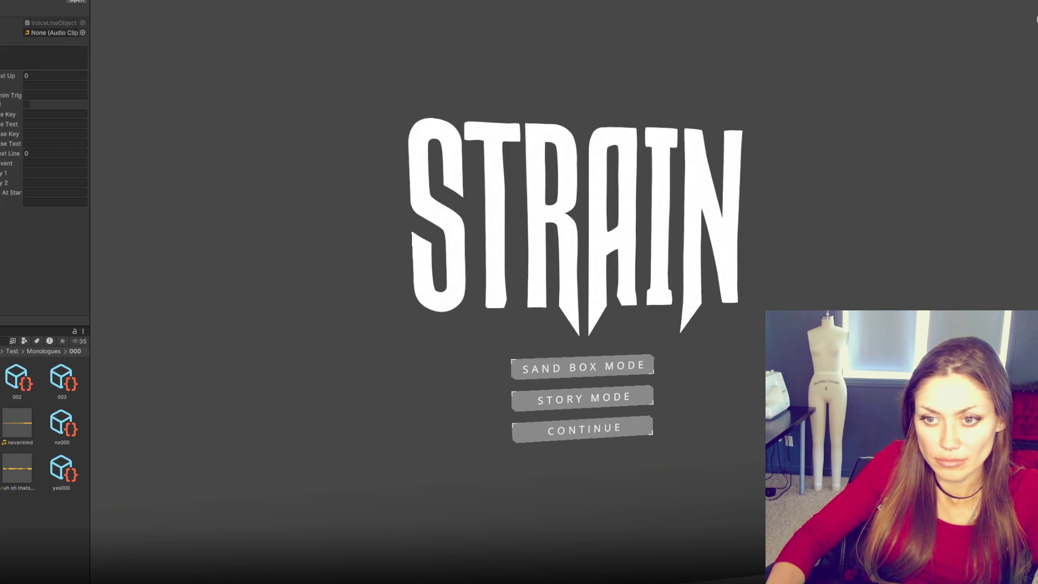
{"action": "left_click", "coordinate": [27, 381]}
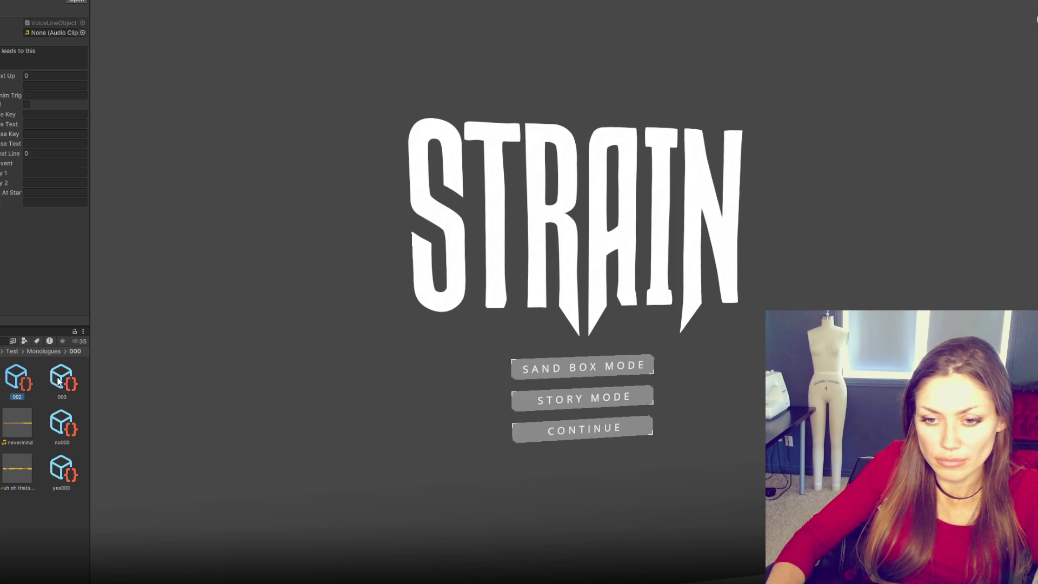
{"action": "left_click", "coordinate": [2, 378]}
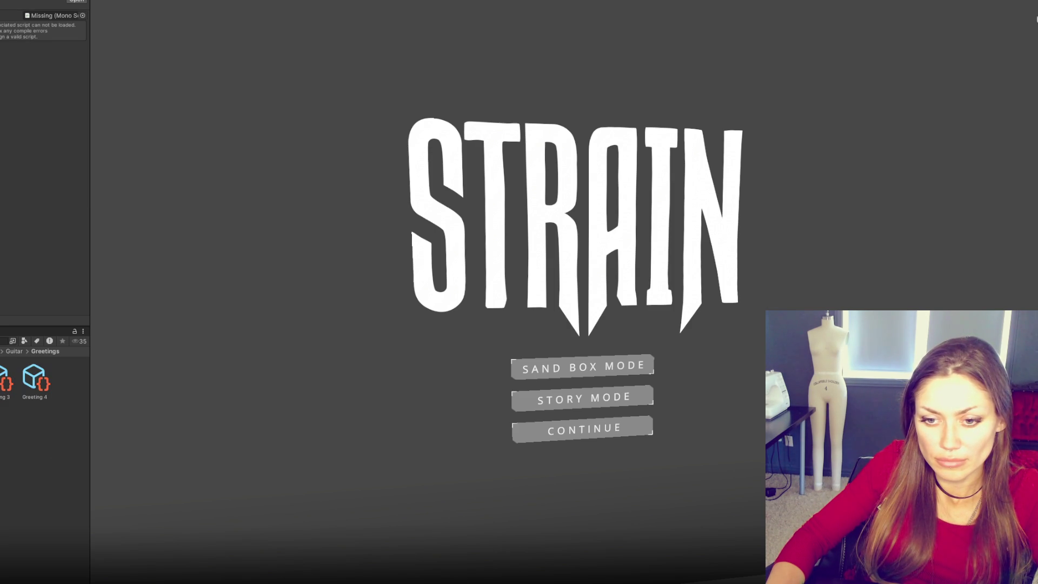
{"action": "left_click", "coordinate": [2, 379]}
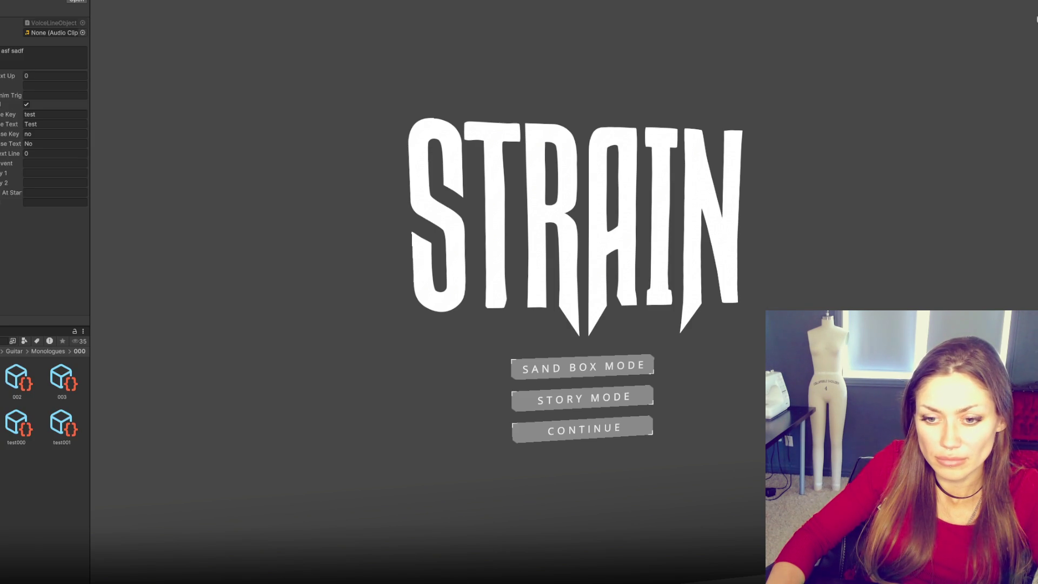
{"action": "left_click", "coordinate": [2, 378]}
{"action": "left_click", "coordinate": [3, 379]}
{"action": "left_click", "coordinate": [2, 378]}
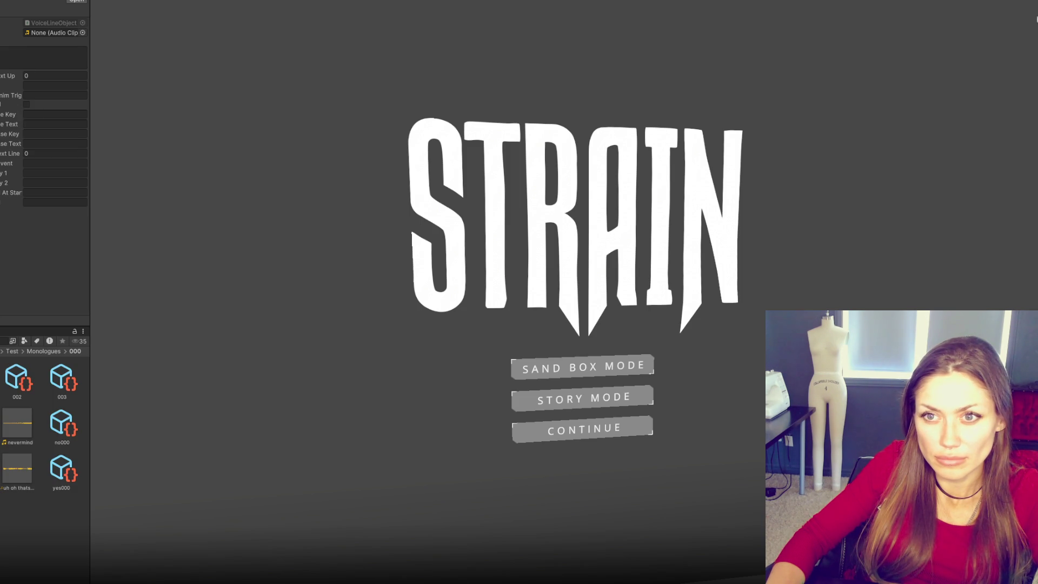
{"action": "left_click", "coordinate": [61, 435]}
{"action": "left_click", "coordinate": [59, 457]}
{"action": "left_click", "coordinate": [21, 517]}
Step: Assign a voice clip to the yes000 line and edit its dialogue text
{"action": "mouse_move", "coordinate": [20, 222]}
{"action": "left_mouse_down"}
{"action": "mouse_move", "coordinate": [60, 25]}
{"action": "mouse_move", "coordinate": [53, 34]}
{"action": "left_mouse_up"}
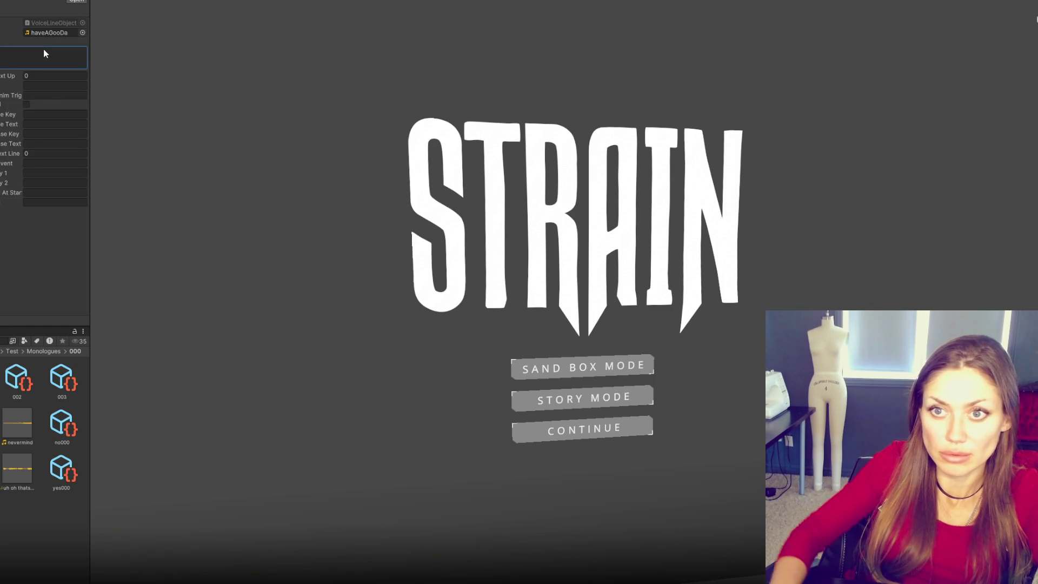
{"action": "mouse_move", "coordinate": [49, 416]}
{"action": "left_mouse_down"}
{"action": "mouse_move", "coordinate": [87, 44]}
{"action": "mouse_move", "coordinate": [54, 34]}
{"action": "left_mouse_up"}
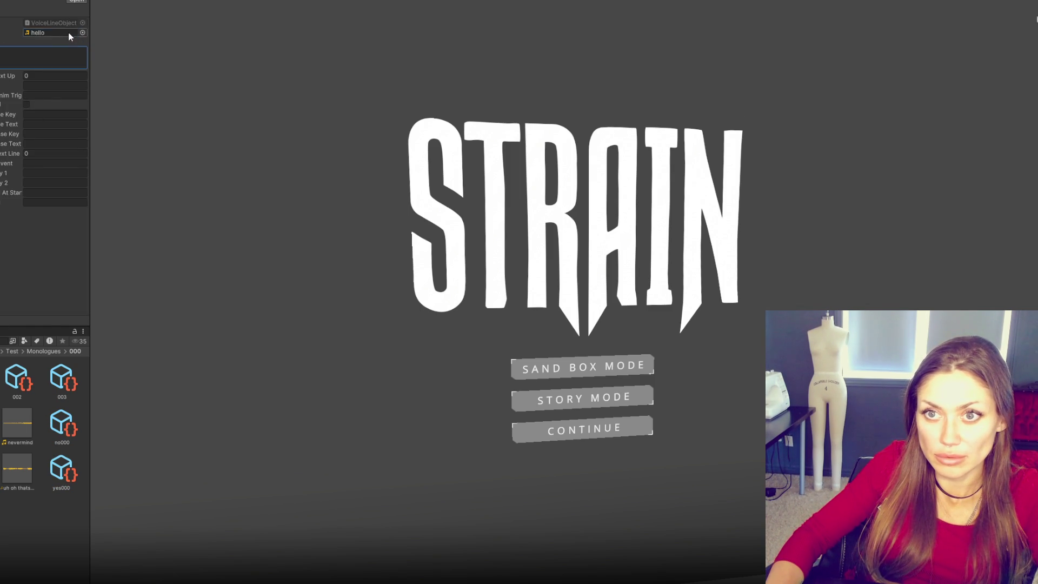
{"action": "left_click", "coordinate": [38, 52]}
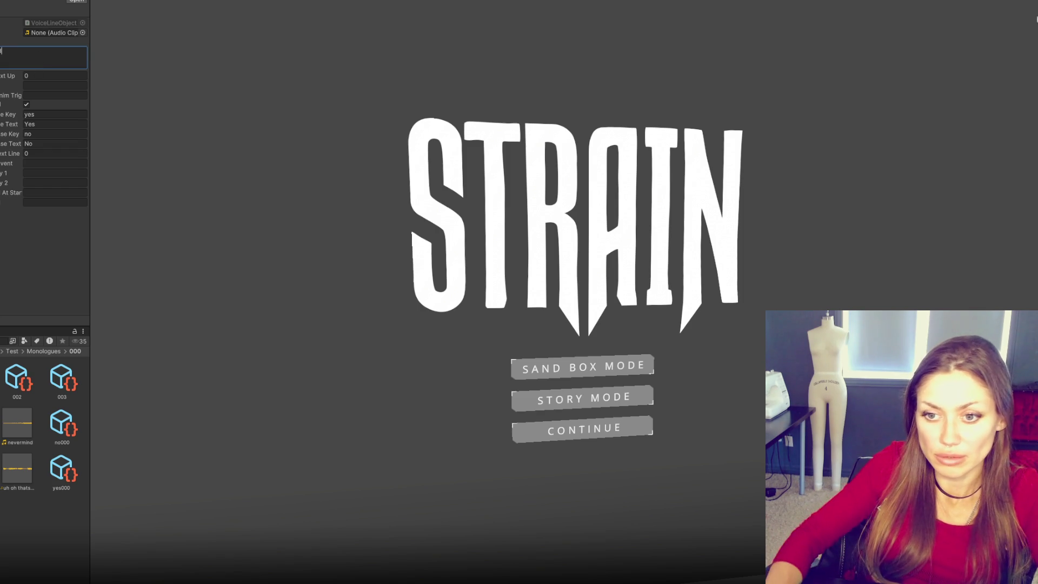
{"action": "key", "text": "Escape"}
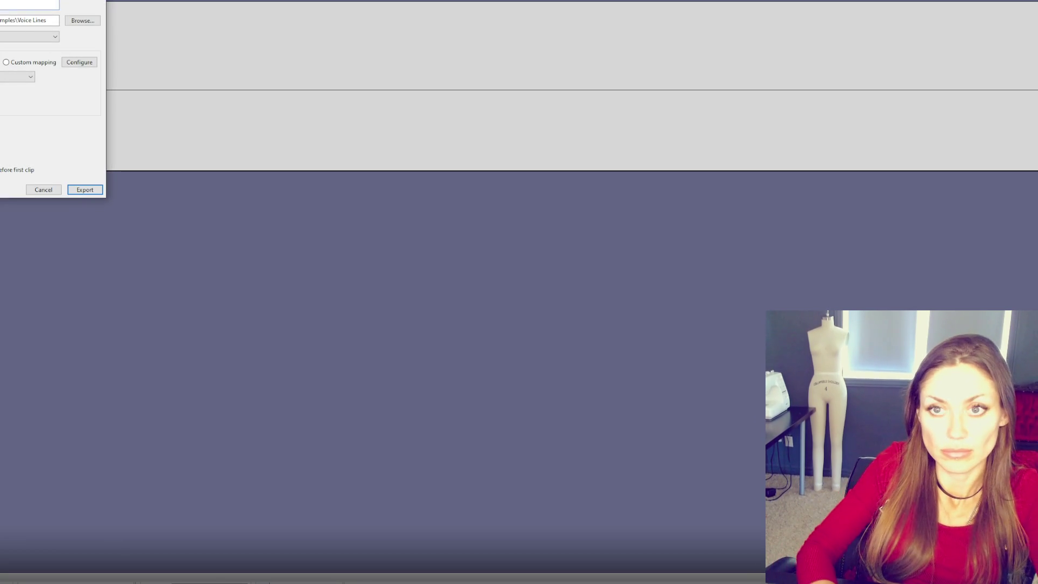
Step: Export the next voice line recordings to the Voice Lines folder
{"action": "left_click", "coordinate": [85, 190]}
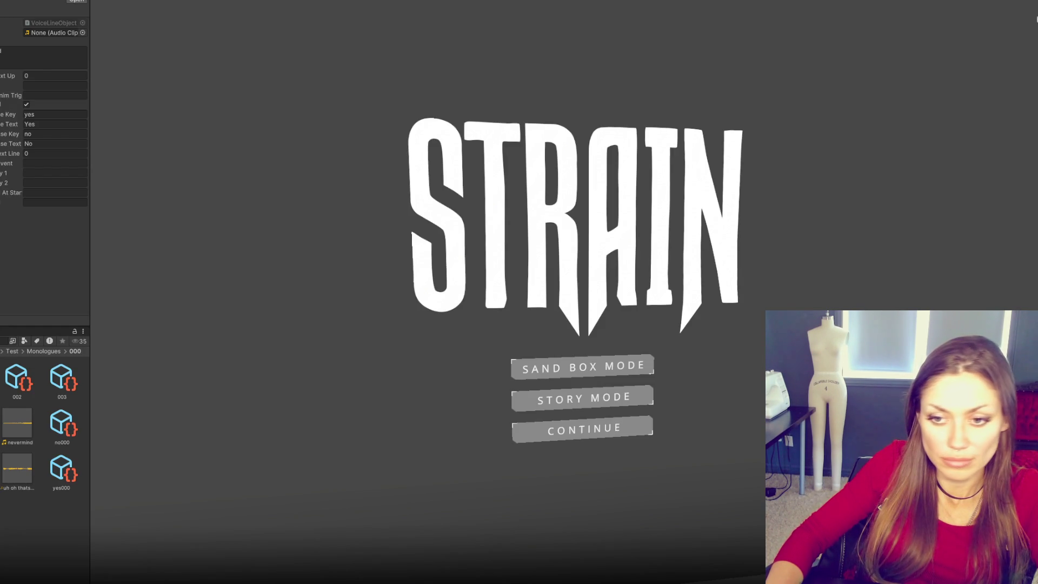
Step: Give line 002 the nevermind voice clip, delete its placeholder text, and select the 003 line
{"action": "left_click_drag", "start_coordinate": [1, 59], "coordinate": [50, 37]}
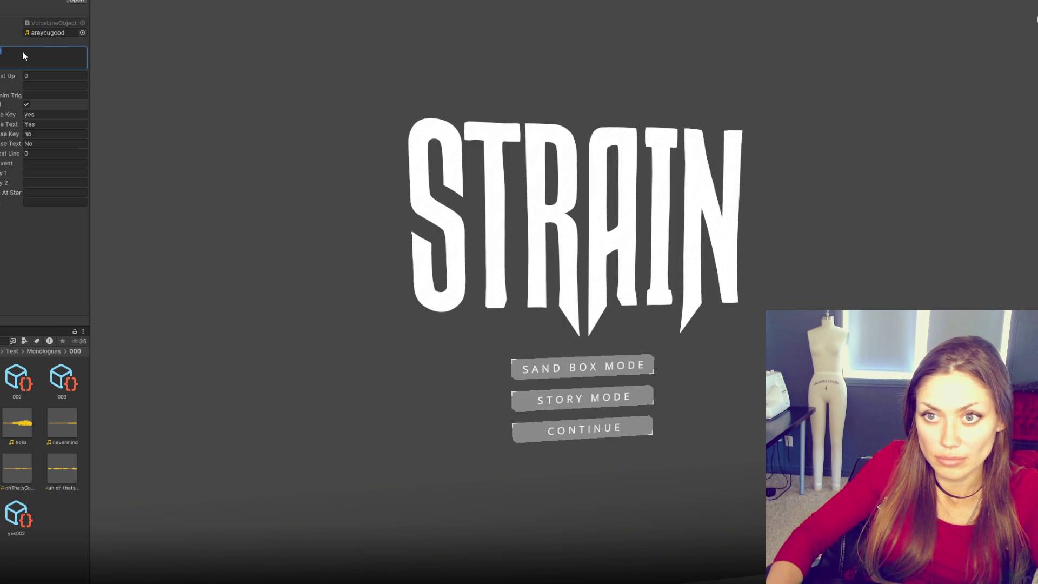
{"action": "left_click", "coordinate": [19, 380]}
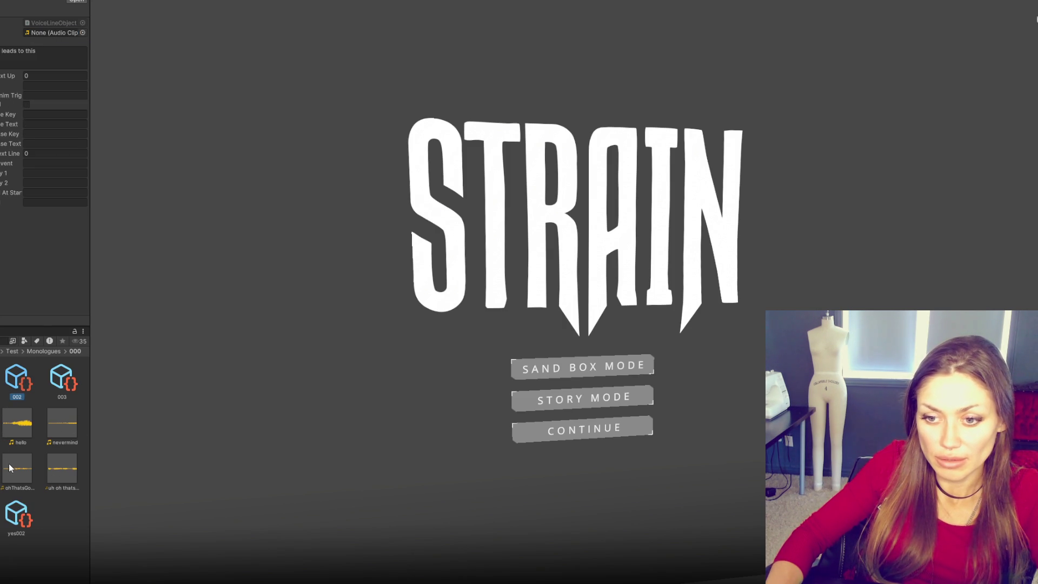
{"action": "left_click_drag", "start_coordinate": [64, 443], "coordinate": [51, 32]}
{"action": "left_click", "coordinate": [53, 50]}
{"action": "key", "text": "BackSpace"}
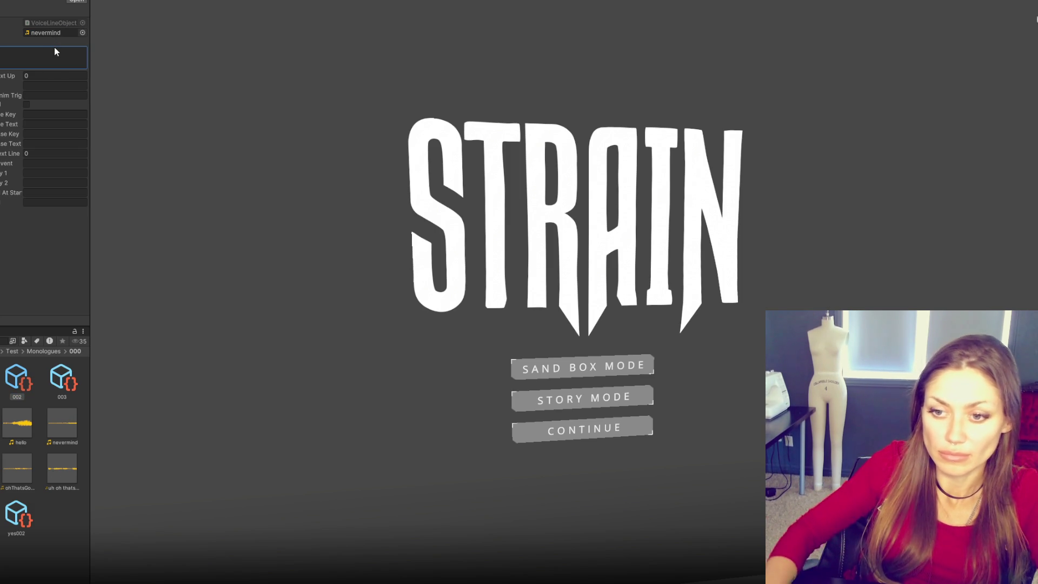
{"action": "left_click", "coordinate": [78, 384]}
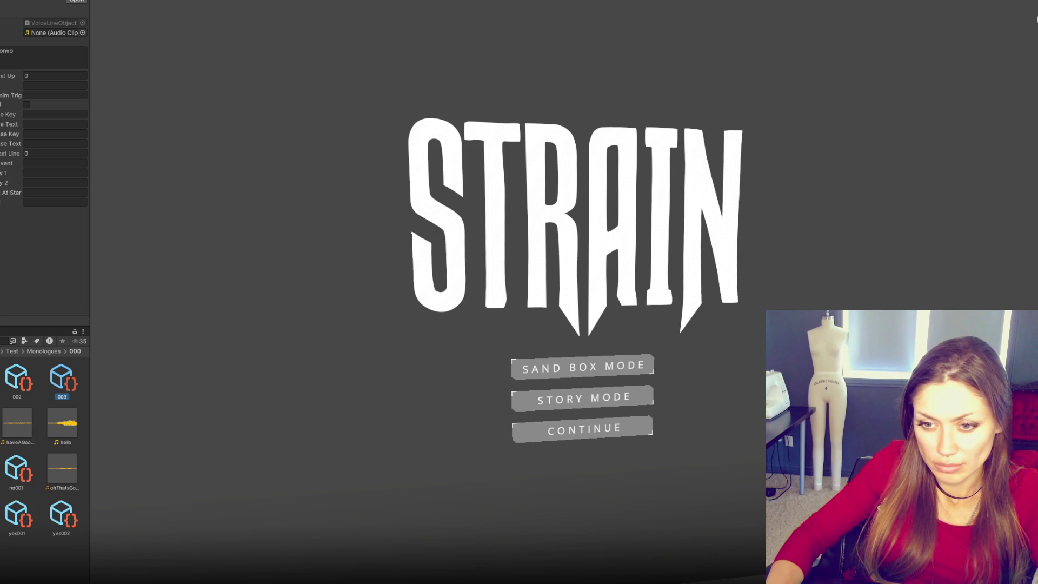
Step: Give the 003 line the 'uh oh thats bad' clip and paste in its dialogue text
{"action": "mouse_move", "coordinate": [54, 434]}
{"action": "left_mouse_down"}
{"action": "mouse_move", "coordinate": [44, 430]}
{"action": "mouse_move", "coordinate": [57, 324]}
{"action": "mouse_move", "coordinate": [58, 36]}
{"action": "left_mouse_up"}
{"action": "left_click", "coordinate": [51, 48]}
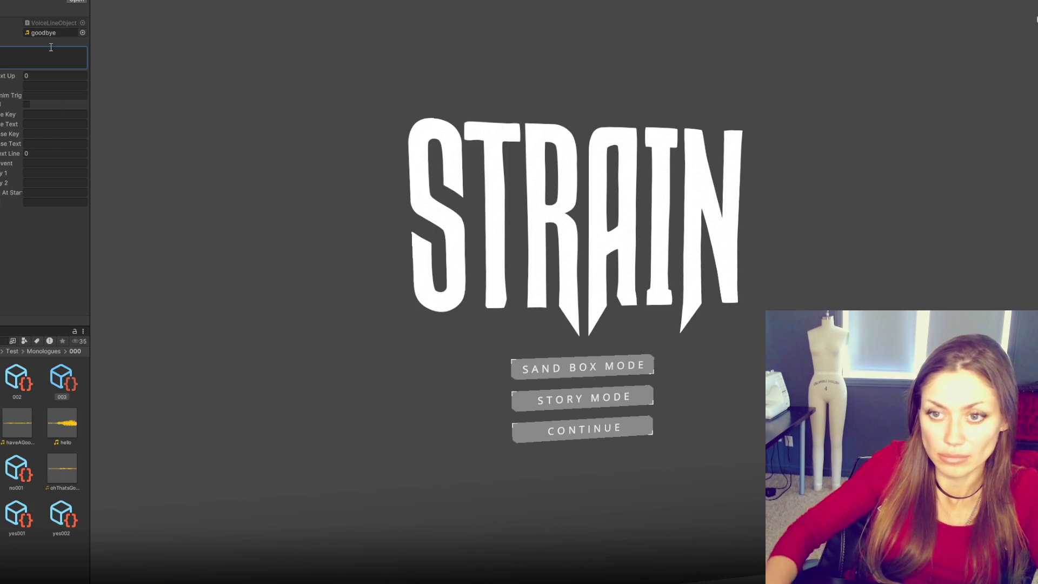
{"action": "key", "text": "ctrl+z"}
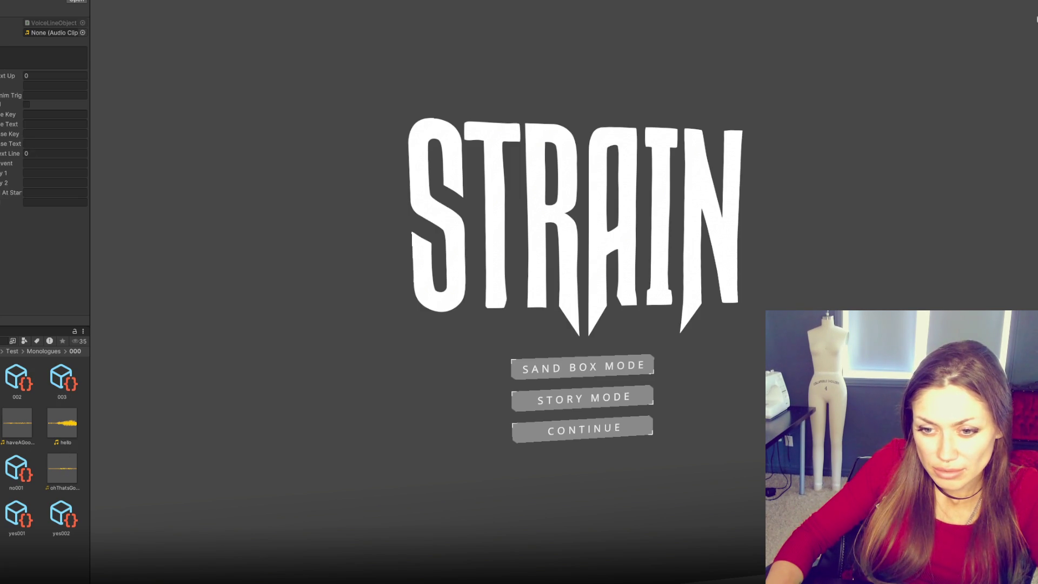
{"action": "left_click_drag", "start_coordinate": [158, 123], "coordinate": [47, 34]}
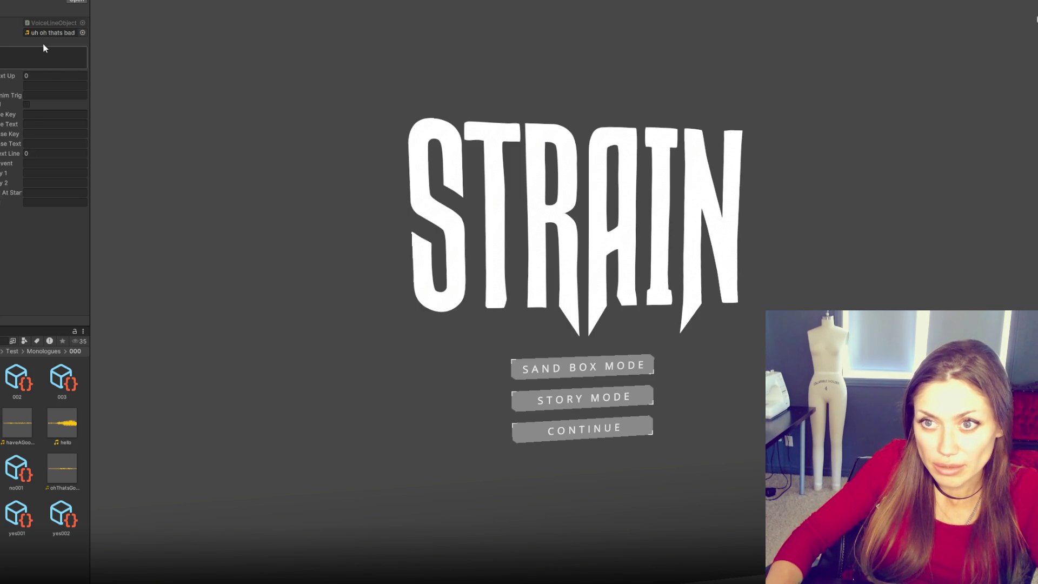
{"action": "left_click", "coordinate": [41, 51]}
{"action": "key", "text": "ctrl+v"}
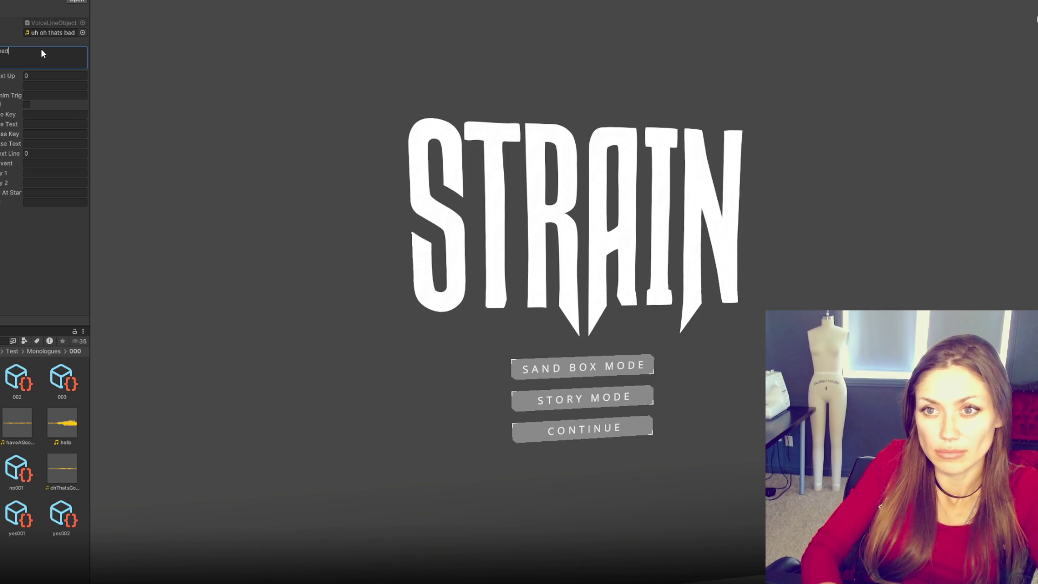
Step: Assign the goodbye clip to no001 and the ohThatsGood clip to yes001
{"action": "left_click", "coordinate": [19, 476]}
{"action": "left_click", "coordinate": [9, 58]}
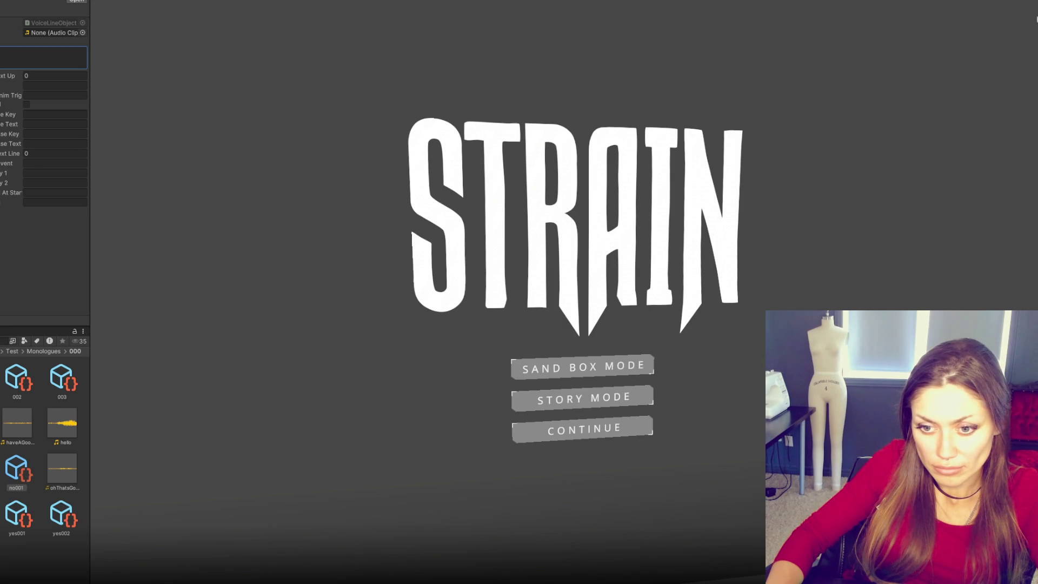
{"action": "left_click_drag", "start_coordinate": [19, 428], "coordinate": [54, 33]}
{"action": "left_click", "coordinate": [42, 524]}
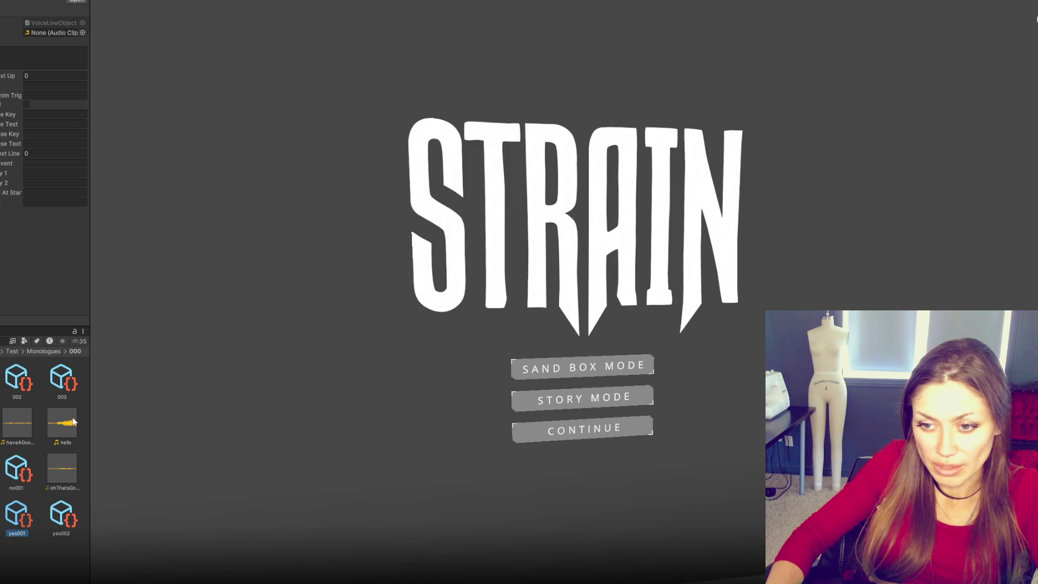
{"action": "left_click_drag", "start_coordinate": [68, 457], "coordinate": [54, 34]}
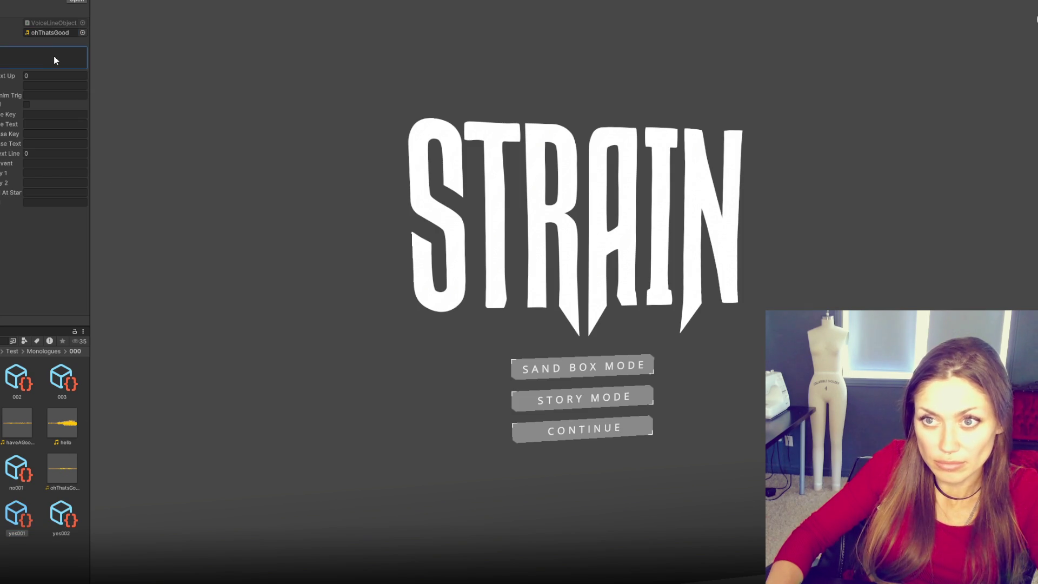
{"action": "type", "text": "d"}
Step: Give yes002 the haveAGoodDay clip with text 'day', then enter Play mode to test
{"action": "left_click", "coordinate": [61, 513]}
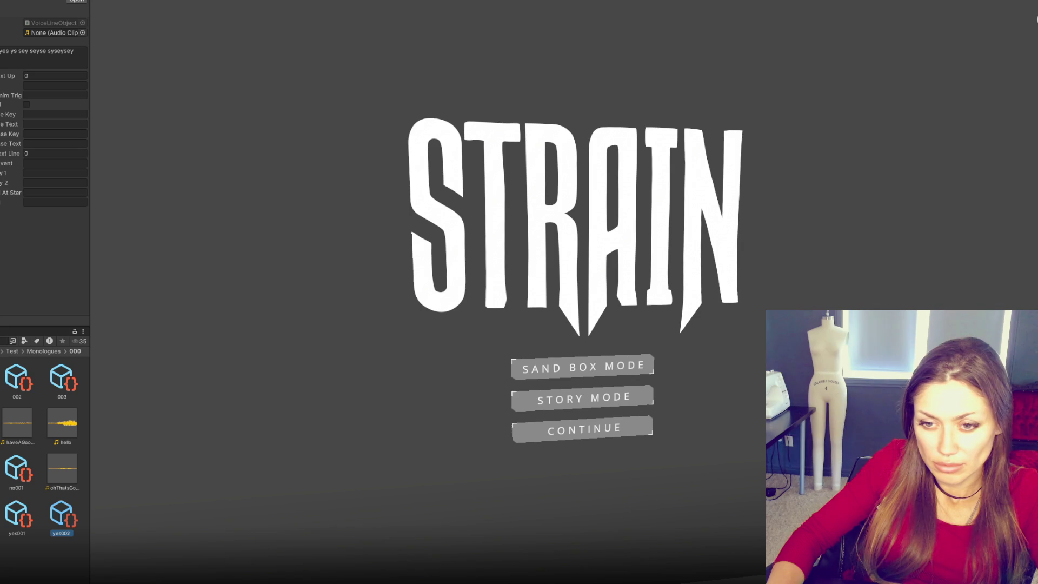
{"action": "mouse_move", "coordinate": [24, 422]}
{"action": "left_mouse_down"}
{"action": "mouse_move", "coordinate": [53, 9]}
{"action": "mouse_move", "coordinate": [54, 33]}
{"action": "left_mouse_up"}
{"action": "left_click", "coordinate": [50, 63]}
{"action": "type", "text": "d"}
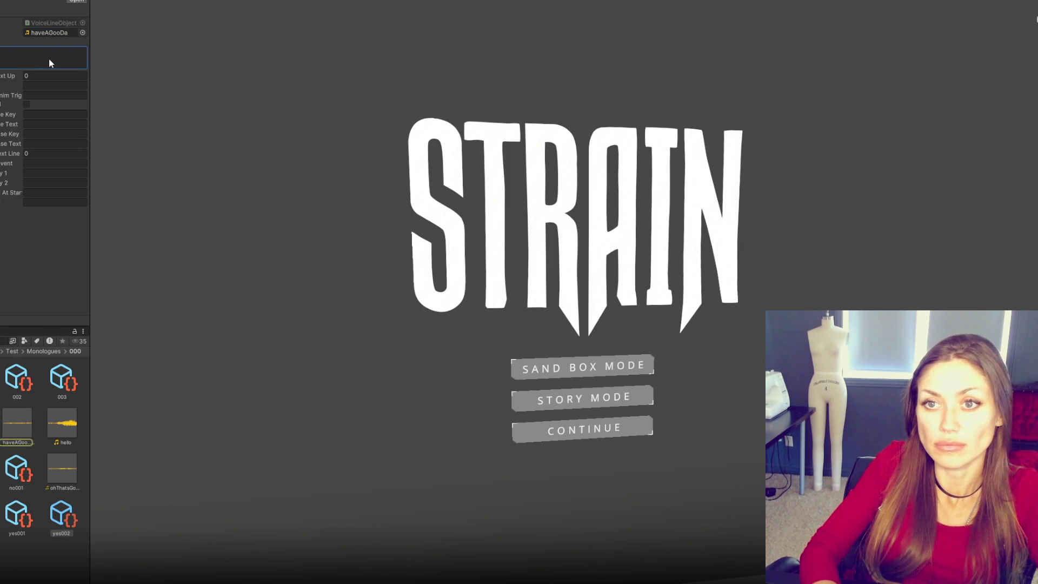
{"action": "type", "text": "ay"}
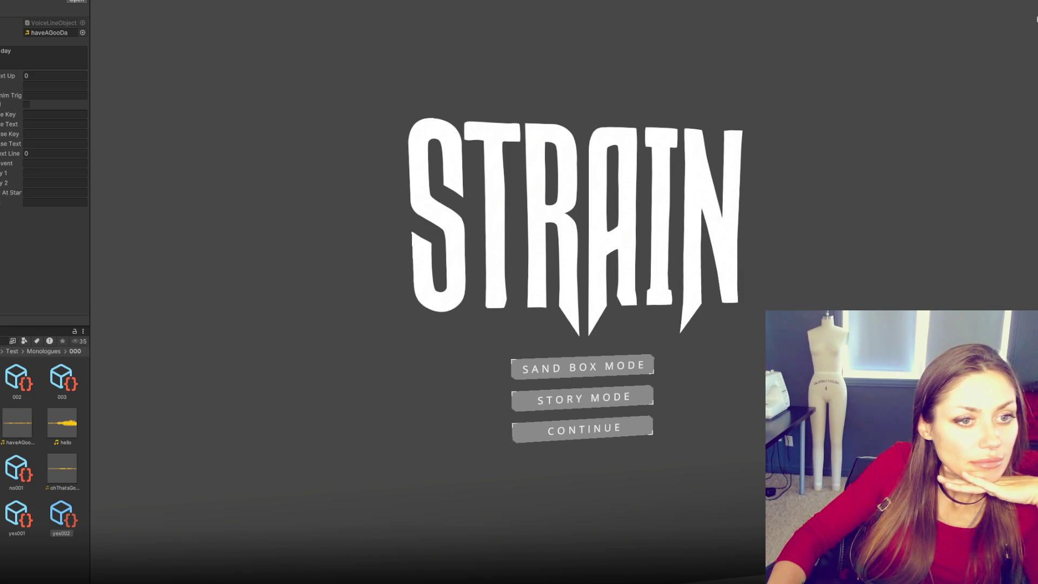
{"action": "left_click", "coordinate": [44, 57]}
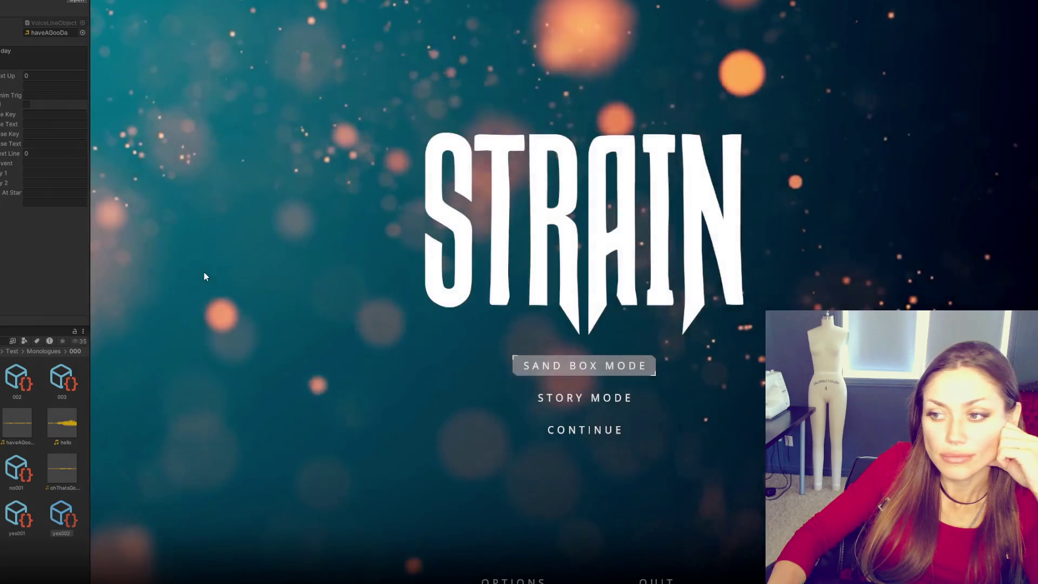
Step: Start Sand Box Mode, collect wildberries and newspaper, and build a Newspaper Bed
{"action": "left_click", "coordinate": [594, 368]}
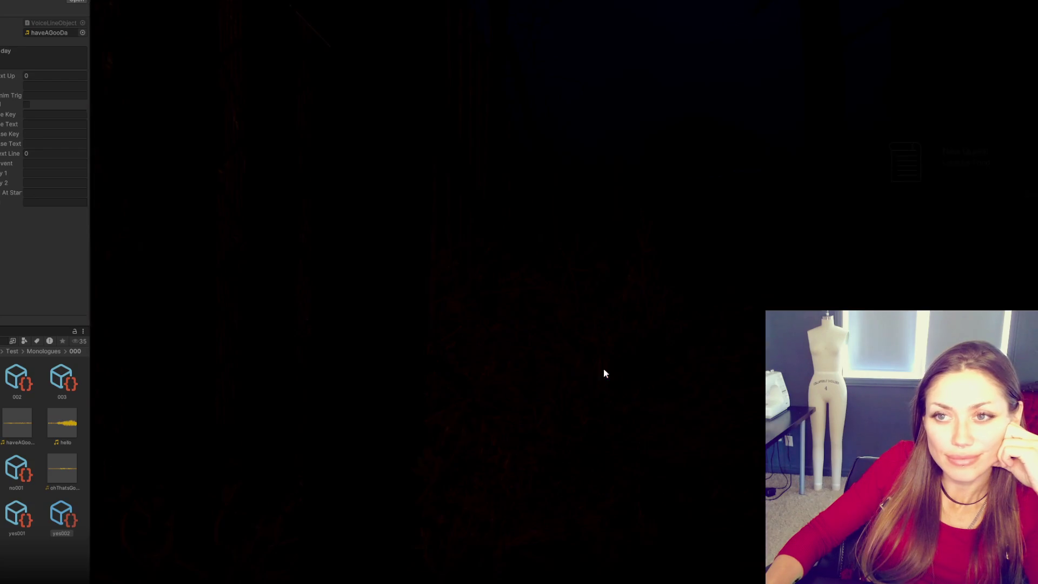
{"action": "key", "text": "w"}
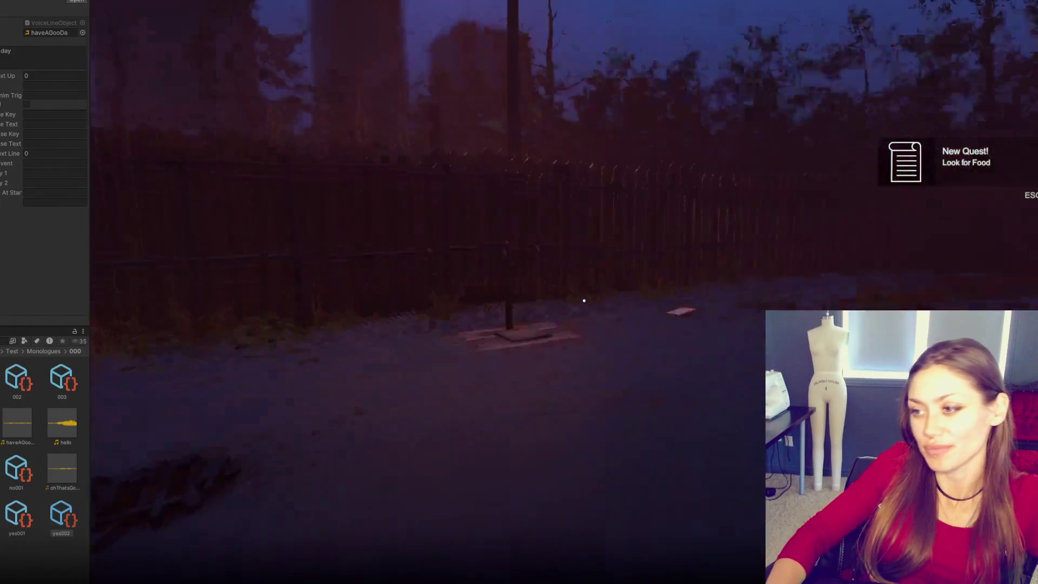
{"action": "key", "text": "e"}
{"action": "key", "text": "e"}
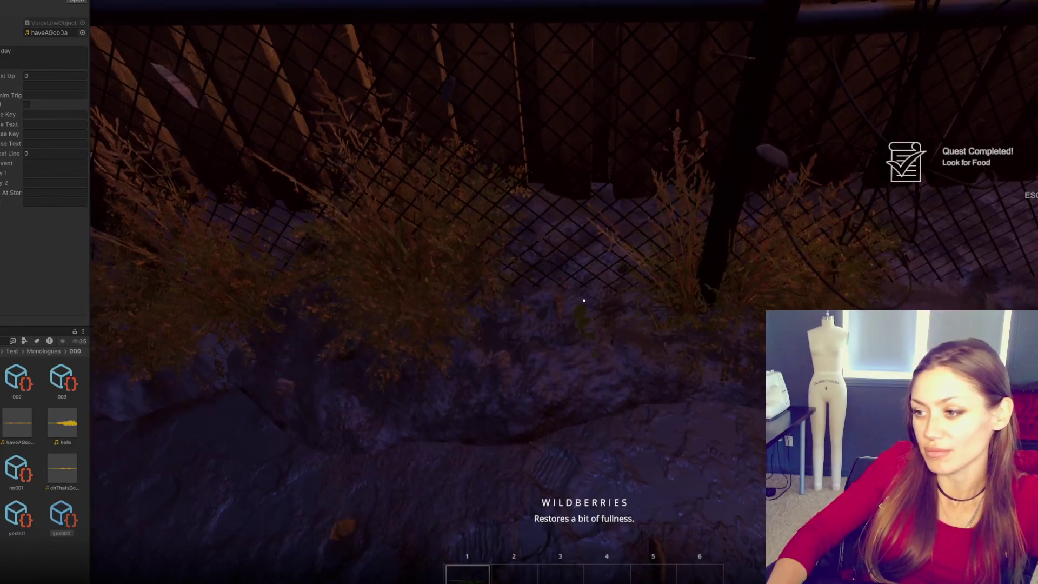
{"action": "key", "text": "e"}
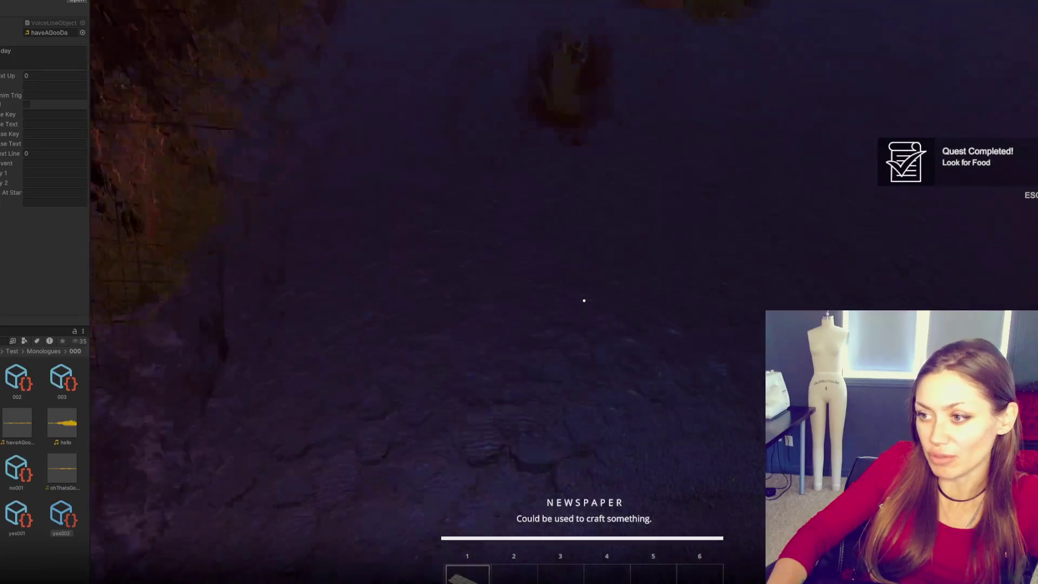
{"action": "key", "text": "Tab"}
{"action": "left_click", "coordinate": [793, 50]}
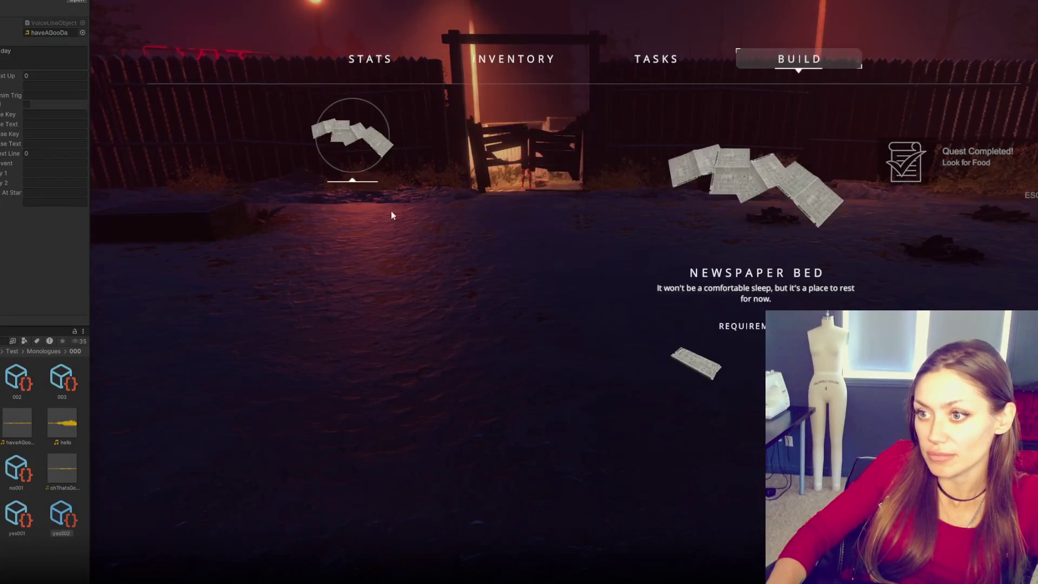
{"action": "left_click", "coordinate": [354, 138]}
{"action": "left_click", "coordinate": [584, 301]}
Step: Walk through the gate up the alley to the red mannequin and answer its yes/no question
{"action": "key", "text": "w"}
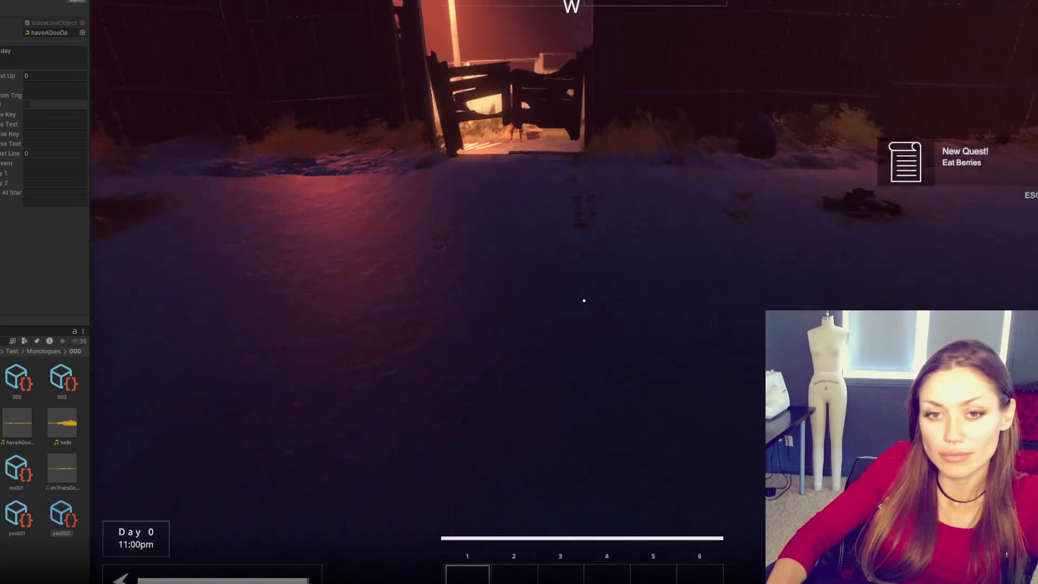
{"action": "key", "text": "w"}
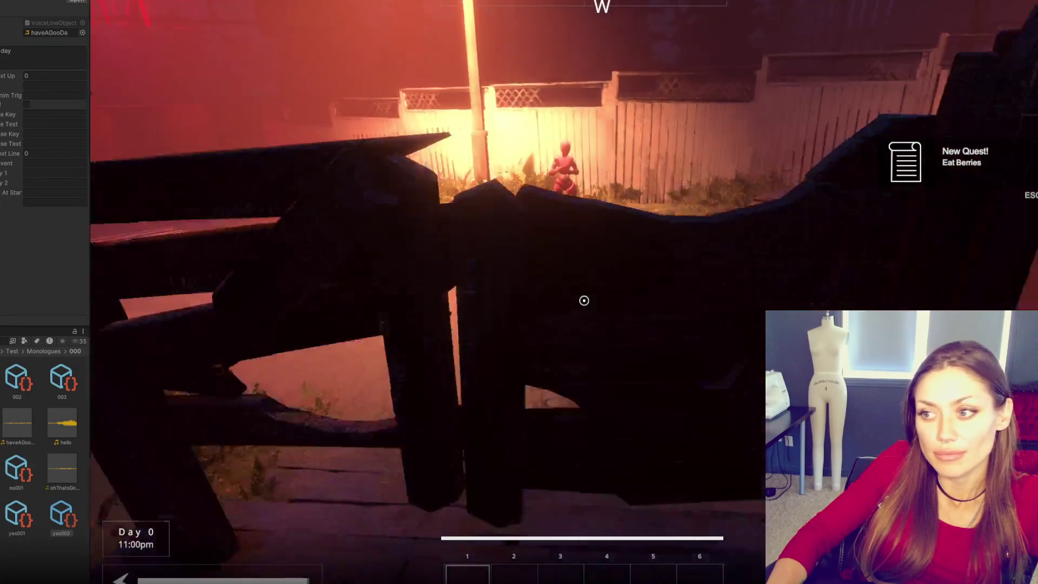
{"action": "key", "text": "w"}
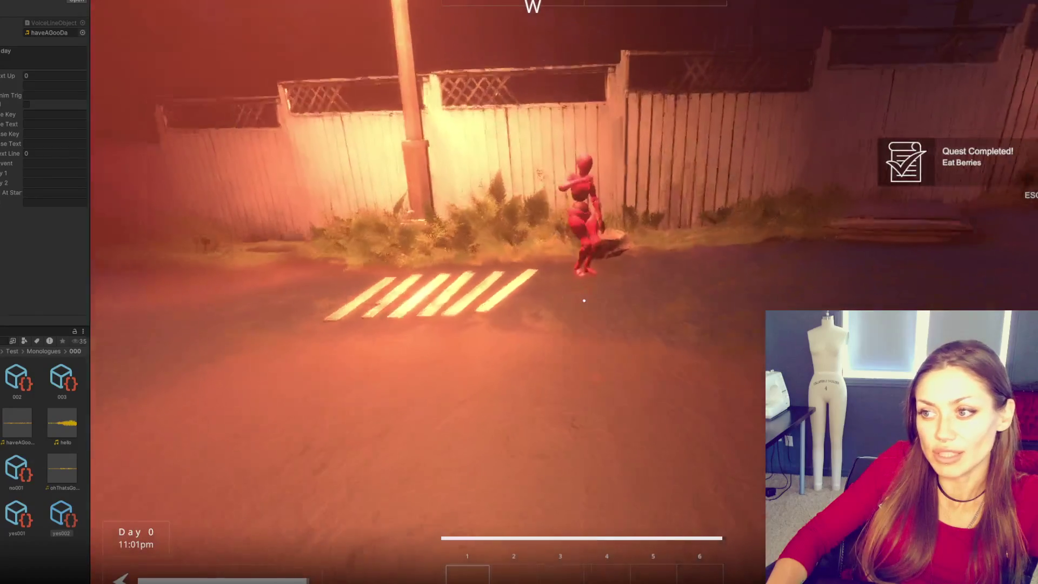
{"action": "key", "text": "w"}
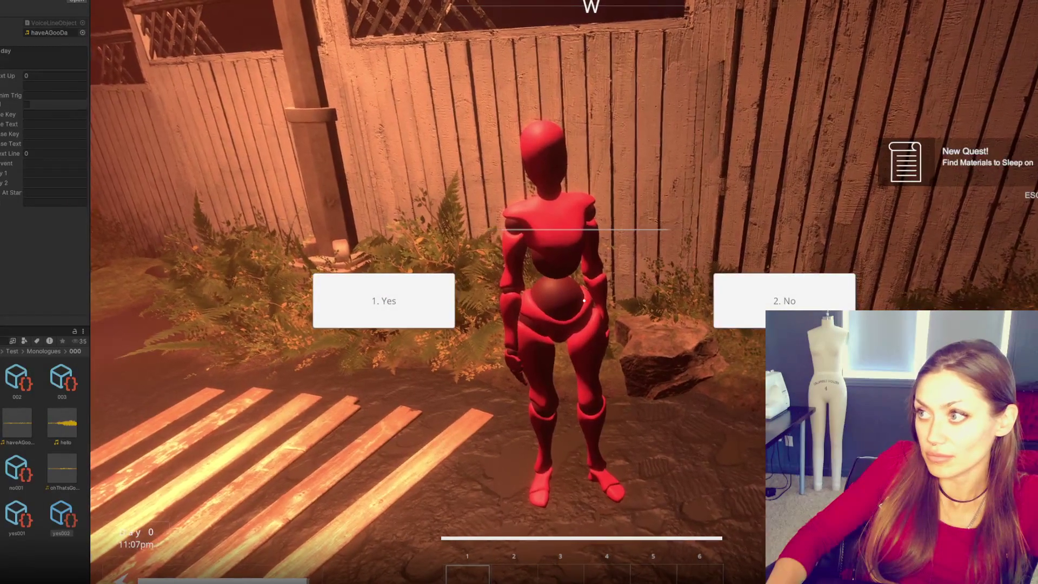
{"action": "key", "text": "1"}
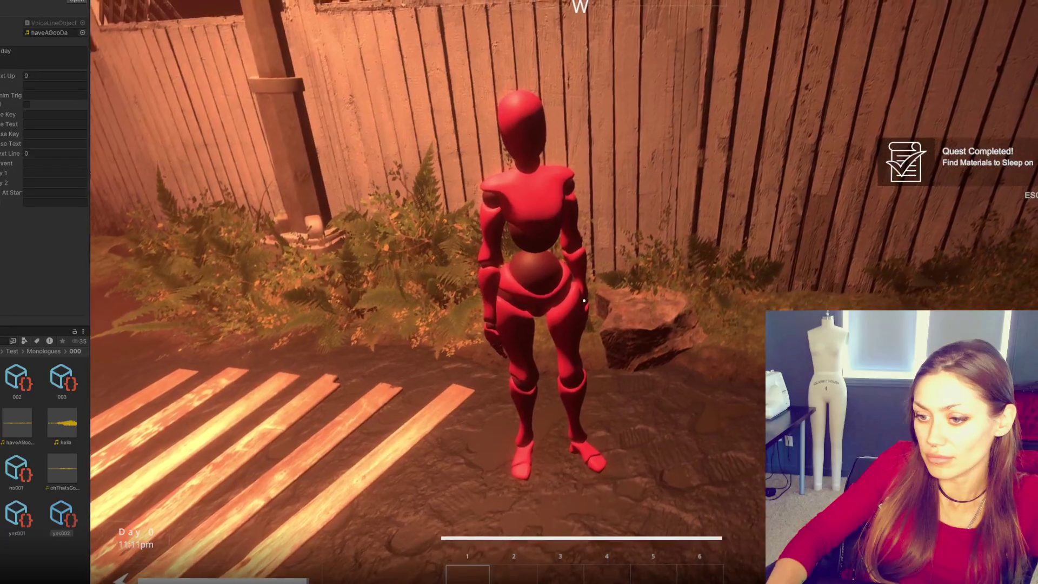
Step: Back away from the mannequin, return to talk to it again, and widen the side panels
{"action": "key", "text": "w"}
{"action": "key", "text": "s"}
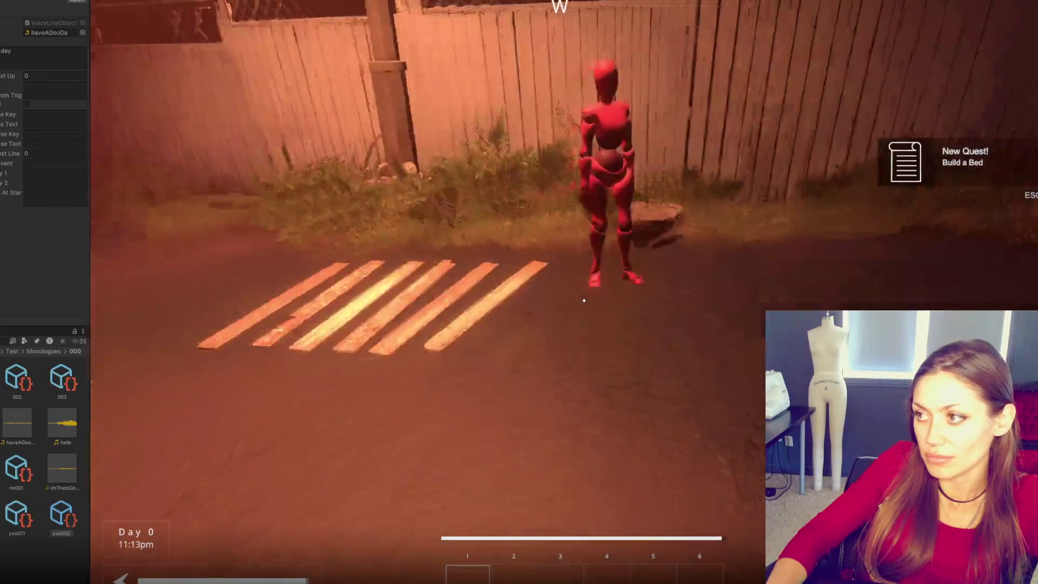
{"action": "key", "text": "s"}
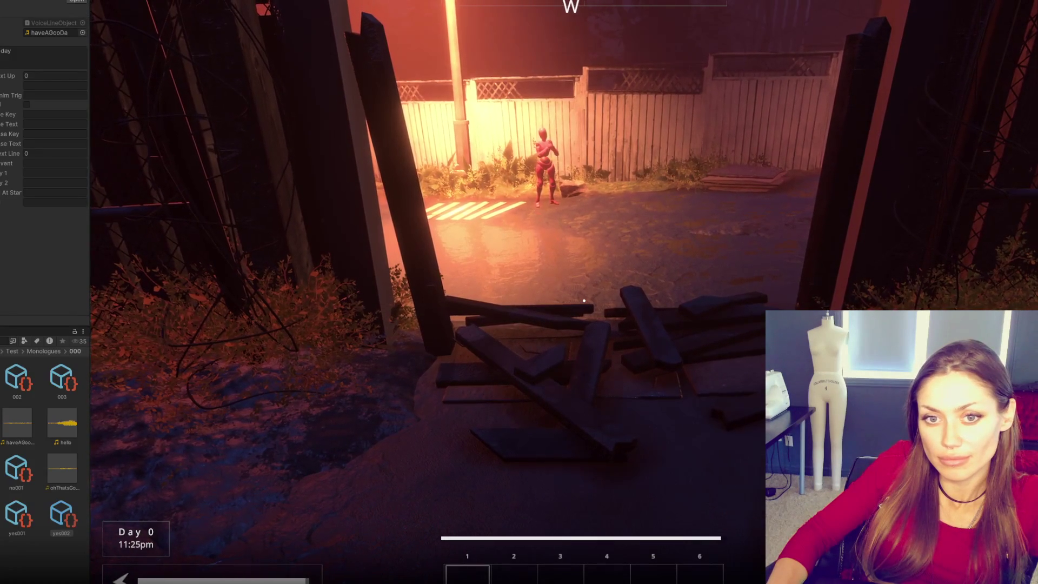
{"action": "key", "text": "w"}
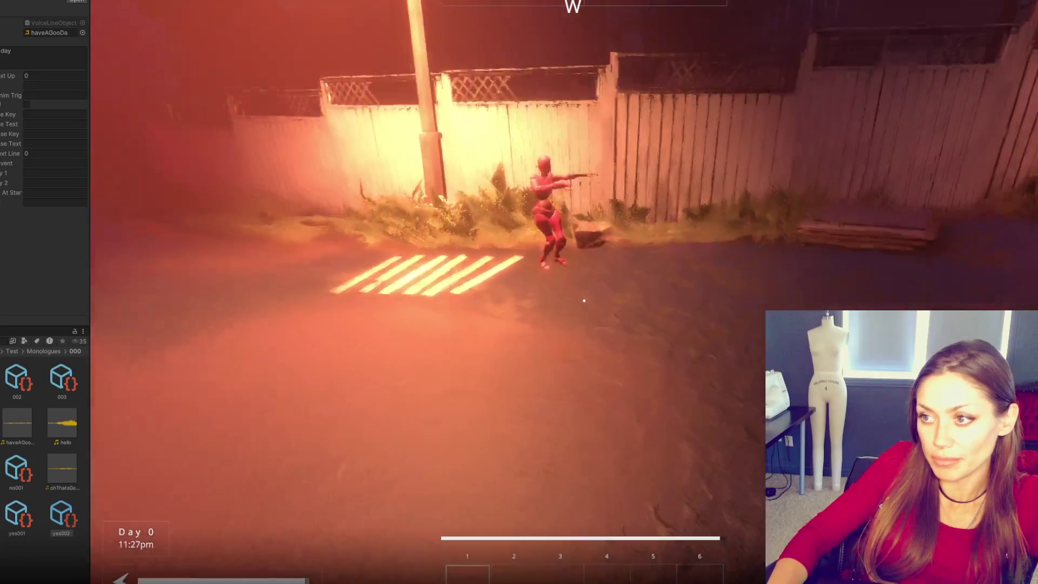
{"action": "key", "text": "w"}
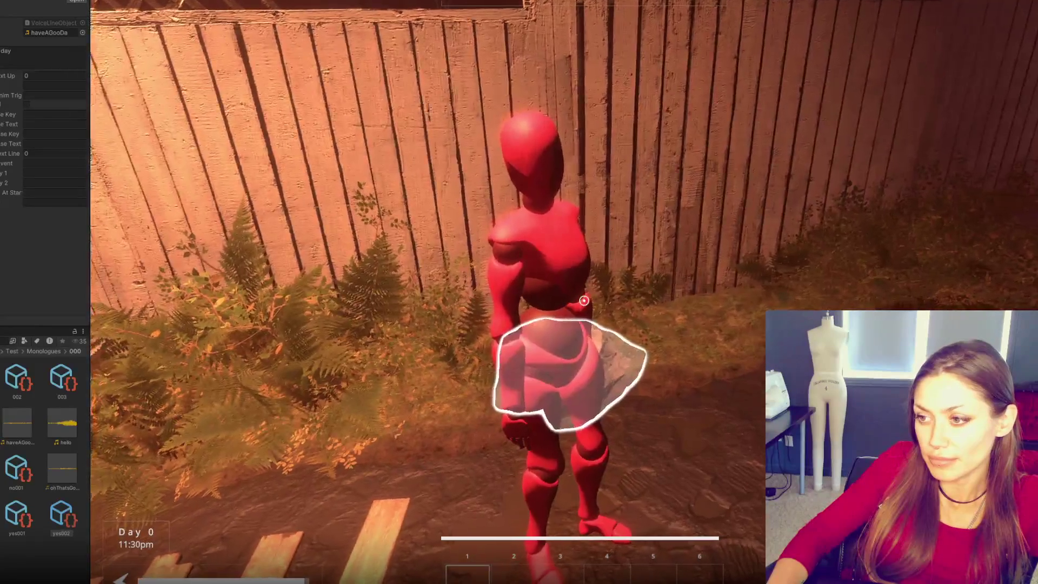
{"action": "left_click", "coordinate": [584, 300]}
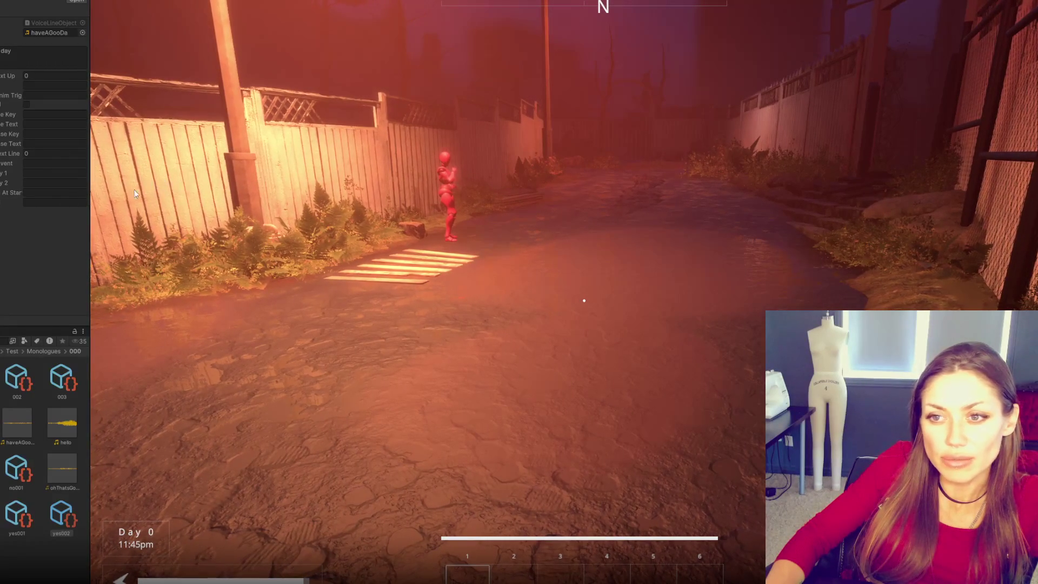
{"action": "left_click_drag", "start_coordinate": [89, 235], "coordinate": [157, 228]}
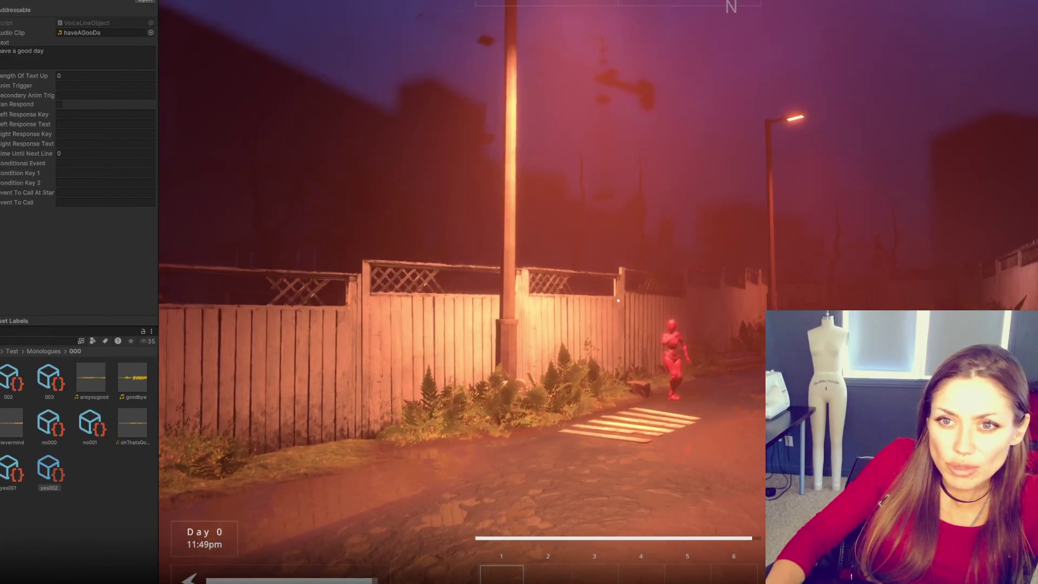
Step: Check the NPC's Current Monologue value and console, then return to HUDControls.cs in VS Code
{"action": "scroll", "coordinate": [60, 151], "scroll_direction": "down", "scroll_amount": 3}
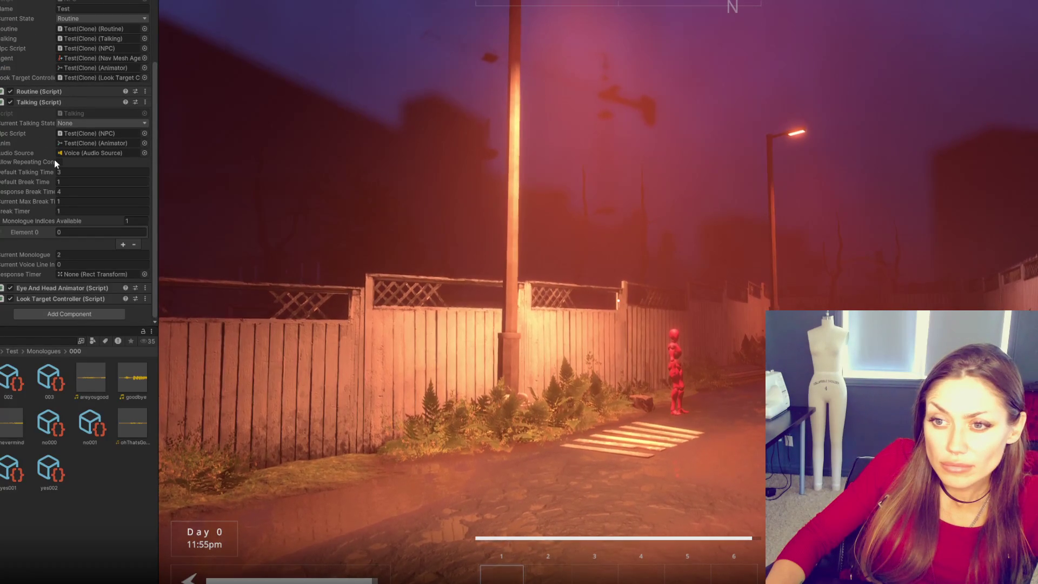
{"action": "left_click", "coordinate": [76, 256]}
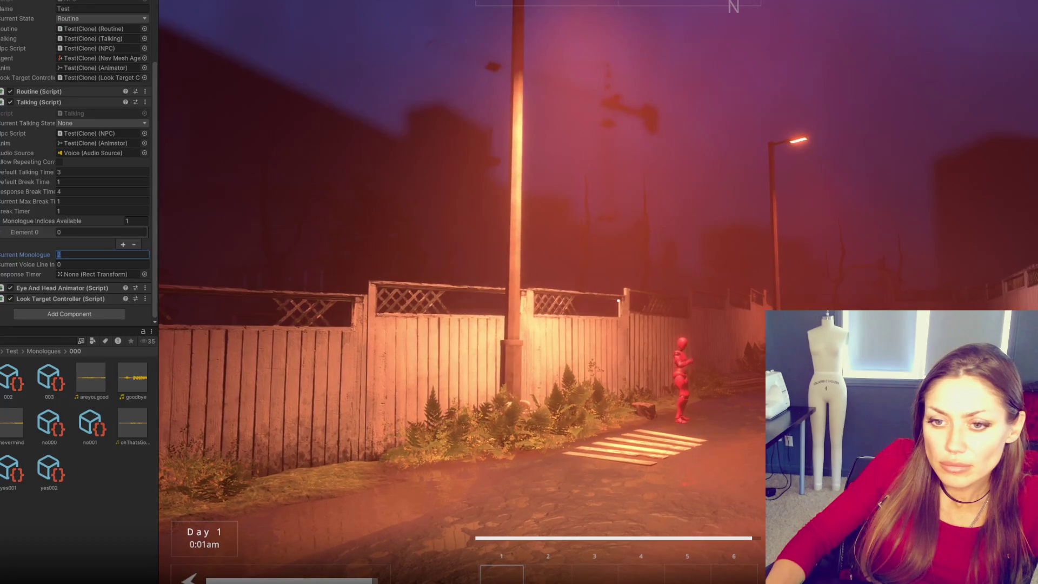
{"action": "type", "text": "2"}
{"action": "key", "text": "ctrl+shift+c"}
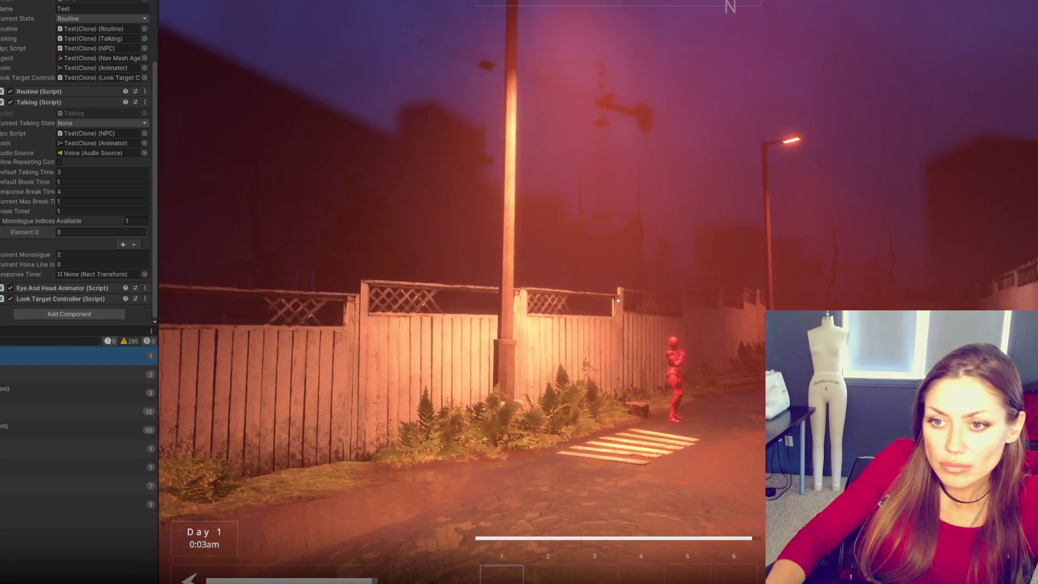
{"action": "key", "text": "alt+Tab"}
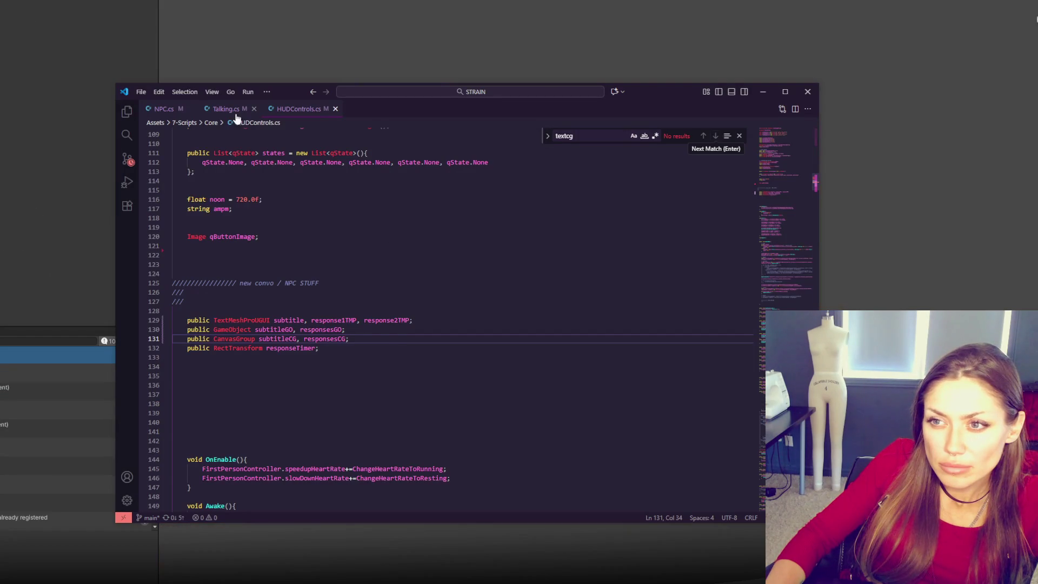
Step: Search Talking.cs for currentMonologue and step through its matches
{"action": "scroll", "coordinate": [262, 170], "scroll_direction": "down", "scroll_amount": 15}
{"action": "left_click", "coordinate": [349, 236]}
{"action": "key", "text": "ctrl+f"}
{"action": "type", "text": "current"}
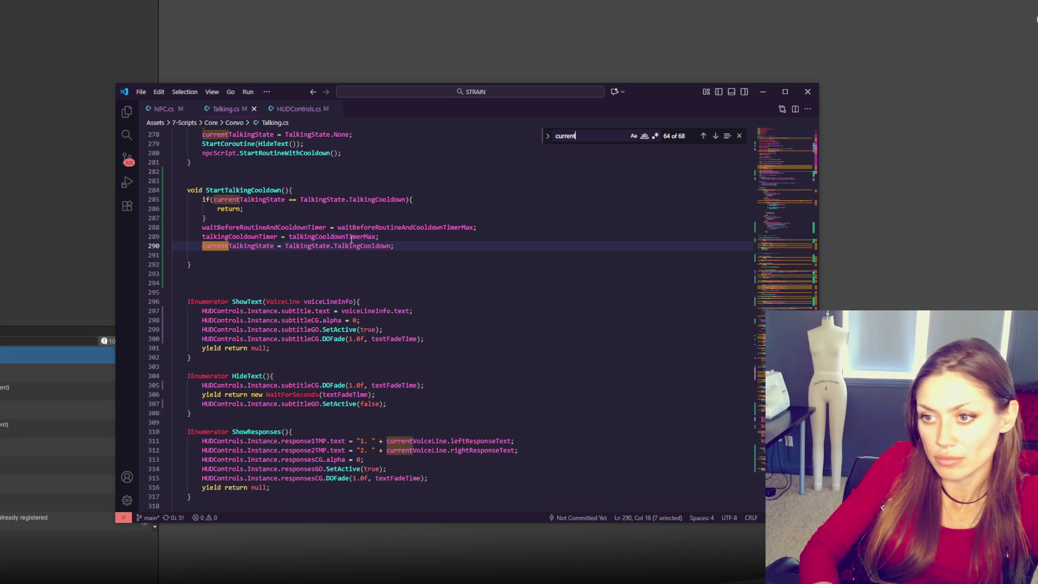
{"action": "type", "text": "monologue"}
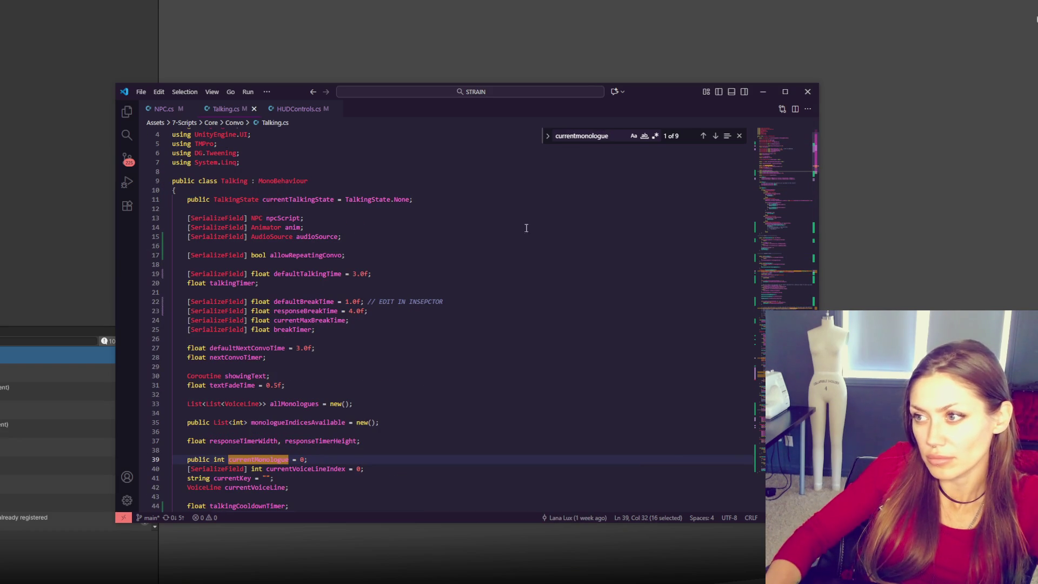
{"action": "left_click", "coordinate": [717, 136]}
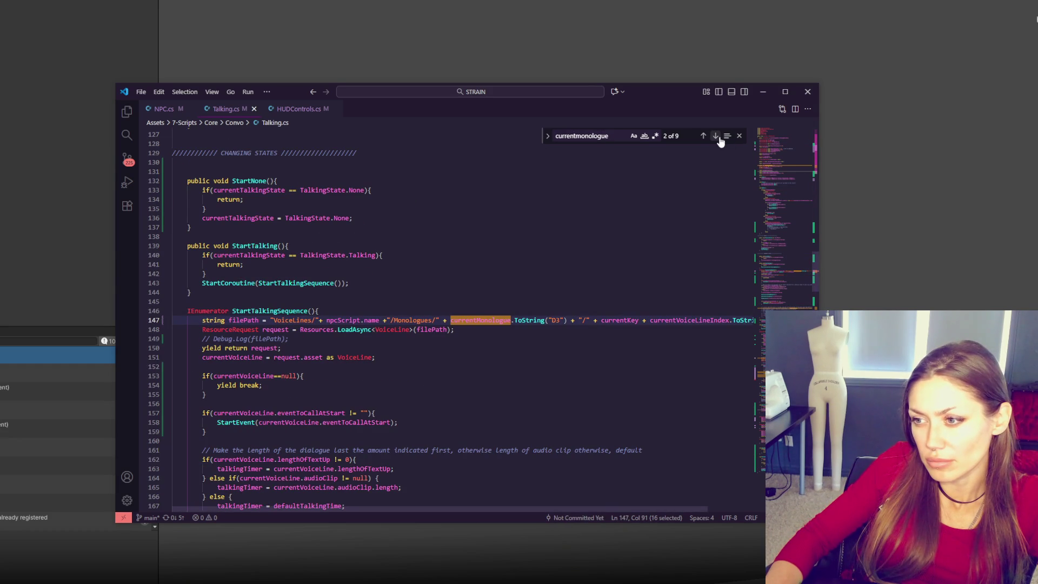
{"action": "left_click", "coordinate": [719, 138]}
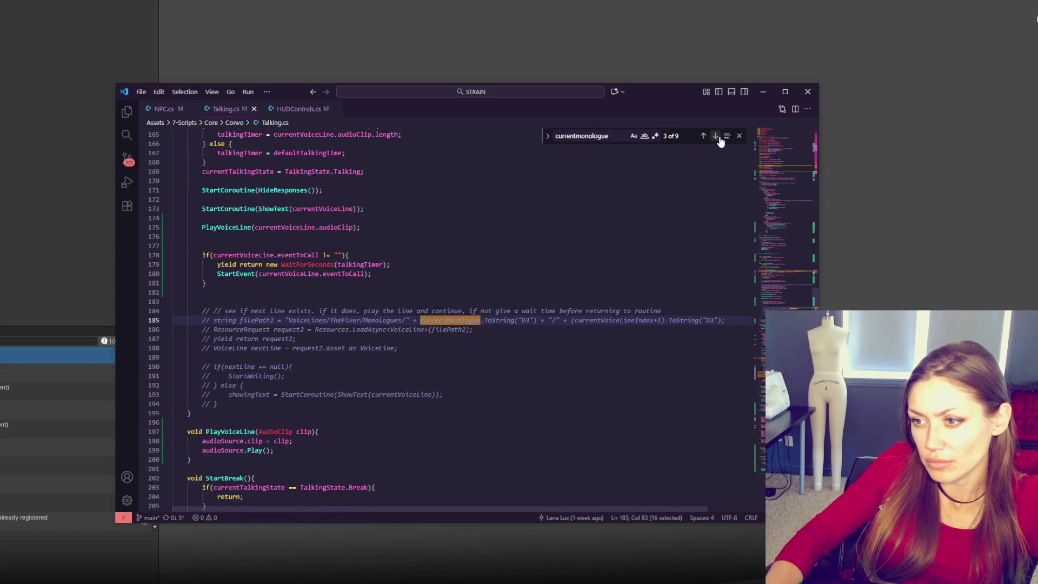
{"action": "left_click", "coordinate": [719, 139]}
{"action": "left_click", "coordinate": [719, 138]}
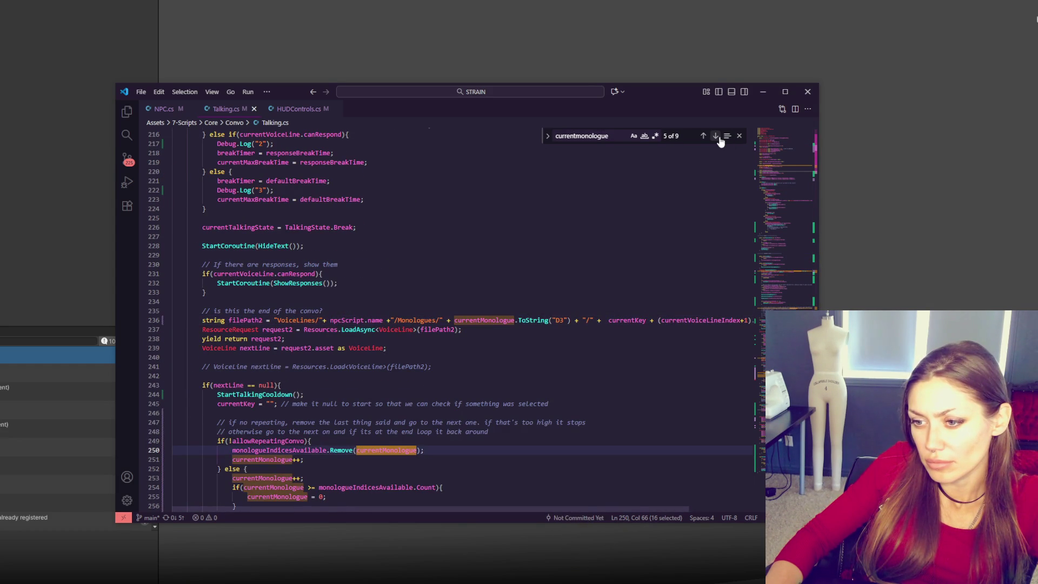
Step: Mark the monologue-advance else branch, then start a search in Unity's Project assets
{"action": "scroll", "coordinate": [433, 313], "scroll_direction": "down", "scroll_amount": 5}
{"action": "left_click", "coordinate": [371, 319]}
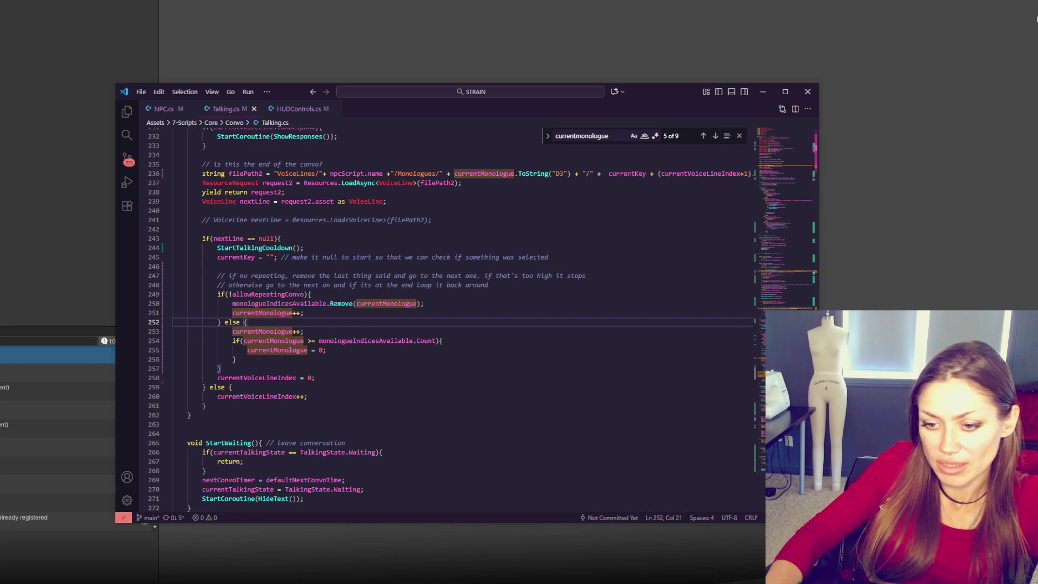
{"action": "left_click", "coordinate": [19, 566]}
{"action": "left_click", "coordinate": [729, 339]}
Step: Find the Talking script by searching 'talking' and open it in a new code window at top right
{"action": "type", "text": "talking"}
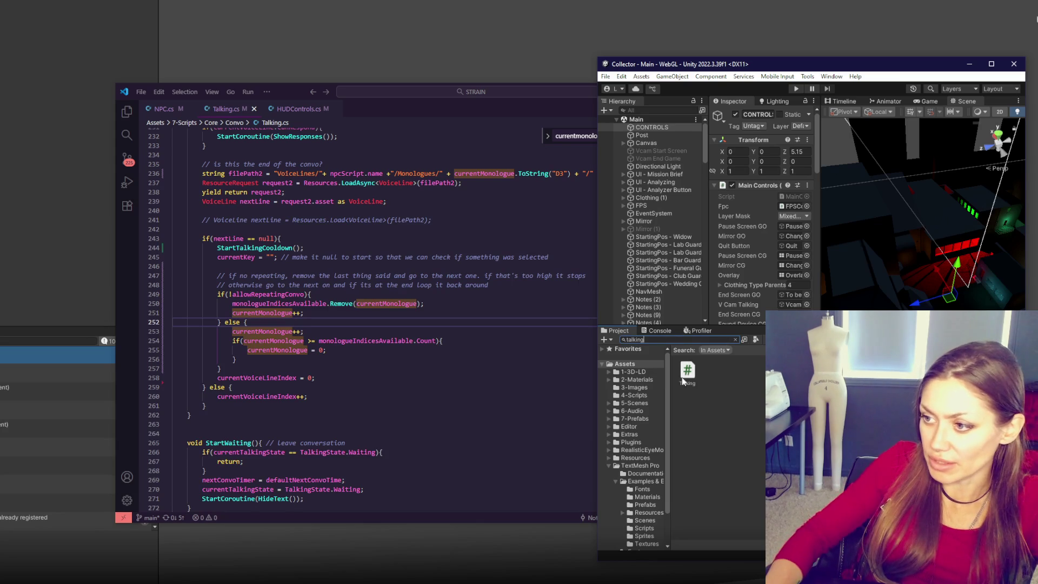
{"action": "double_click", "coordinate": [686, 373]}
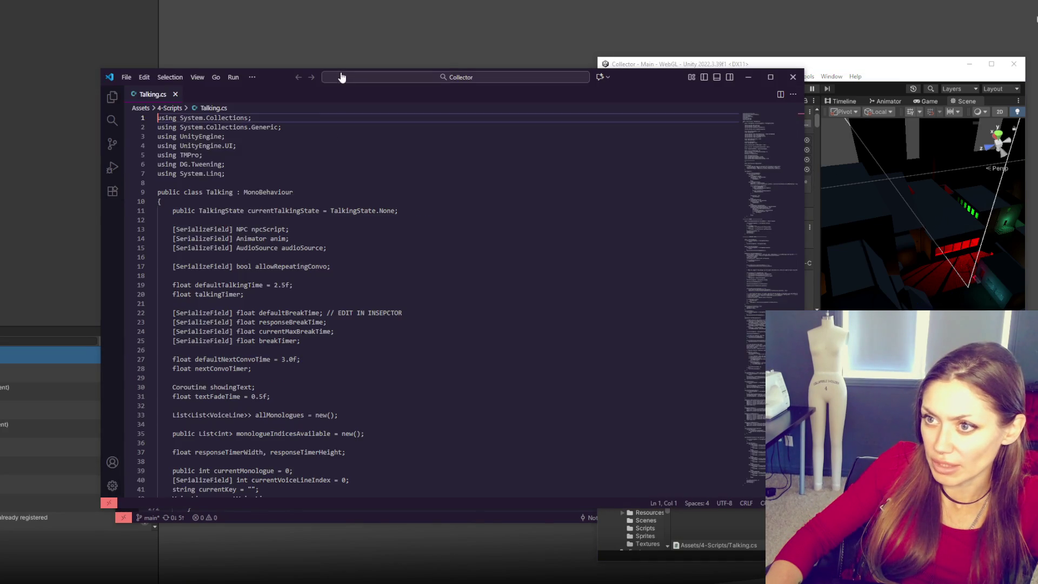
{"action": "left_click_drag", "start_coordinate": [274, 75], "coordinate": [600, 20]}
Step: Search the Collector Talking.cs for monologue++ near the Leave conversation comment, then return to STRAIN's window
{"action": "left_click", "coordinate": [701, 211]}
{"action": "key", "text": "ctrl+f"}
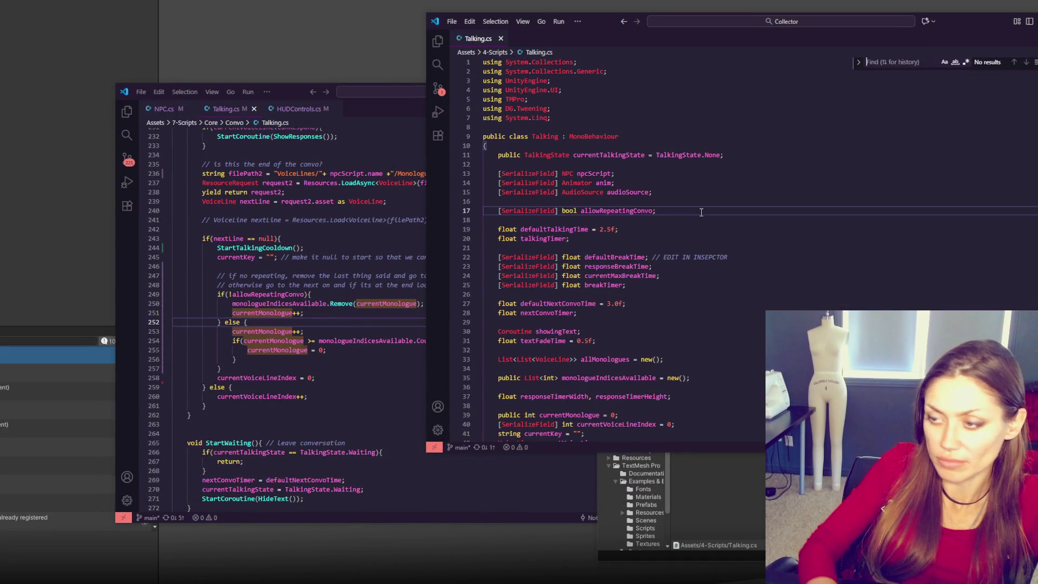
{"action": "type", "text": "monologue++"}
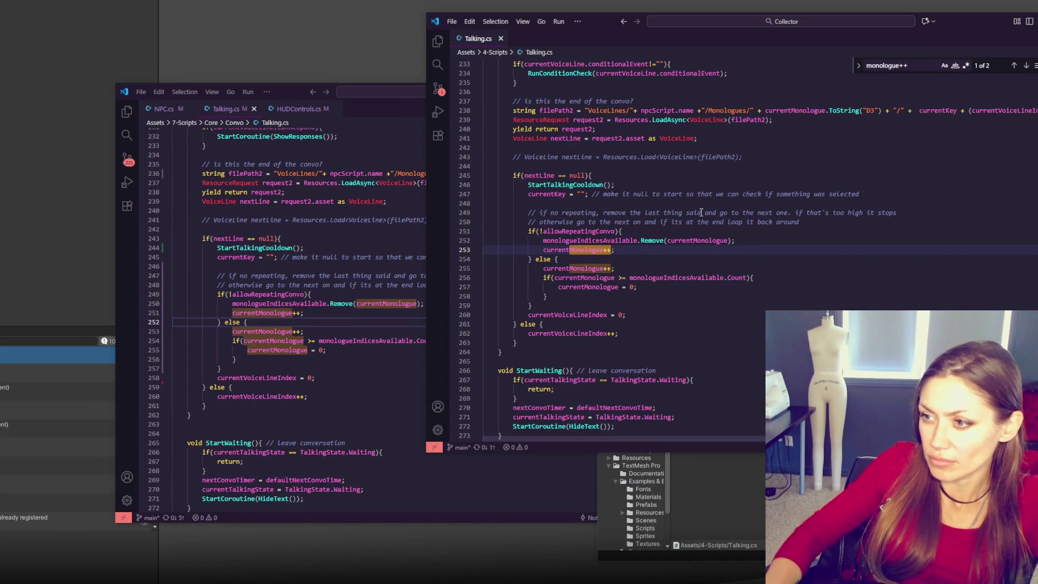
{"action": "left_click", "coordinate": [584, 370]}
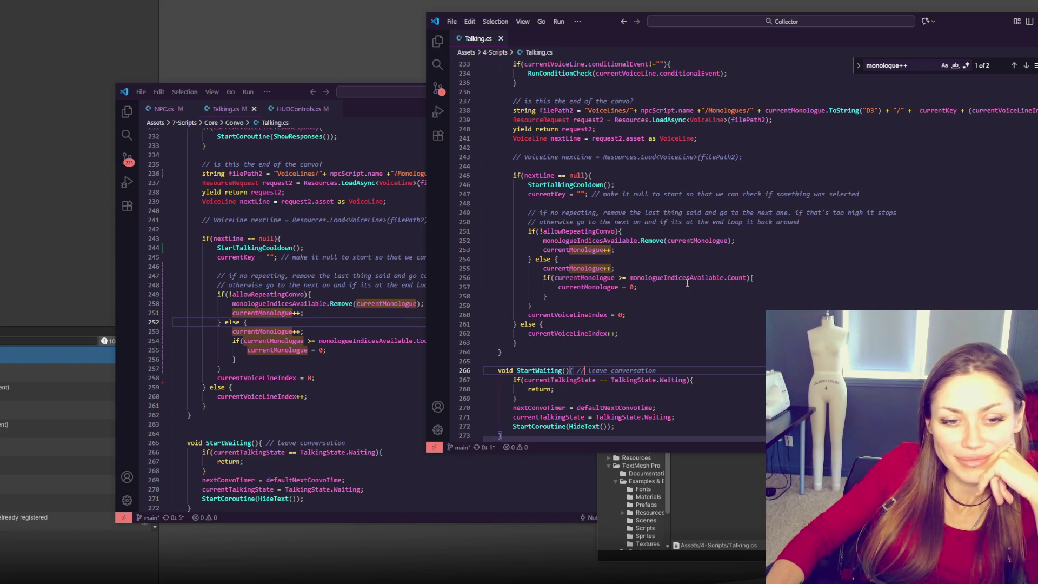
{"action": "left_click", "coordinate": [281, 91]}
Step: Delete the Debug.Log("3"), ("2") and ("1") lines from StartBreakSequence and save Talking.cs
{"action": "left_click", "coordinate": [450, 350]}
{"action": "scroll", "coordinate": [464, 344], "scroll_direction": "down", "scroll_amount": 1}
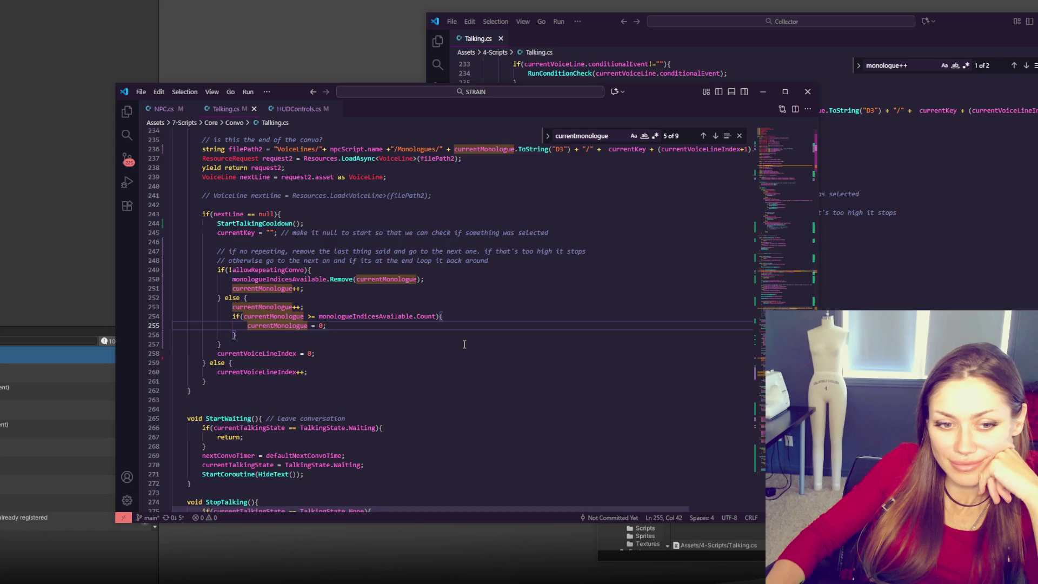
{"action": "scroll", "coordinate": [464, 344], "scroll_direction": "up", "scroll_amount": 1}
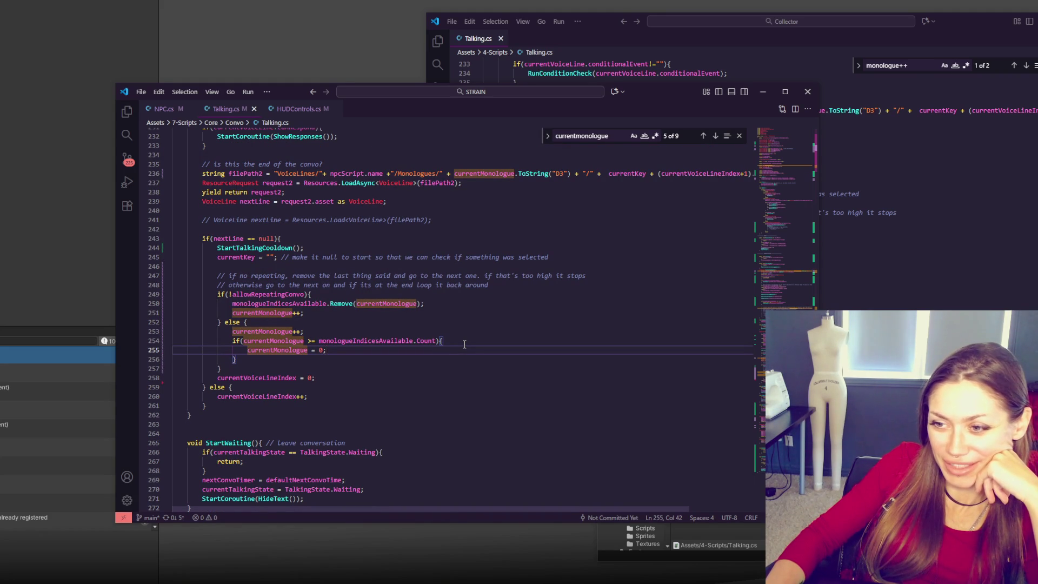
{"action": "scroll", "coordinate": [463, 345], "scroll_direction": "up", "scroll_amount": 5}
{"action": "scroll", "coordinate": [464, 344], "scroll_direction": "up", "scroll_amount": 4}
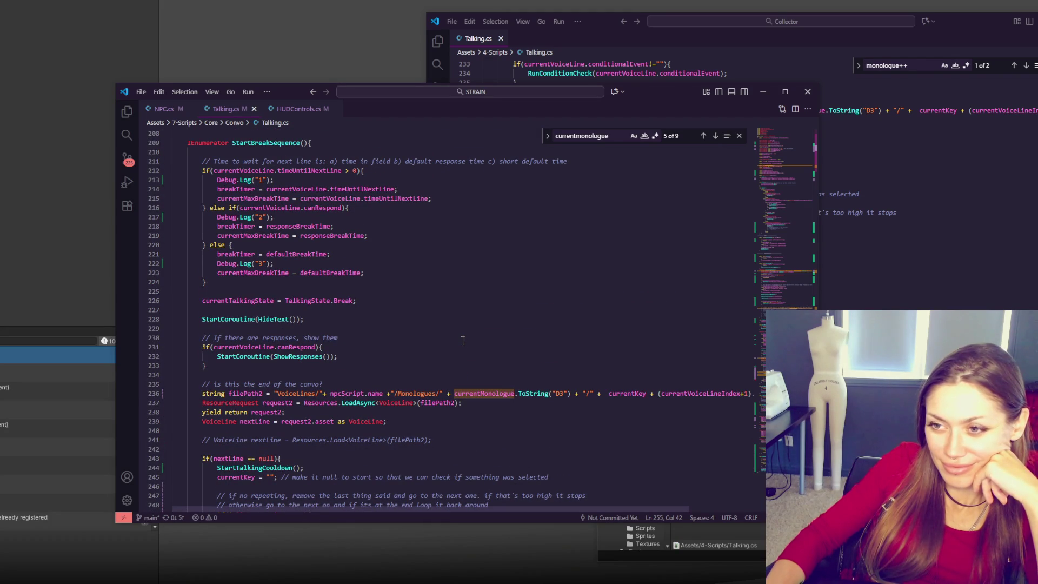
{"action": "left_click_drag", "start_coordinate": [274, 263], "coordinate": [379, 254]}
{"action": "key", "text": "BackSpace"}
{"action": "left_click_drag", "start_coordinate": [274, 217], "coordinate": [405, 209]}
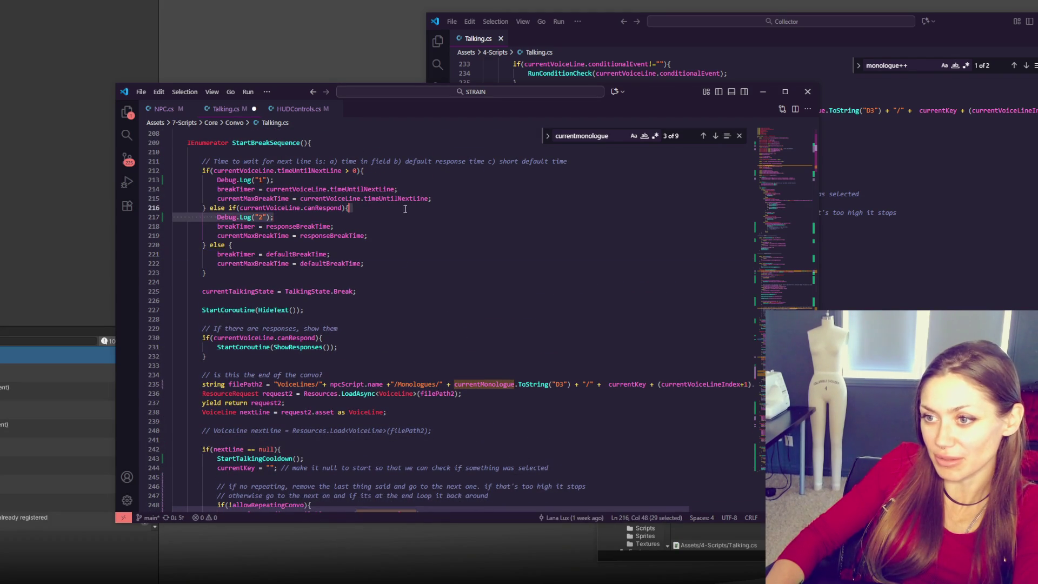
{"action": "key", "text": "BackSpace"}
{"action": "left_click_drag", "start_coordinate": [274, 179], "coordinate": [363, 171]}
{"action": "key", "text": "BackSpace"}
{"action": "key", "text": "ctrl+s"}
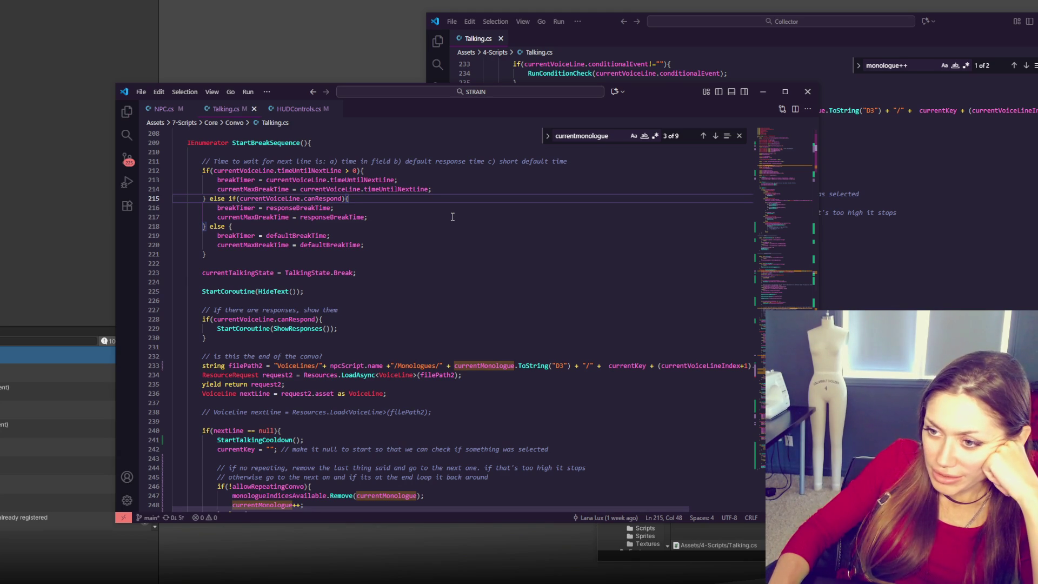
Step: Review uses of monologueIndicesAvailable and allowRepeatingConvo, then let Unity recompile
{"action": "scroll", "coordinate": [440, 242], "scroll_direction": "down", "scroll_amount": 4}
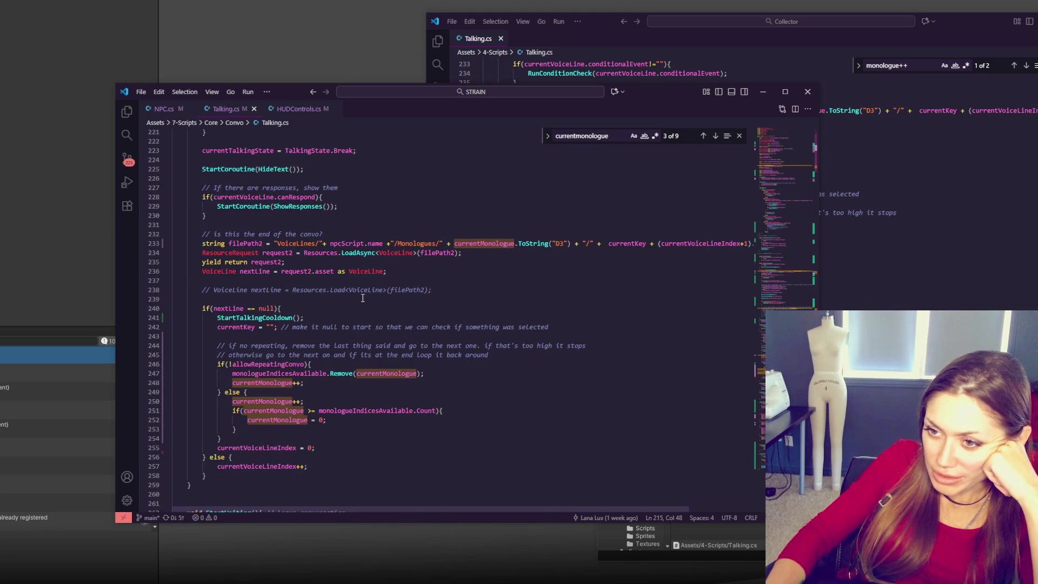
{"action": "double_click", "coordinate": [278, 373]}
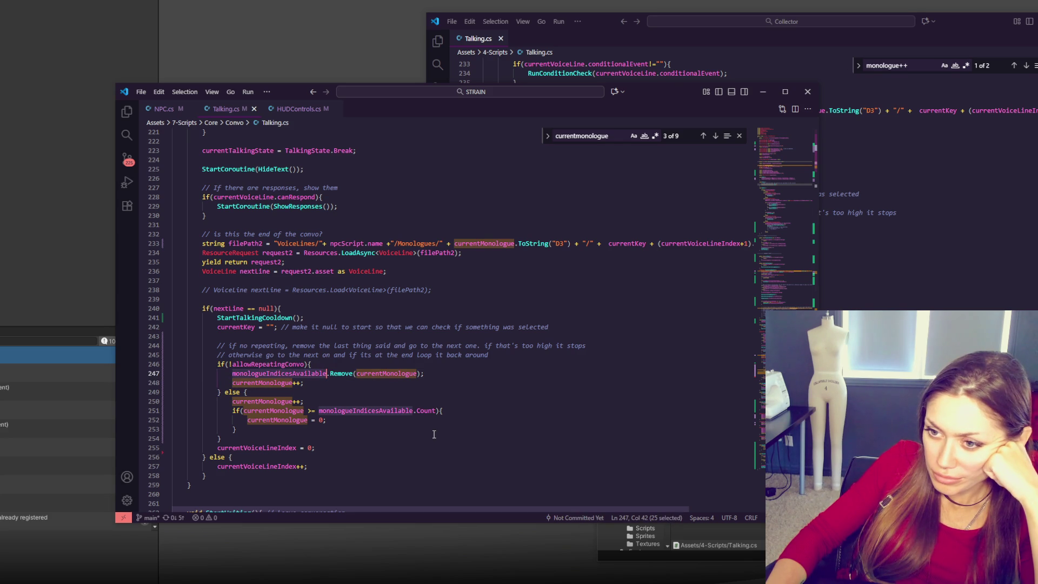
{"action": "double_click", "coordinate": [268, 364]}
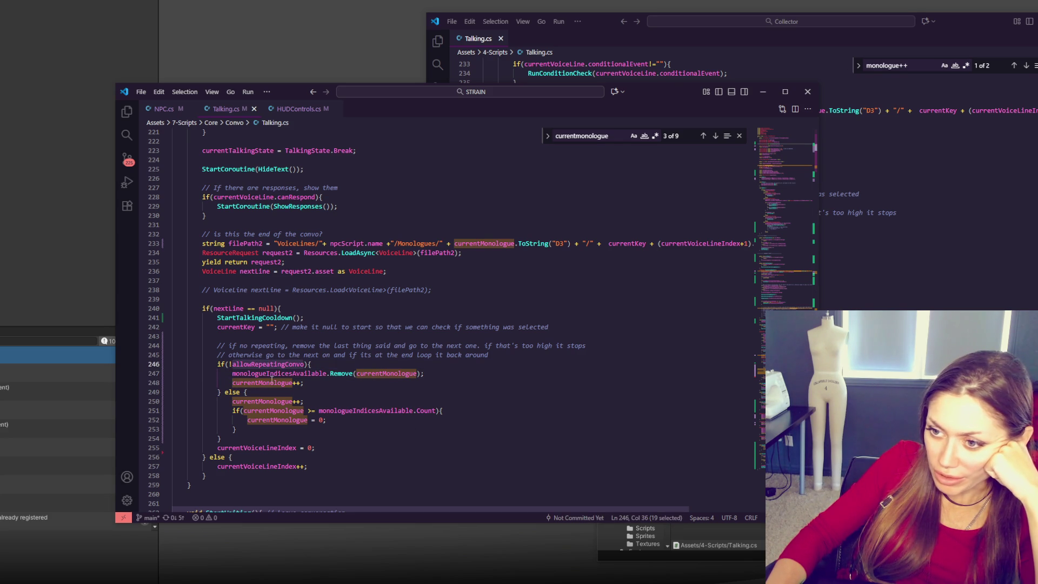
{"action": "key", "text": "alt+Tab"}
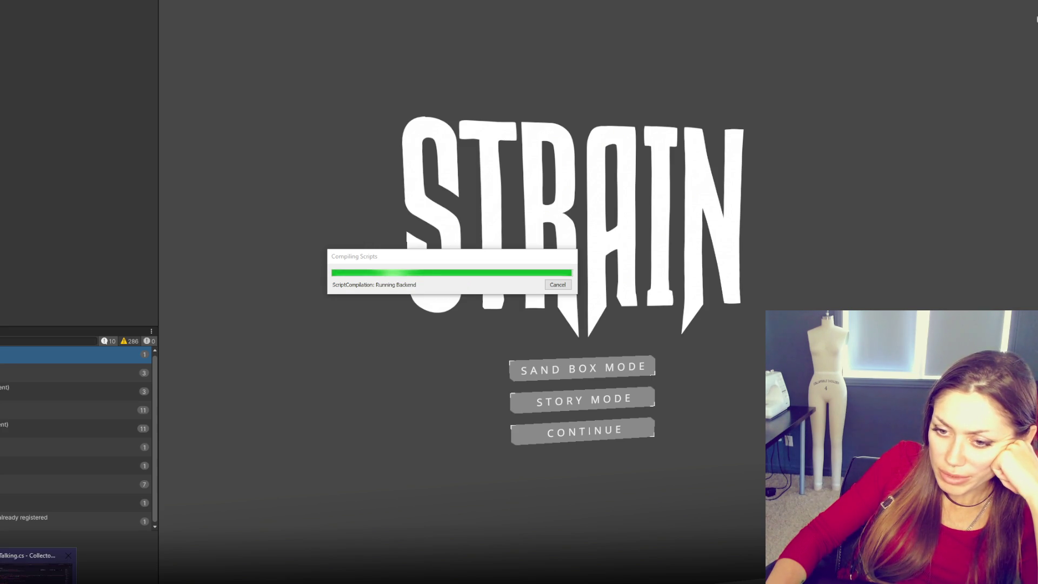
Step: Hide the Collector code window and inspect monologueIndicesAvailable and currentMonologue on line 247
{"action": "key", "text": "alt+Tab"}
{"action": "left_click_drag", "start_coordinate": [982, 28], "coordinate": [934, 32]}
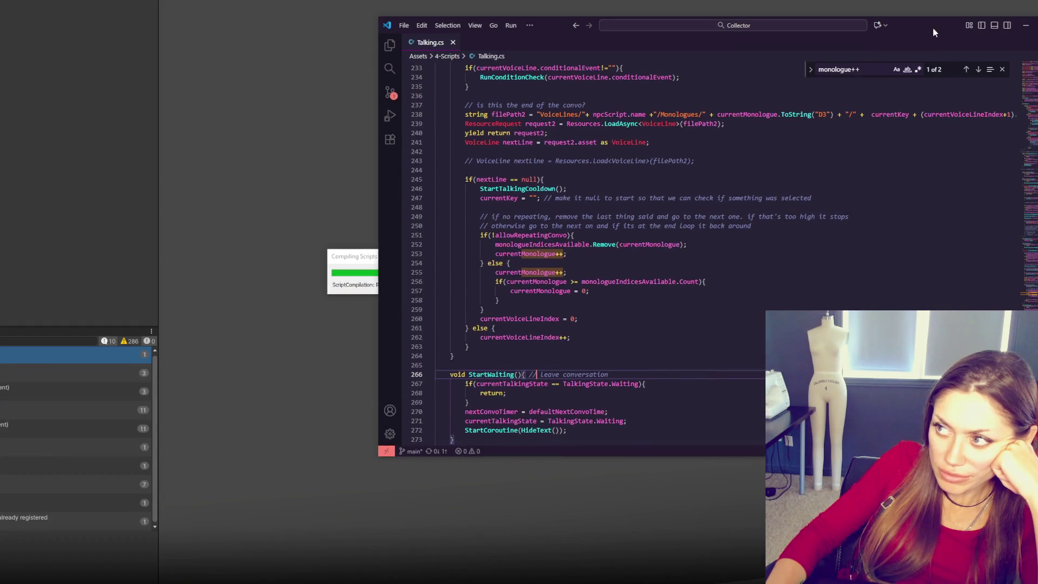
{"action": "left_click", "coordinate": [1026, 26]}
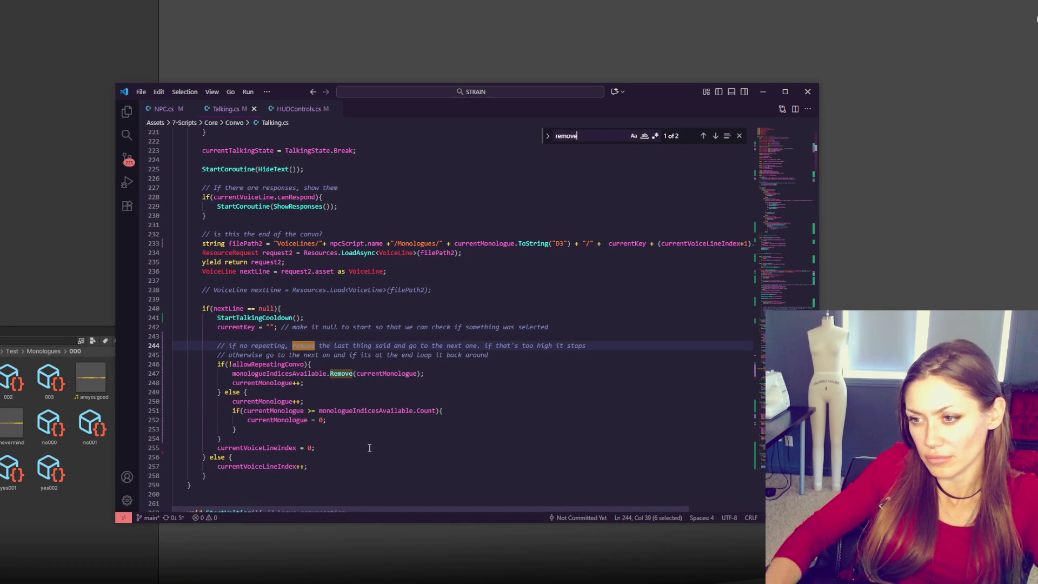
{"action": "left_click", "coordinate": [459, 374]}
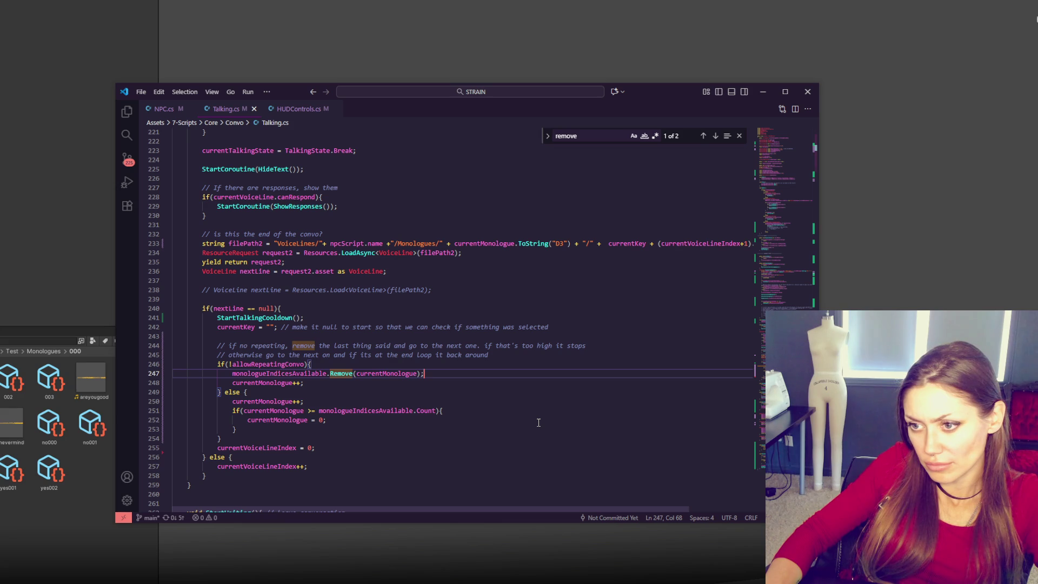
{"action": "double_click", "coordinate": [278, 373]}
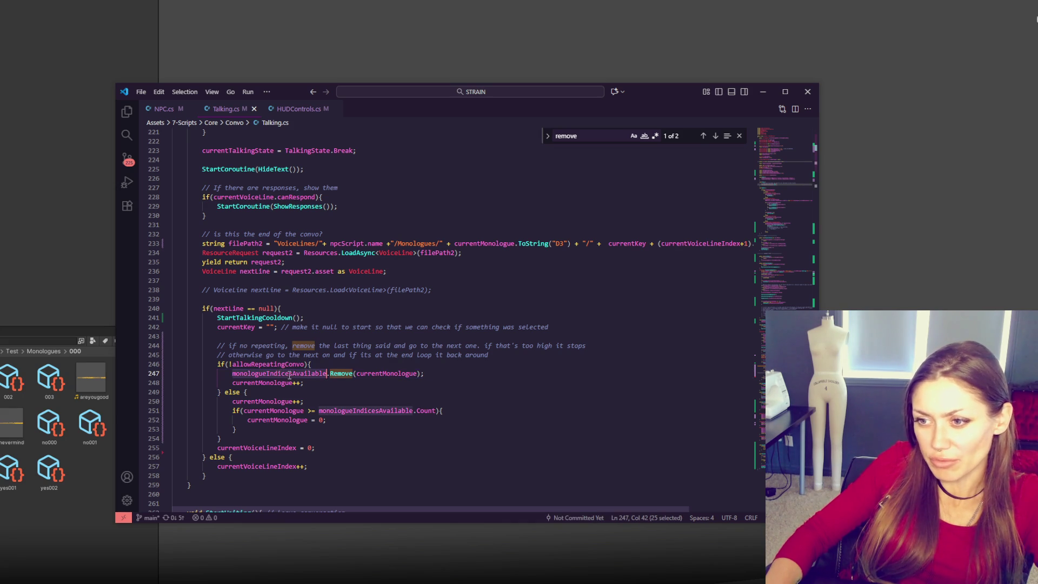
{"action": "double_click", "coordinate": [407, 373]}
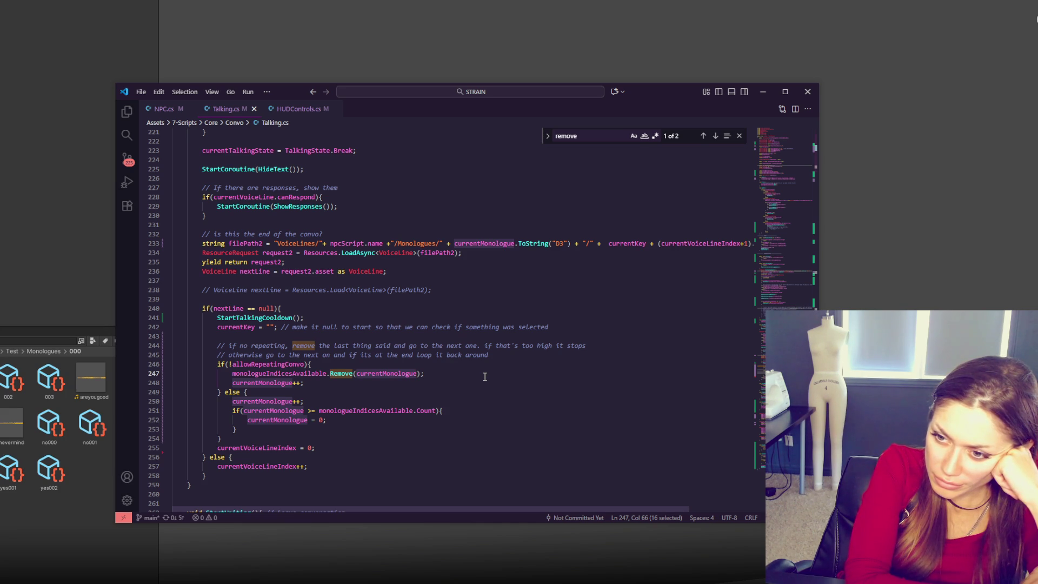
Step: Comment out line 248's currentMonologue++ with an explanatory note, then recompile in Unity
{"action": "left_click", "coordinate": [434, 387]}
{"action": "key", "text": "ctrl+slash"}
{"action": "type", "text": "// if we remove it, we should go t"}
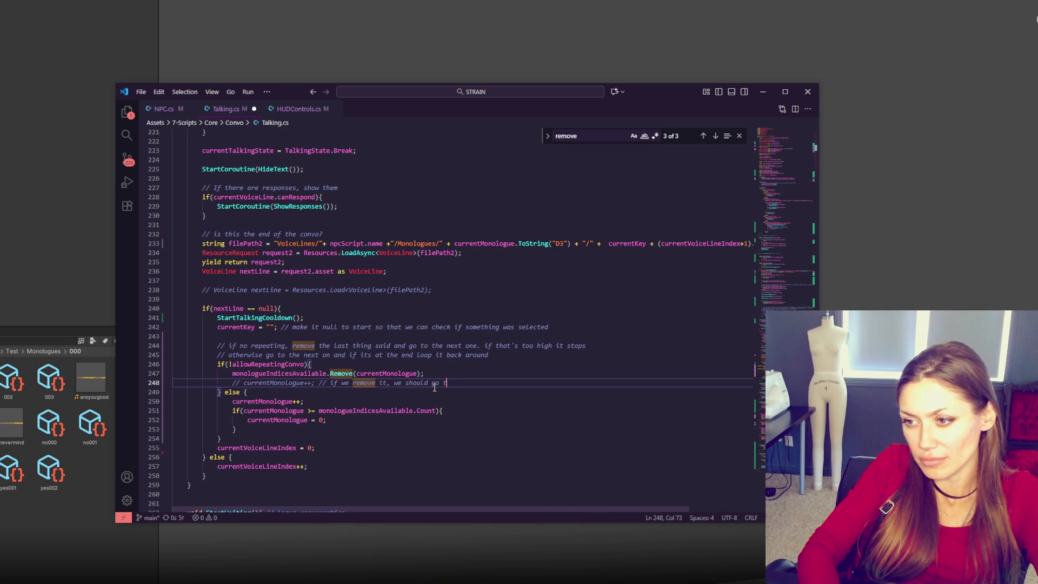
{"action": "type", "text": "o the next one w"}
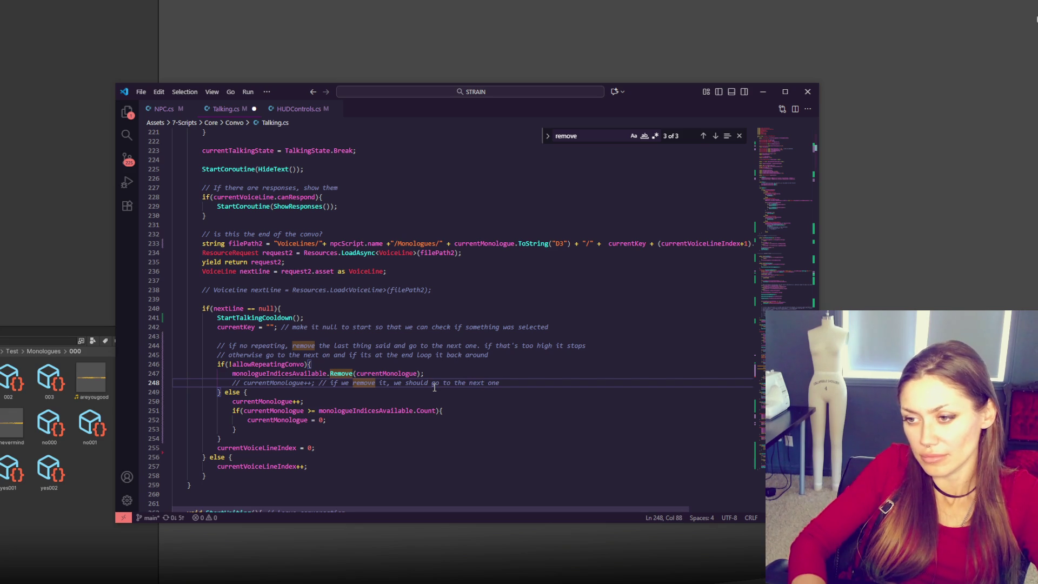
{"action": "type", "text": "hich will be one lower"}
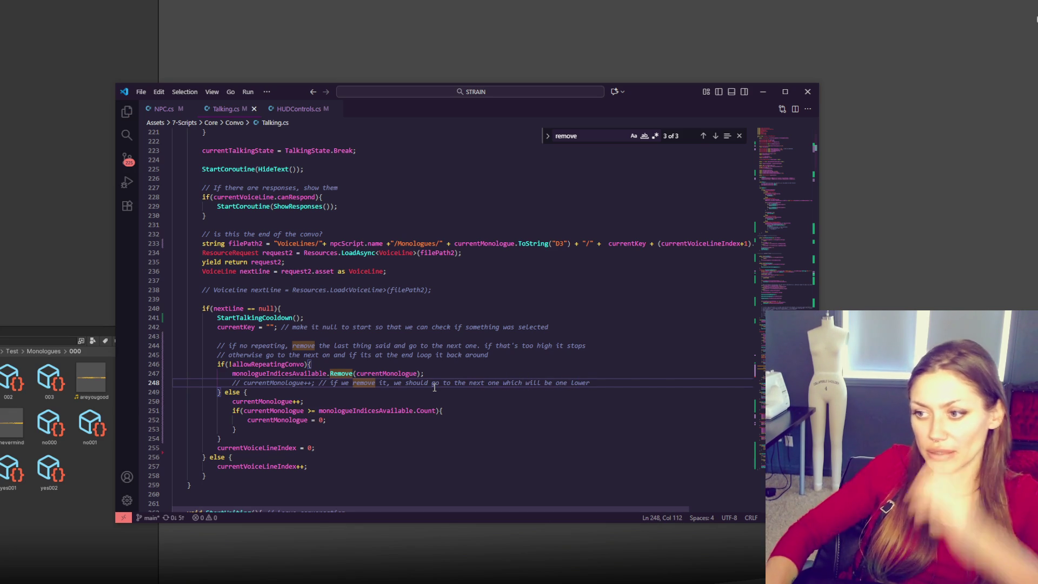
{"action": "left_click", "coordinate": [442, 46]}
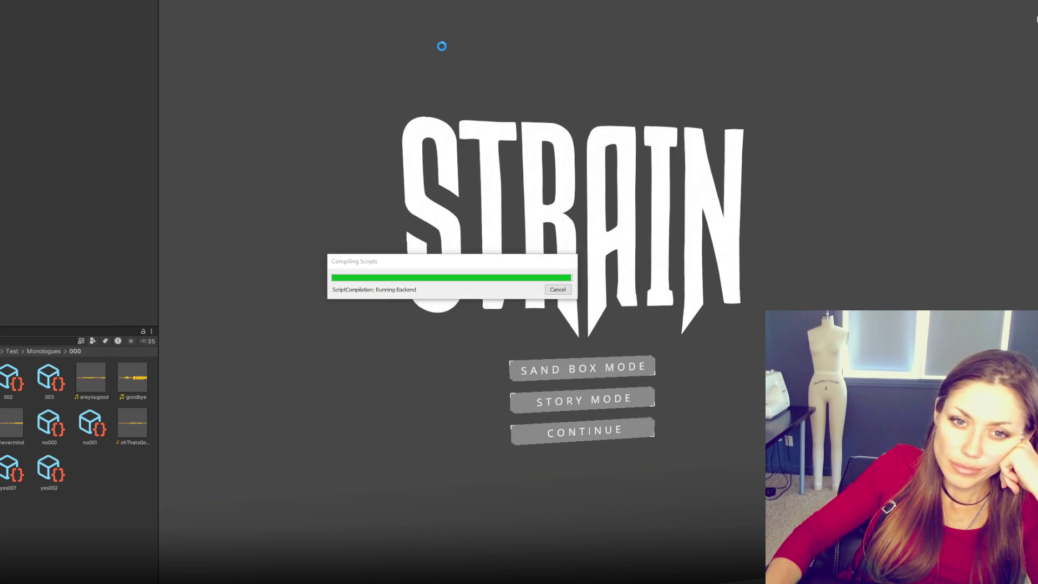
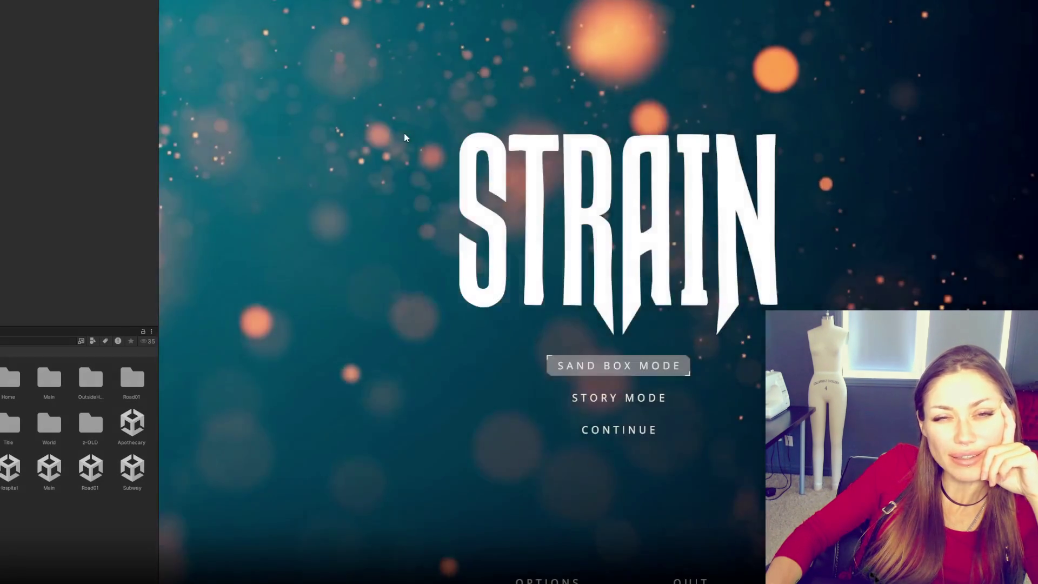
Step: Choose SAND BOX MODE on the Strain title screen to start a sandbox game
{"action": "left_click", "coordinate": [624, 370]}
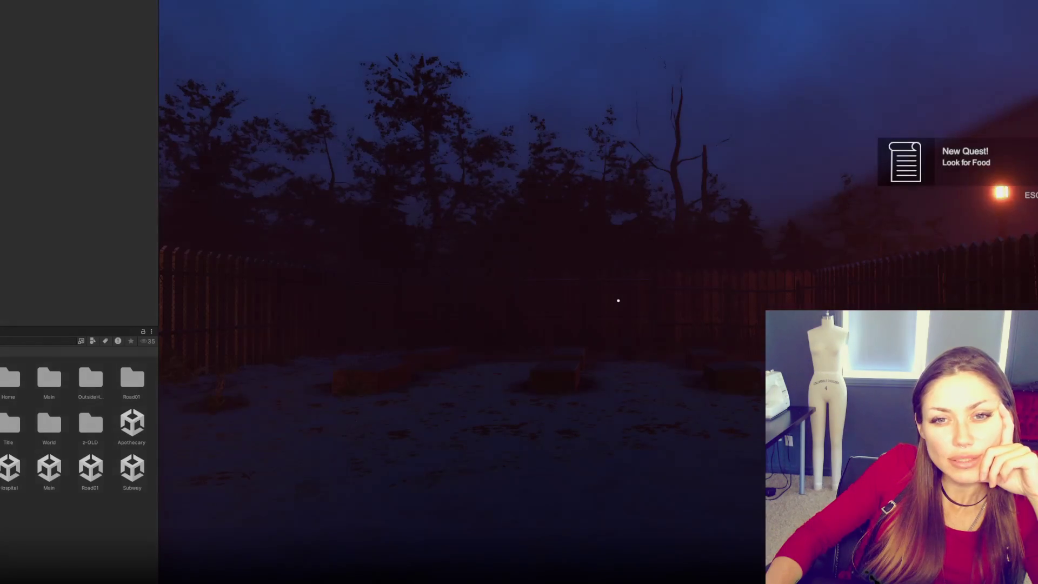
Step: Check the task list, then forage the wildberries and pick up the newspaper
{"action": "mouse_move", "coordinate": [618, 301]}
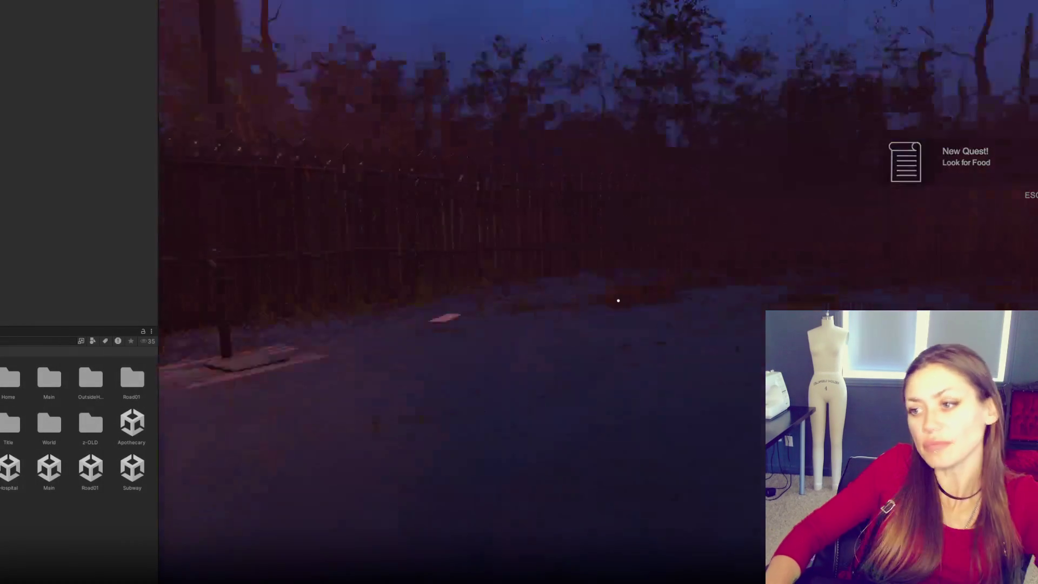
{"action": "key", "text": "Escape"}
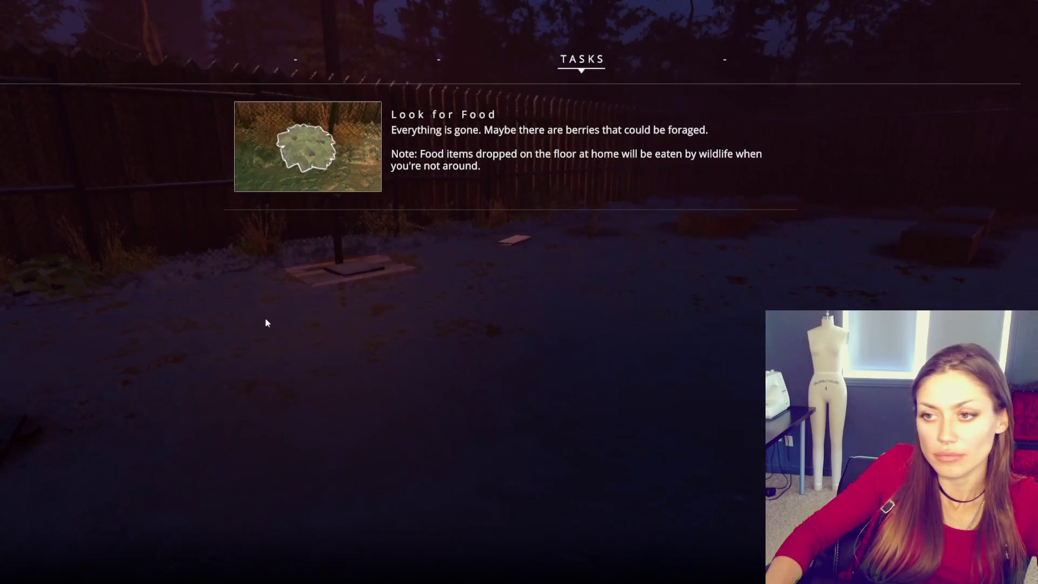
{"action": "key", "text": "Escape"}
{"action": "key", "text": "w"}
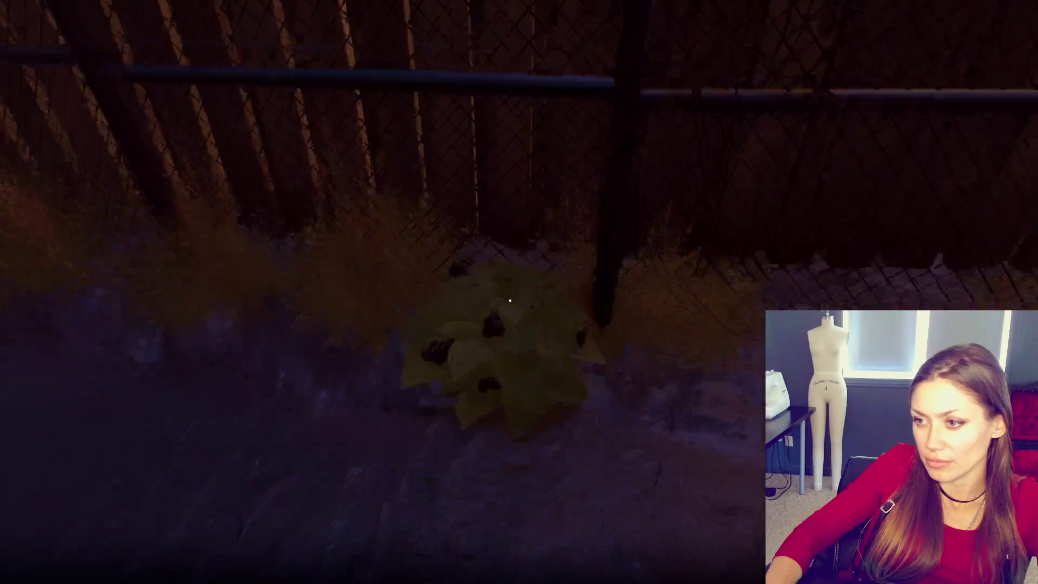
{"action": "key", "text": "e"}
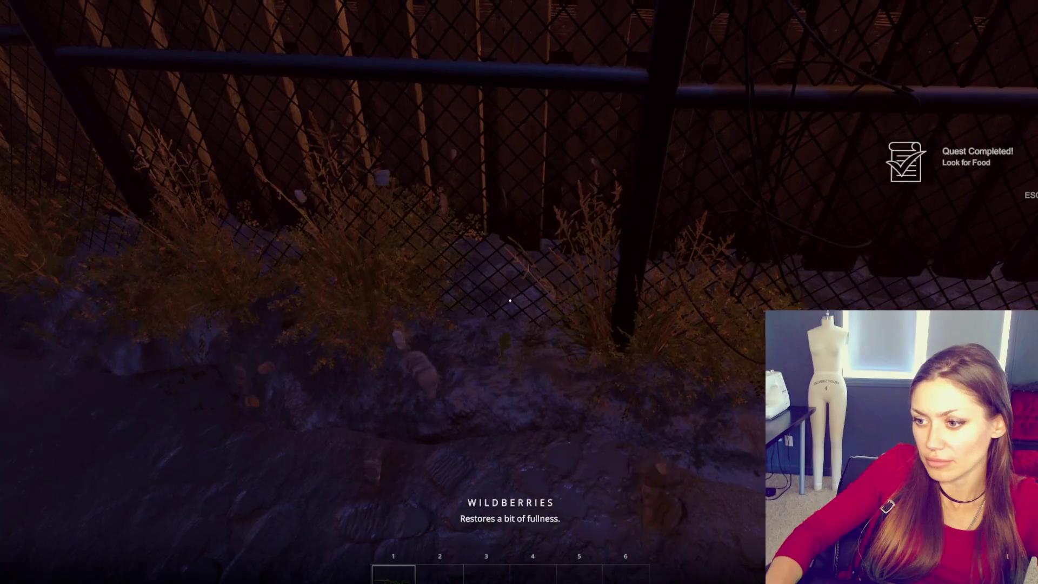
{"action": "key", "text": "e"}
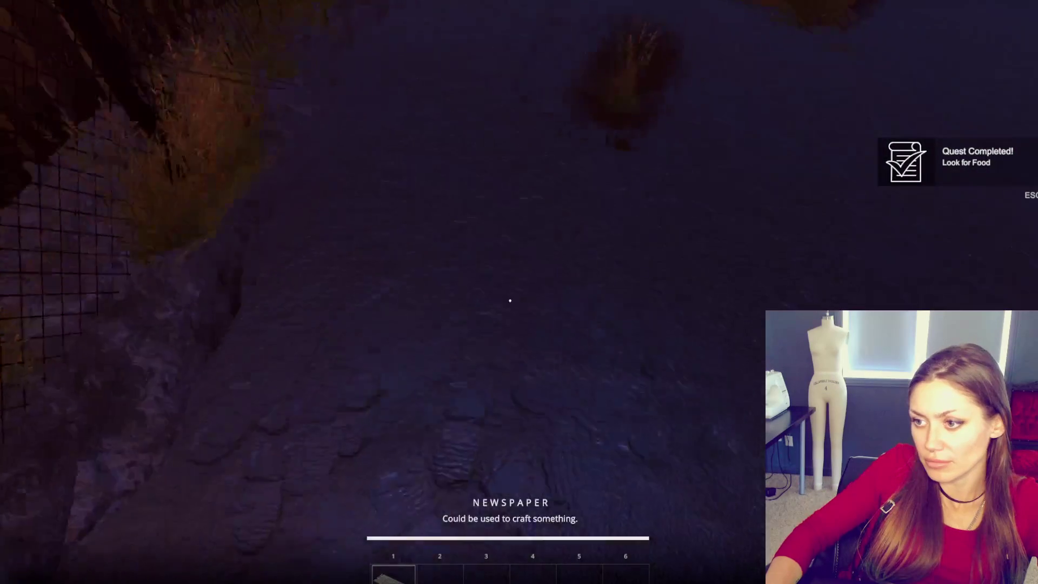
Step: Build a Newspaper Bed from the build menu and place it on the ground
{"action": "key", "text": "Tab"}
{"action": "left_click", "coordinate": [723, 58]}
{"action": "left_click", "coordinate": [278, 139]}
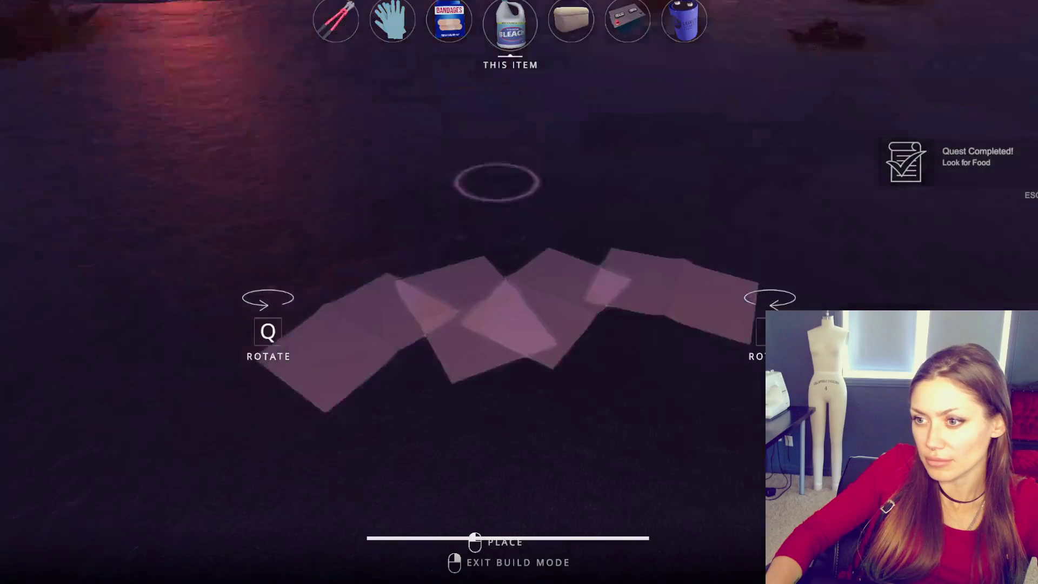
{"action": "left_click", "coordinate": [510, 300]}
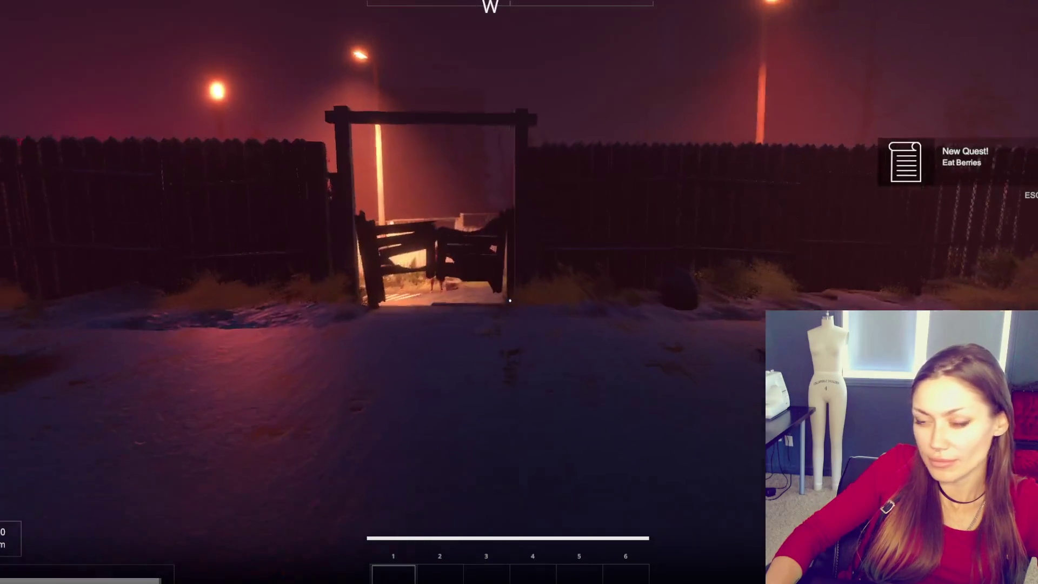
Step: Walk through the gate and along the alley toward the red mannequin
{"action": "key", "text": "w"}
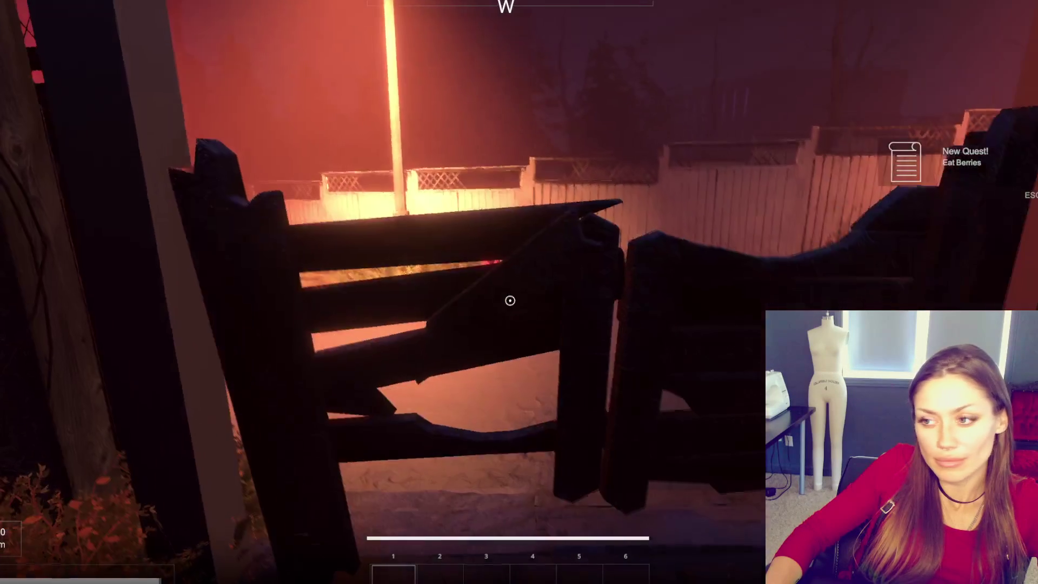
{"action": "key", "text": "w"}
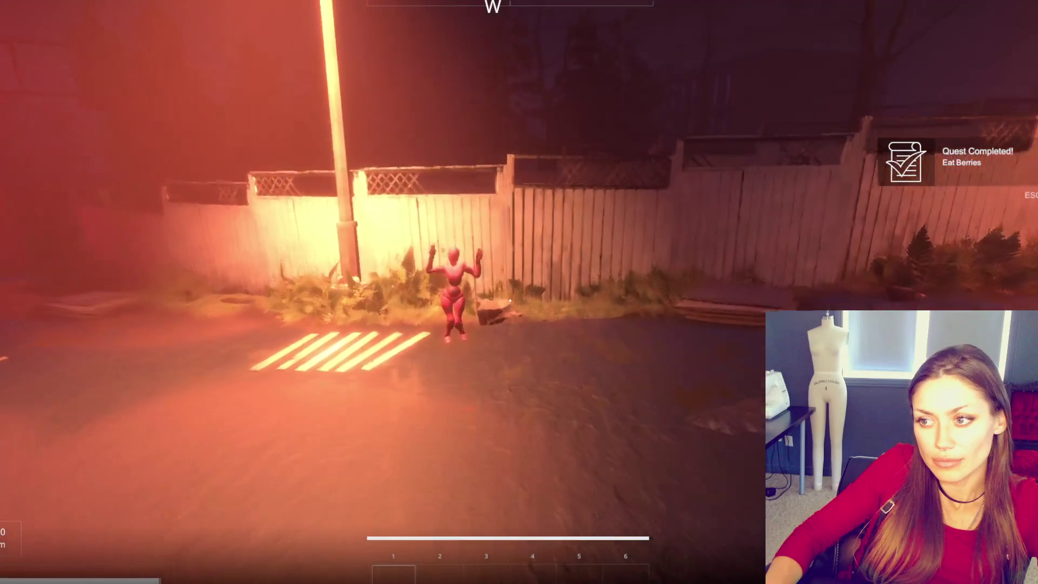
{"action": "key", "text": "w"}
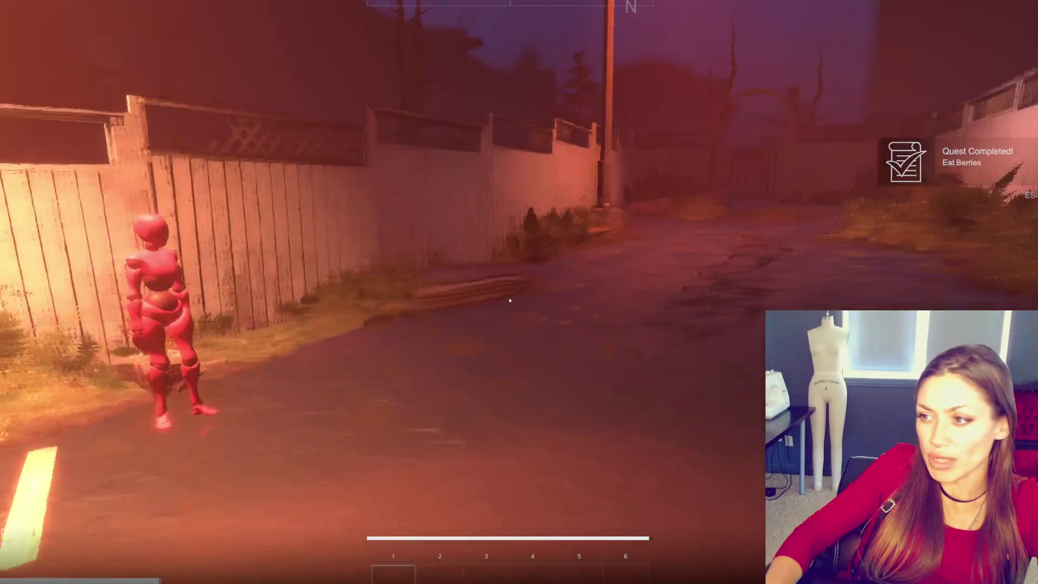
{"action": "key", "text": "w"}
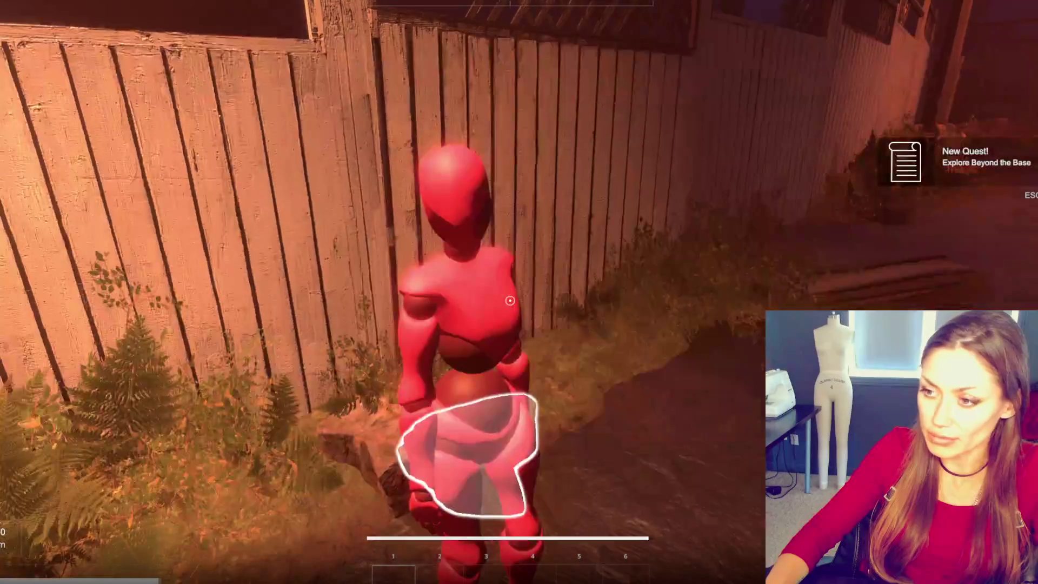
Step: Talk to the mannequin for its Yes/No choices, check the stats menu, then pause the game
{"action": "left_click", "coordinate": [510, 300]}
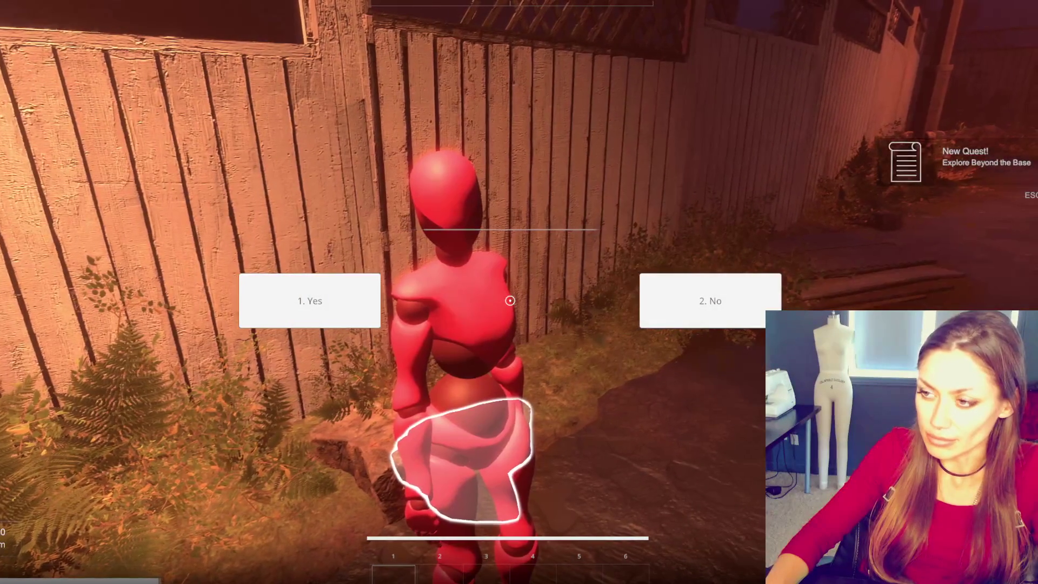
{"action": "key", "text": "Tab"}
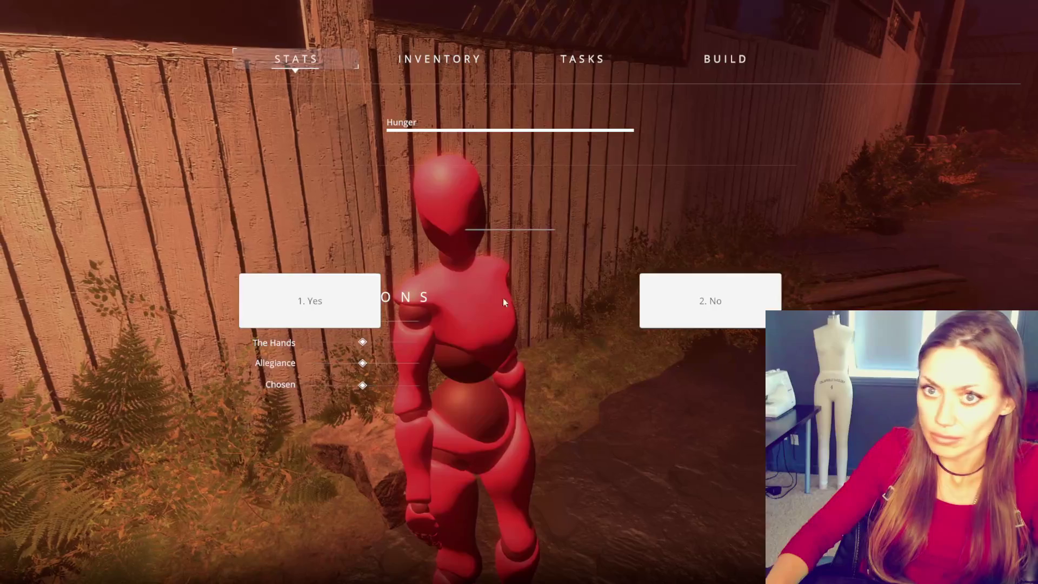
{"action": "key", "text": "Tab"}
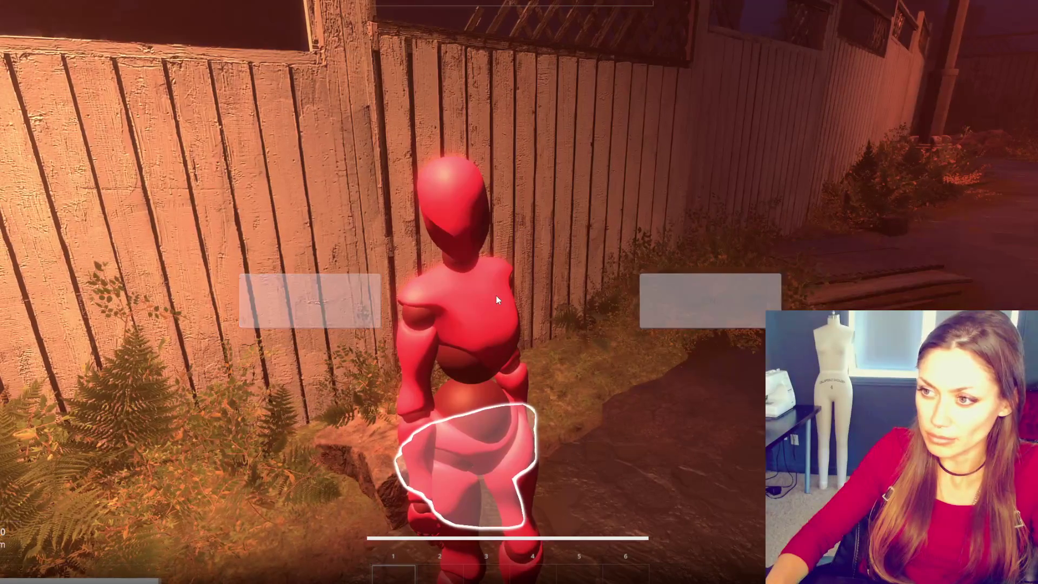
{"action": "key", "text": "Tab"}
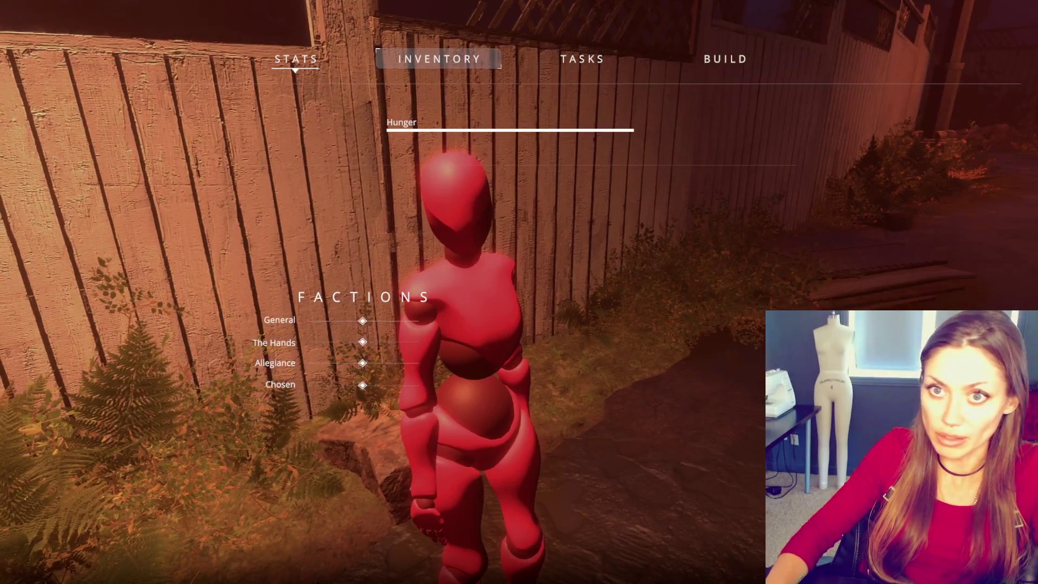
{"action": "key", "text": "Escape"}
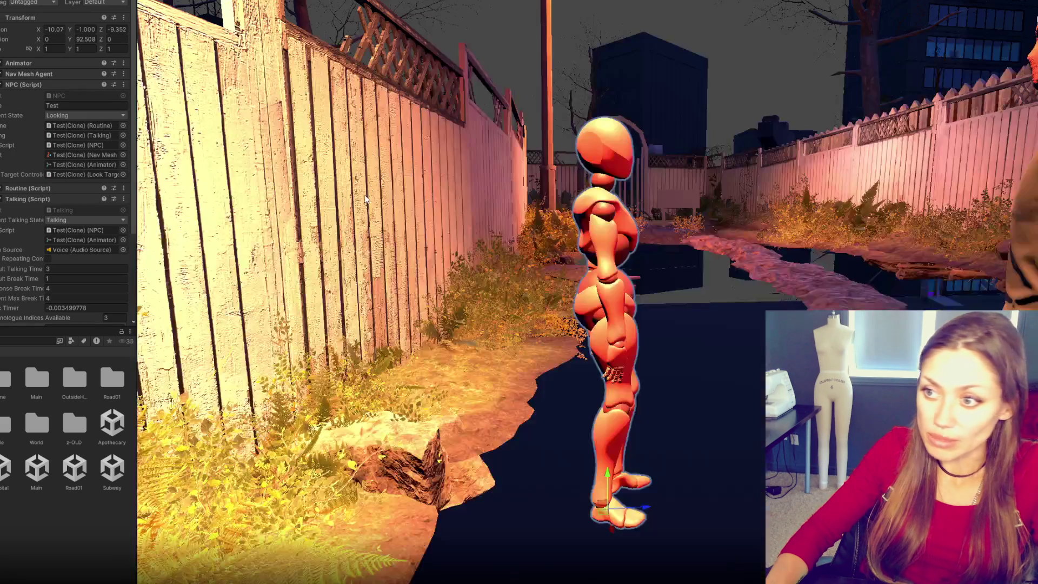
Step: Stop Play mode and scroll through the mannequin's Talking (Script) settings in the Inspector
{"action": "key", "text": "Escape"}
{"action": "scroll", "coordinate": [19, 204], "scroll_direction": "down", "scroll_amount": 4}
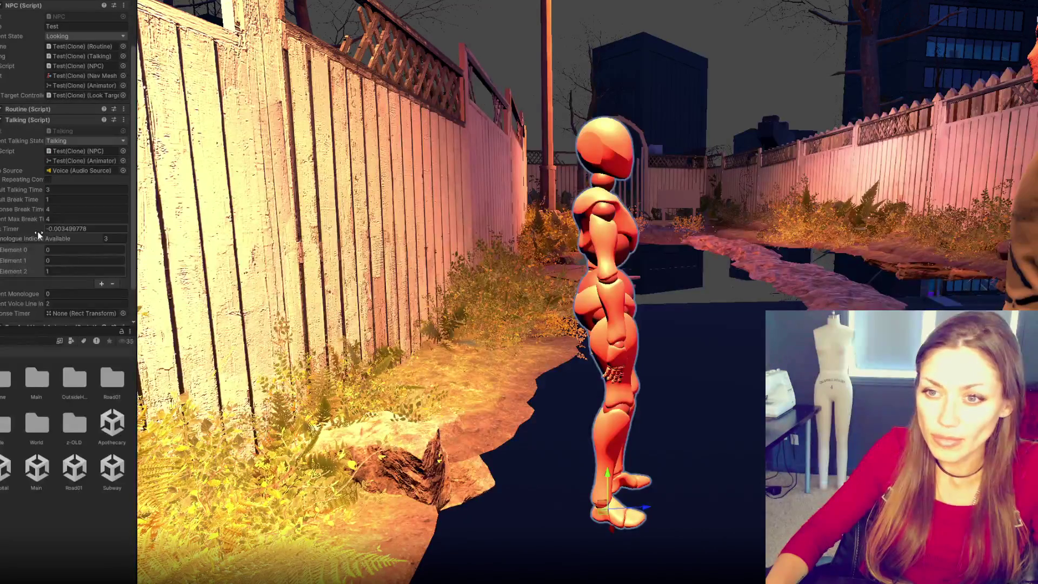
{"action": "scroll", "coordinate": [20, 204], "scroll_direction": "down", "scroll_amount": 1}
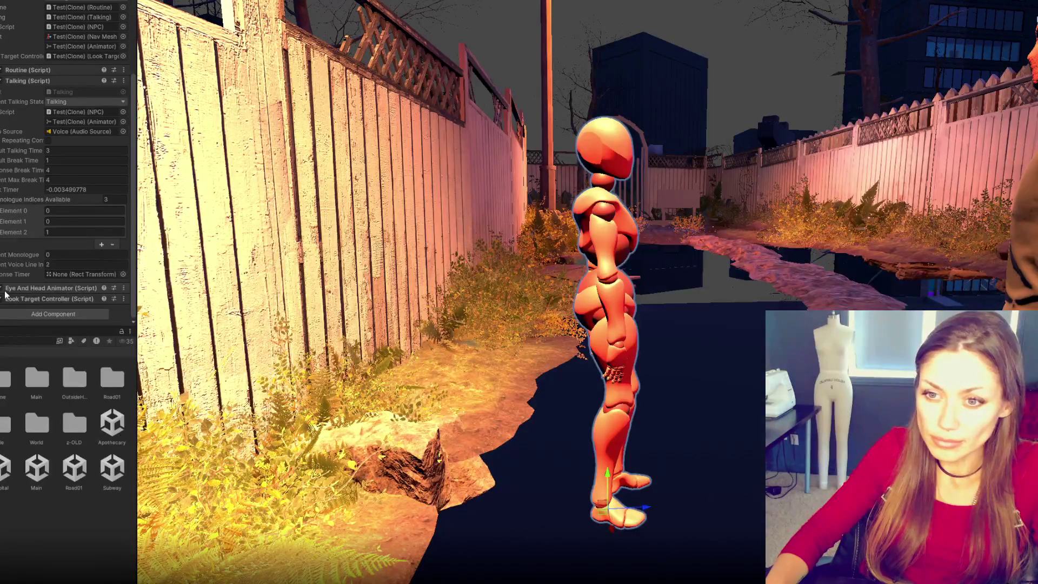
{"action": "scroll", "coordinate": [7, 261], "scroll_direction": "up", "scroll_amount": 3}
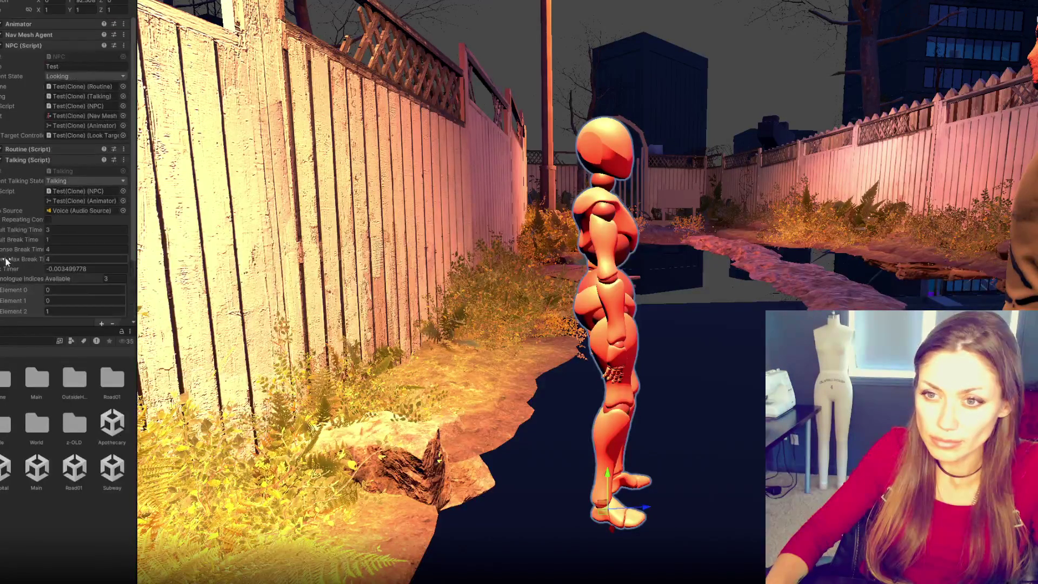
{"action": "scroll", "coordinate": [6, 261], "scroll_direction": "up", "scroll_amount": 2}
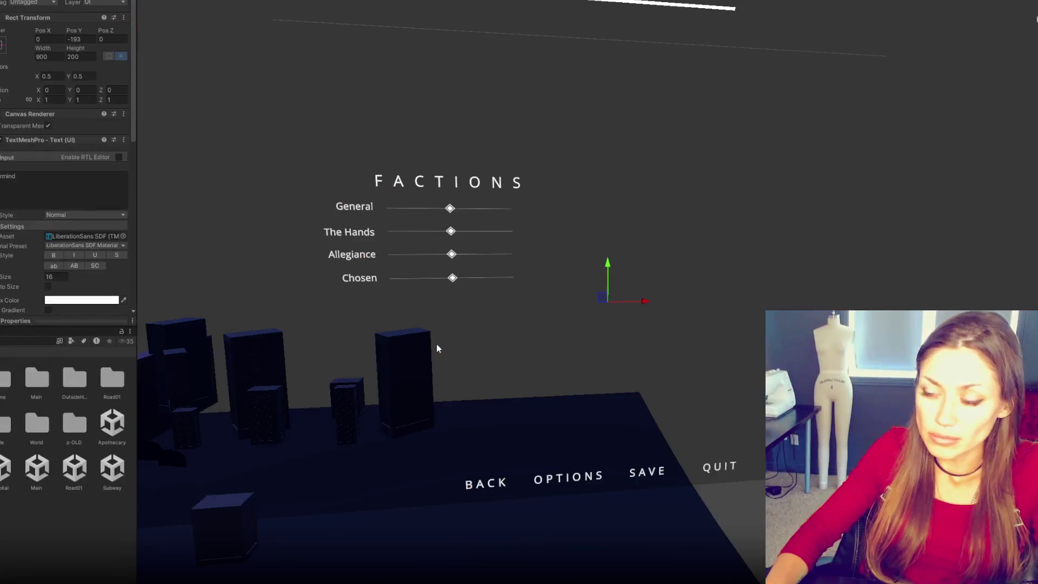
Step: Frame and orbit the scene view around the HUD UI and its parent Canvas Group object
{"action": "key", "text": "f"}
{"action": "mouse_move", "coordinate": [437, 344]}
{"action": "left_mouse_down"}
{"action": "mouse_move", "coordinate": [440, 377]}
{"action": "mouse_move", "coordinate": [449, 355]}
{"action": "mouse_move", "coordinate": [638, 349]}
{"action": "mouse_move", "coordinate": [578, 351]}
{"action": "mouse_move", "coordinate": [600, 349]}
{"action": "mouse_move", "coordinate": [550, 28]}
{"action": "left_mouse_up"}
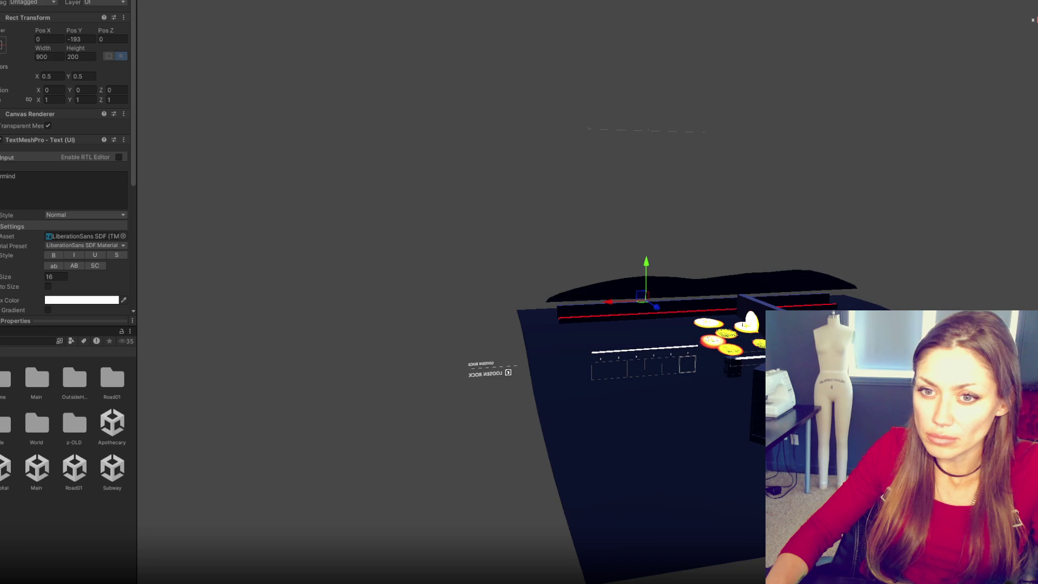
{"action": "scroll", "coordinate": [584, 280], "scroll_direction": "up", "scroll_amount": 3}
{"action": "left_click_drag", "start_coordinate": [631, 278], "coordinate": [850, 290]}
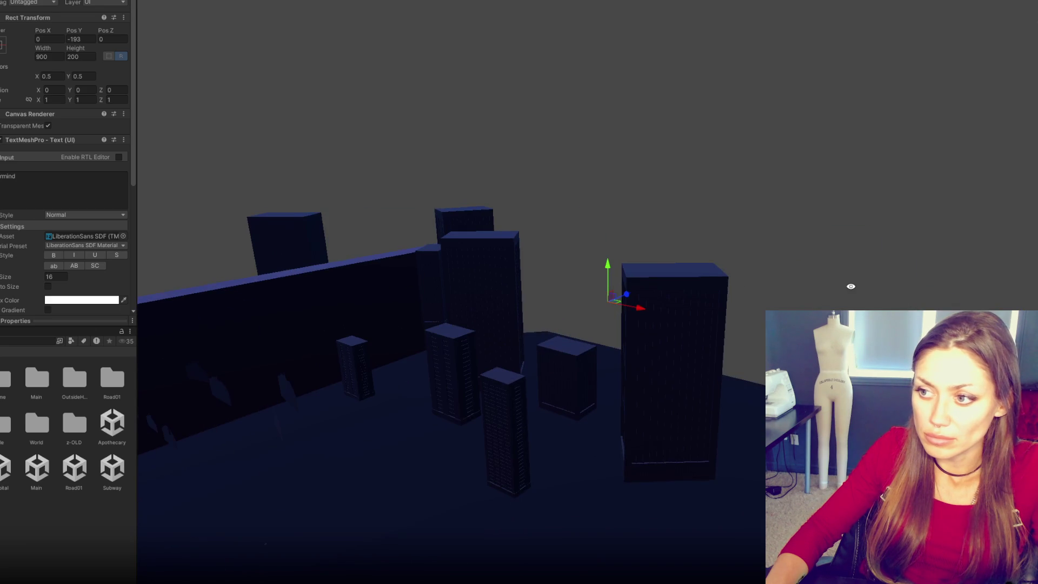
{"action": "left_click", "coordinate": [660, 274]}
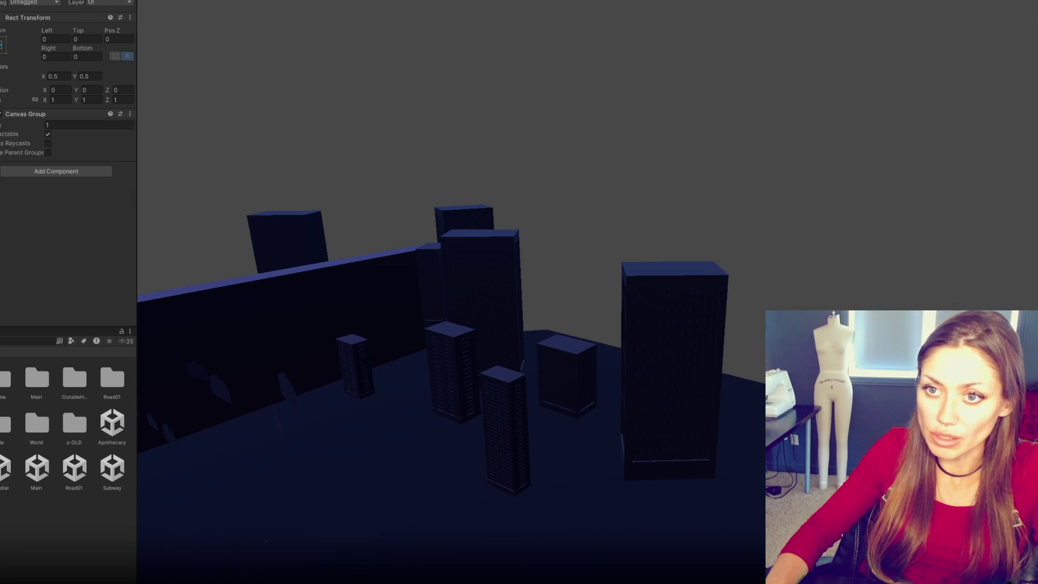
{"action": "key", "text": "f"}
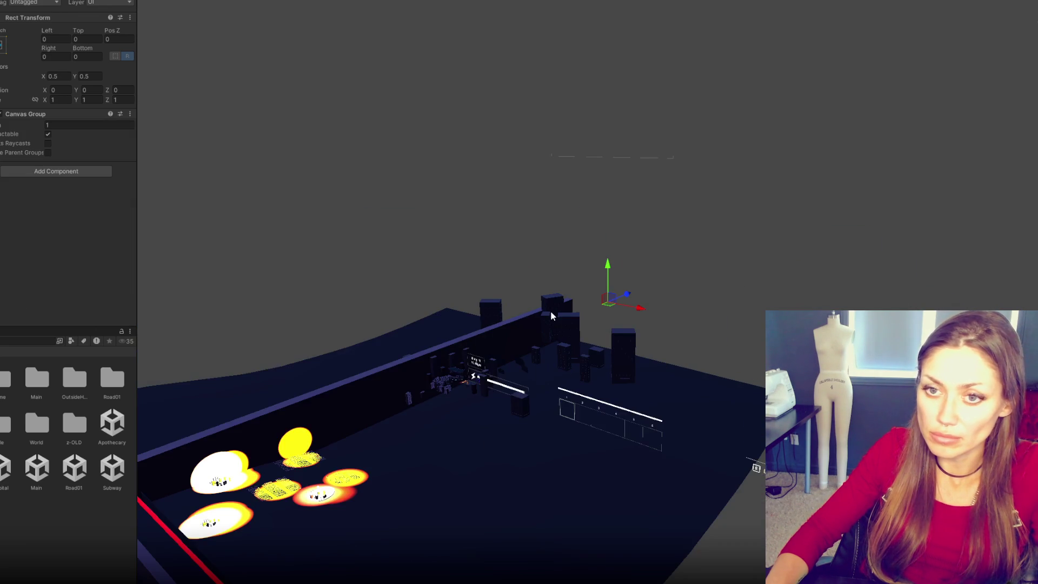
{"action": "mouse_move", "coordinate": [656, 311]}
{"action": "left_mouse_down"}
{"action": "mouse_move", "coordinate": [274, 265]}
{"action": "mouse_move", "coordinate": [262, 228]}
{"action": "mouse_move", "coordinate": [380, 248]}
{"action": "mouse_move", "coordinate": [350, 238]}
{"action": "left_mouse_up"}
Step: Reselect the choice text and look over its anchor presets without changing them
{"action": "left_click", "coordinate": [2, 238]}
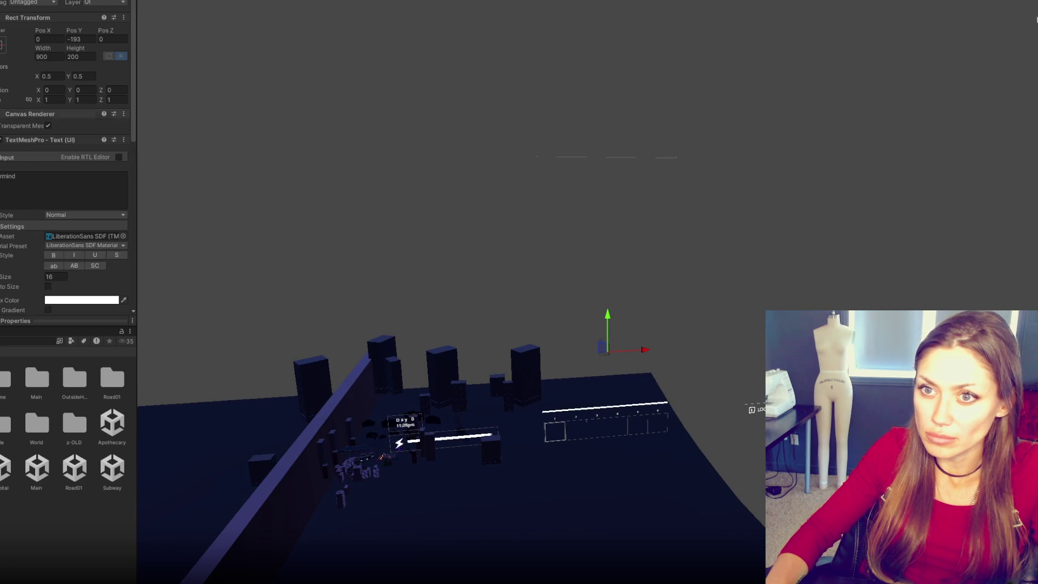
{"action": "left_click", "coordinate": [3, 44]}
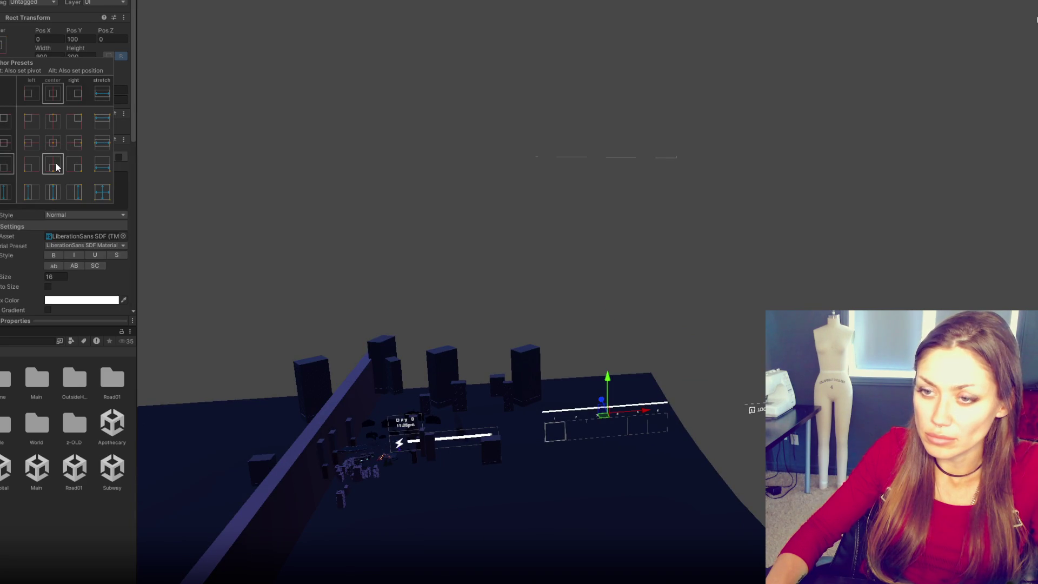
{"action": "key", "text": "shift+alt"}
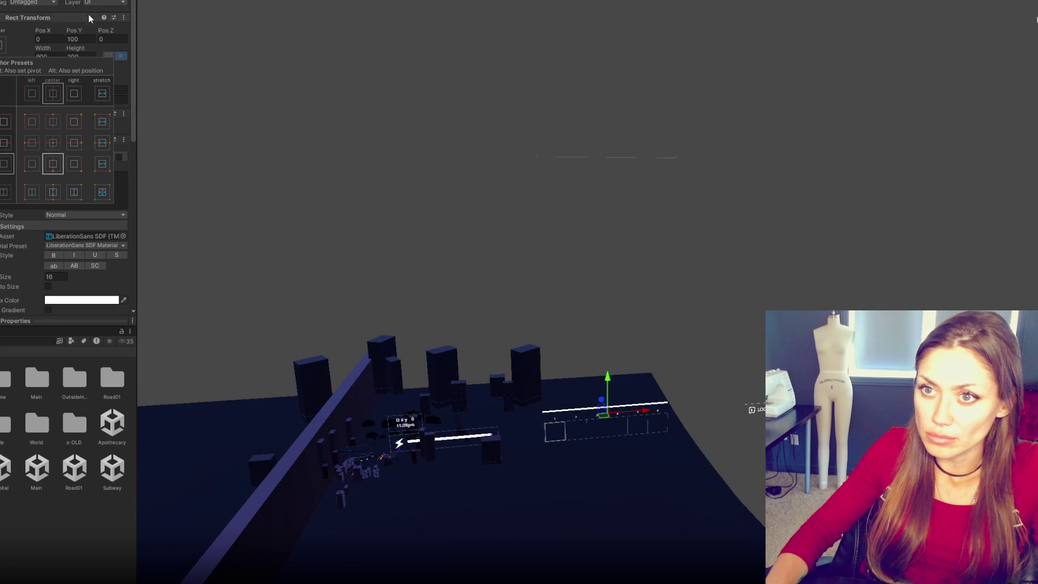
{"action": "key", "text": "Escape"}
{"action": "key", "text": "f"}
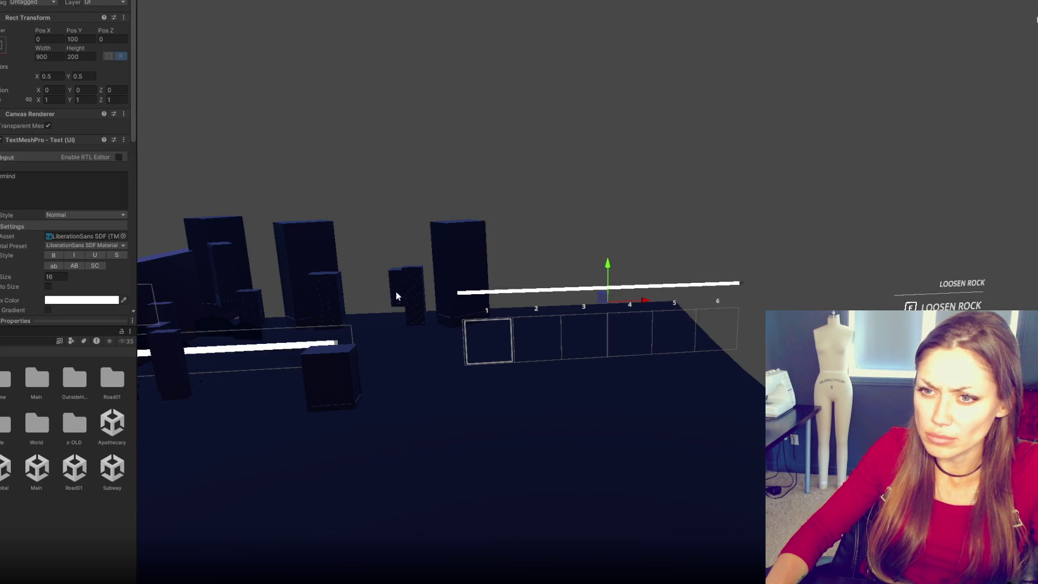
{"action": "scroll", "coordinate": [35, 207], "scroll_direction": "down", "scroll_amount": 2}
{"action": "left_click_drag", "start_coordinate": [7, 224], "coordinate": [999, 259]}
Step: Undo the choice text's edits, restoring font size 16 and Pos Y -193
{"action": "key", "text": "ctrl+z"}
{"action": "scroll", "coordinate": [8, 189], "scroll_direction": "up", "scroll_amount": 2}
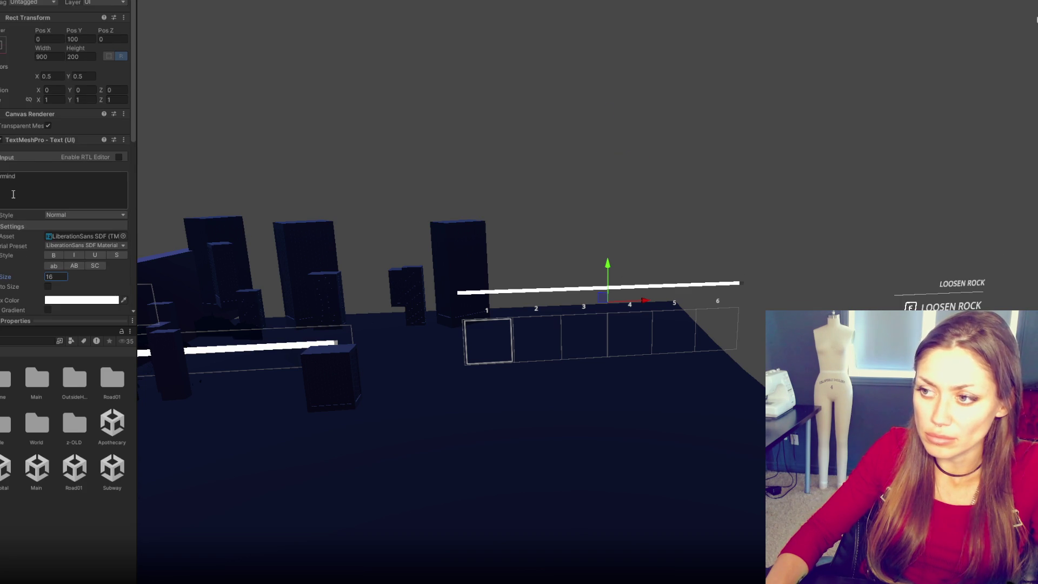
{"action": "key", "text": "ctrl+z"}
{"action": "key", "text": "f"}
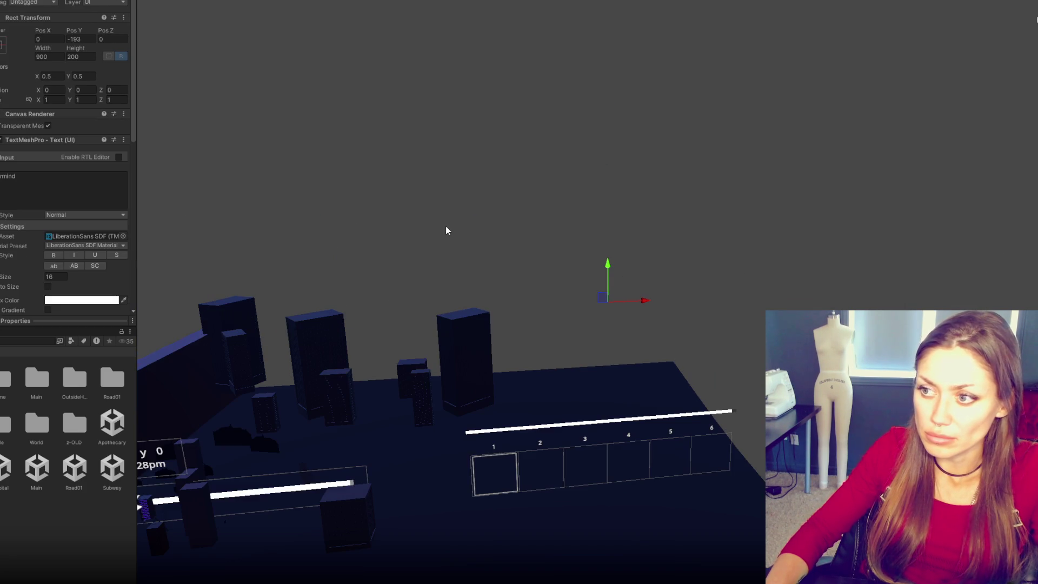
{"action": "key", "text": "ctrl+z"}
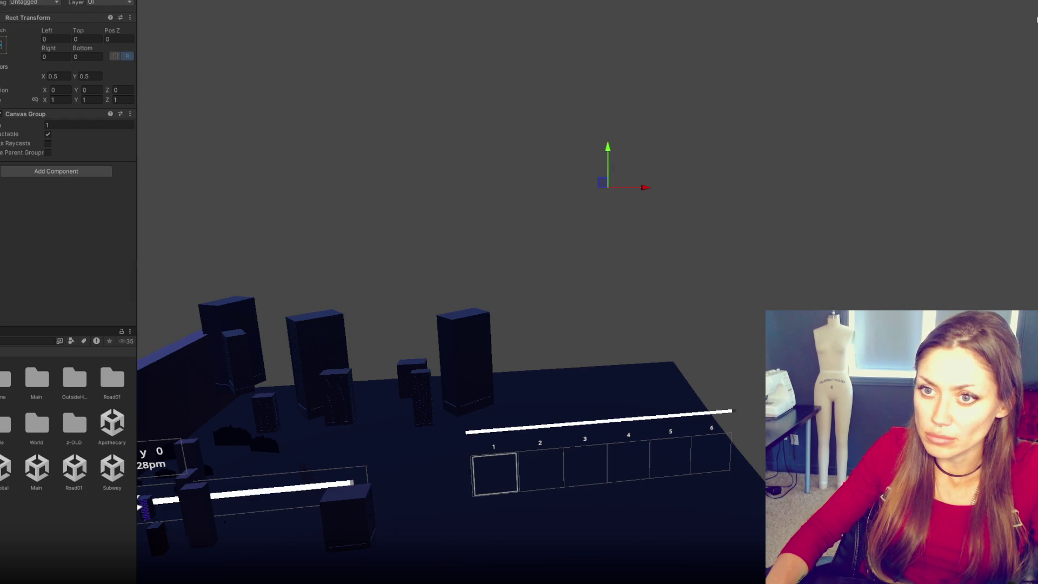
{"action": "key", "text": "ctrl+z"}
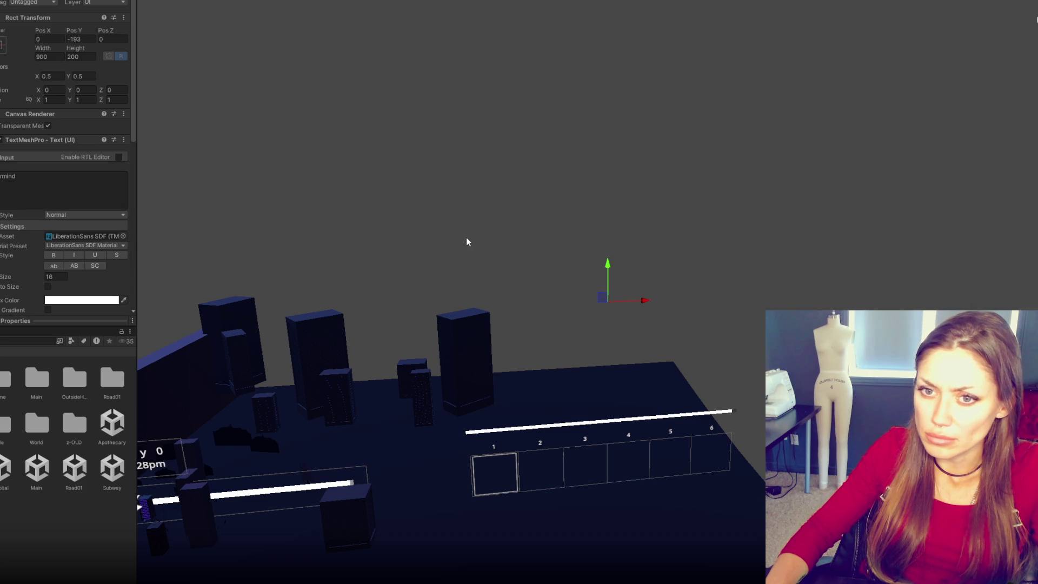
{"action": "scroll", "coordinate": [80, 222], "scroll_direction": "down", "scroll_amount": 3}
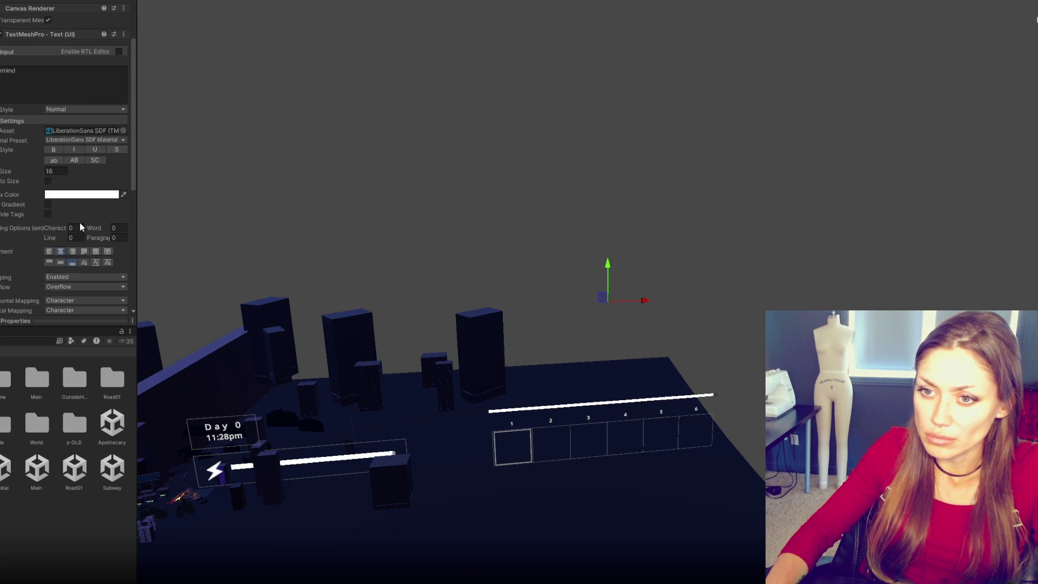
Step: Stop the running game and reset the choice text box to a centred anchor
{"action": "scroll", "coordinate": [80, 225], "scroll_direction": "down", "scroll_amount": 3}
{"action": "scroll", "coordinate": [79, 230], "scroll_direction": "up", "scroll_amount": 6}
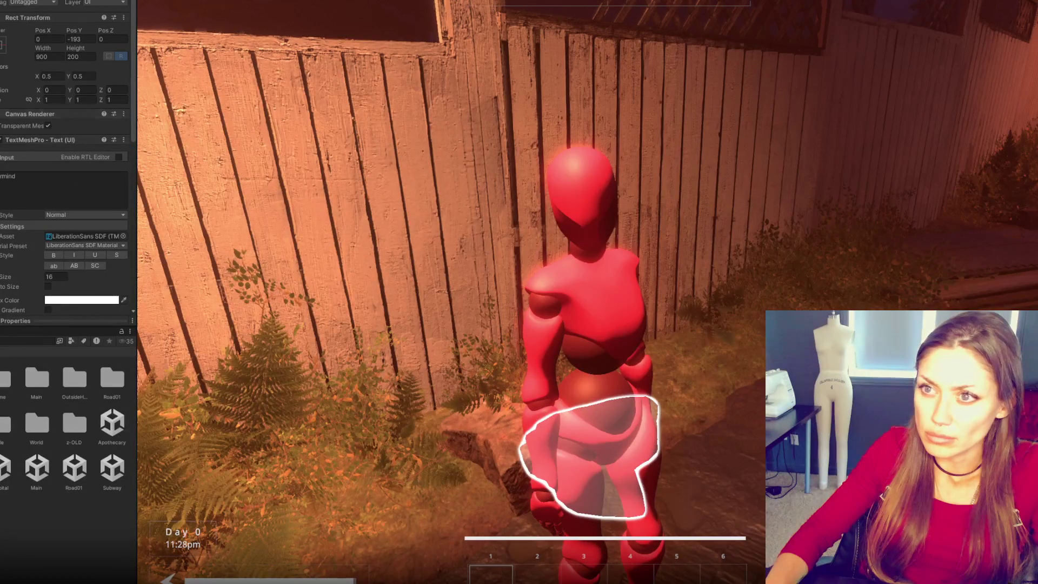
{"action": "key", "text": "ctrl+p"}
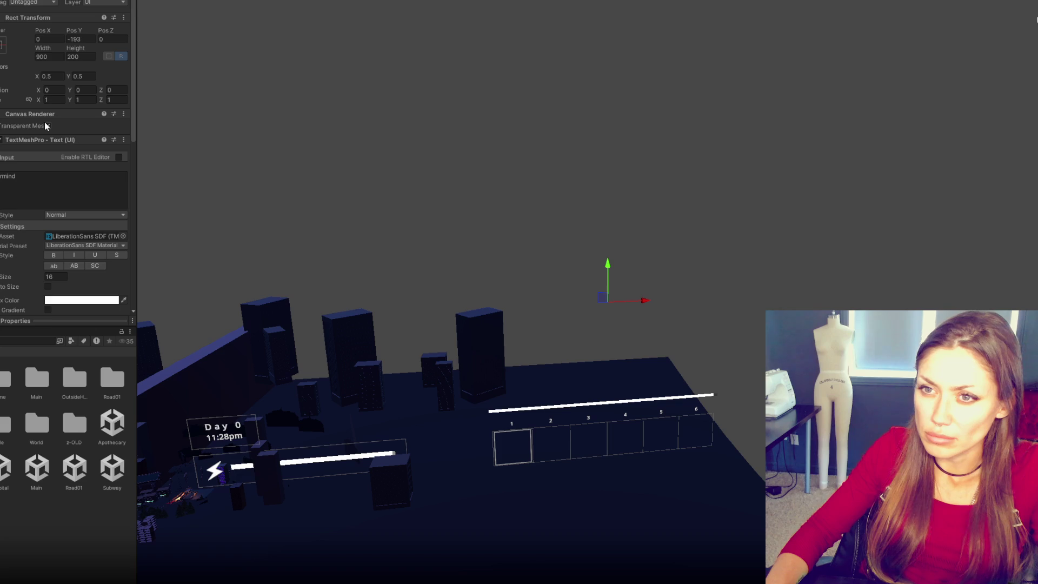
{"action": "scroll", "coordinate": [304, 237], "scroll_direction": "up", "scroll_amount": 2}
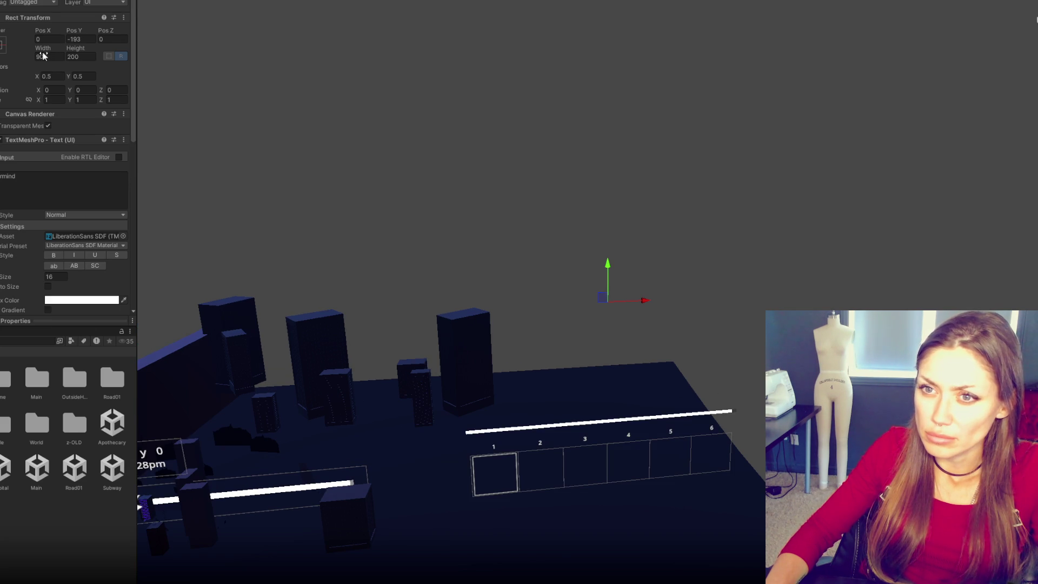
{"action": "left_click", "coordinate": [3, 44]}
{"action": "left_click", "coordinate": [59, 144], "text": "alt"}
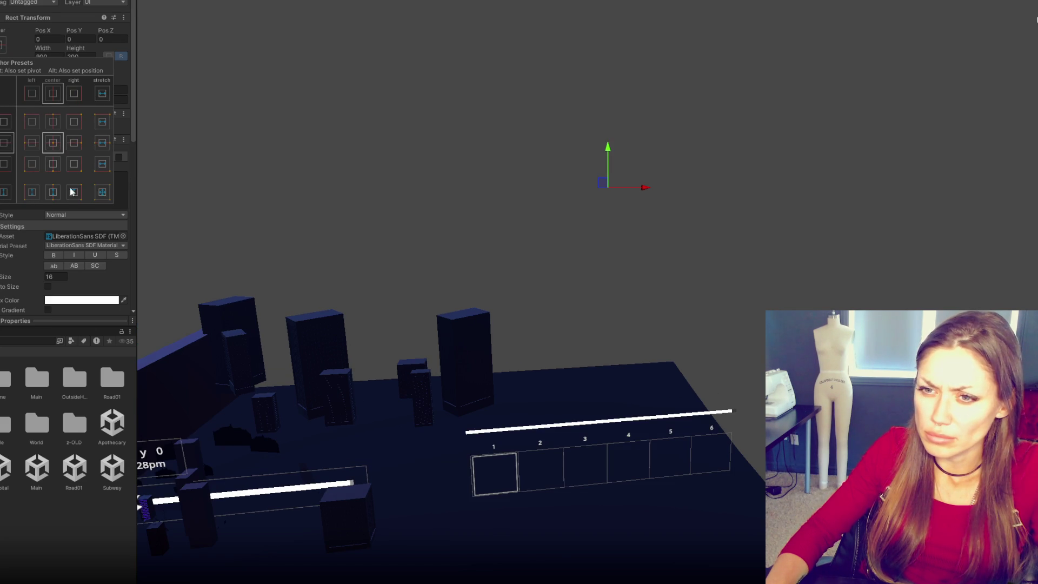
Step: Trial-resize the text box to 1004 wide and 657.5 high, undo it, and clear its text
{"action": "left_click", "coordinate": [43, 48]}
{"action": "left_click_drag", "start_coordinate": [42, 50], "coordinate": [470, 56]}
{"action": "left_click_drag", "start_coordinate": [75, 48], "coordinate": [333, 60]}
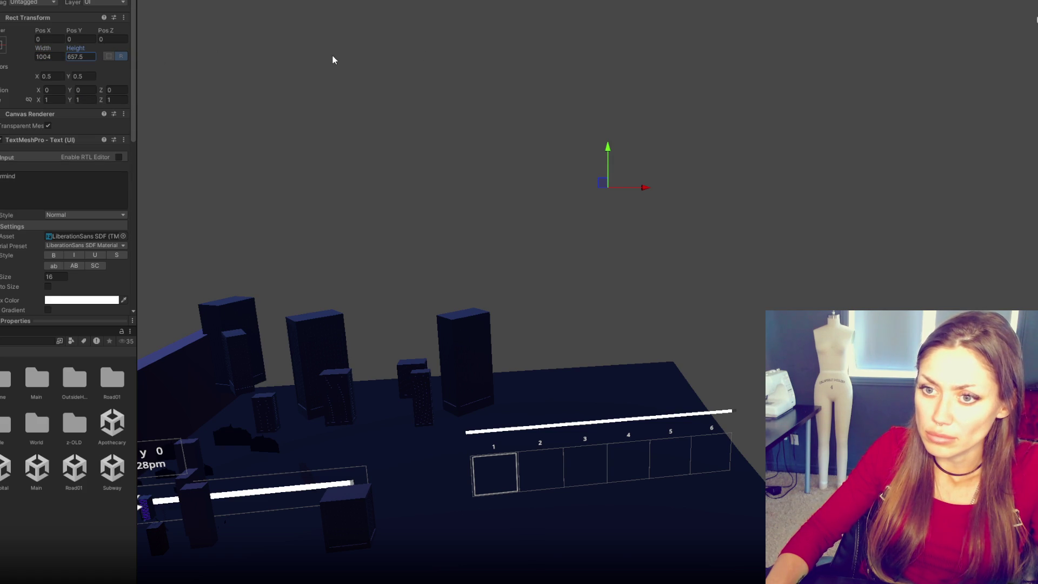
{"action": "key", "text": "ctrl+z"}
{"action": "key", "text": "ctrl+z"}
{"action": "left_click", "coordinate": [72, 184]}
{"action": "key", "text": "BackSpace"}
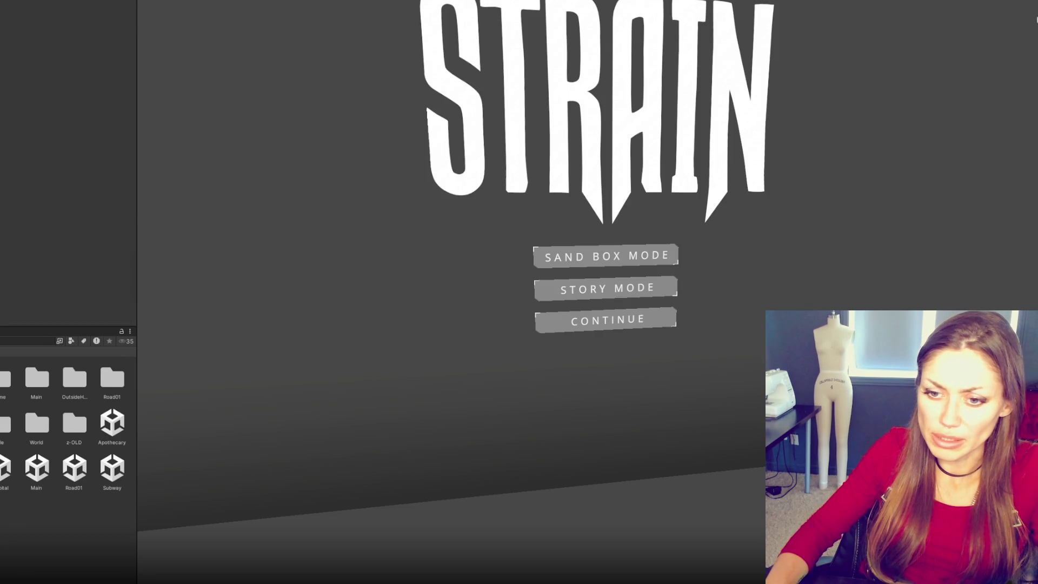
Step: Open the Main scene, stop the game, and set the panel's Canvas Group alpha to 1
{"action": "double_click", "coordinate": [36, 468]}
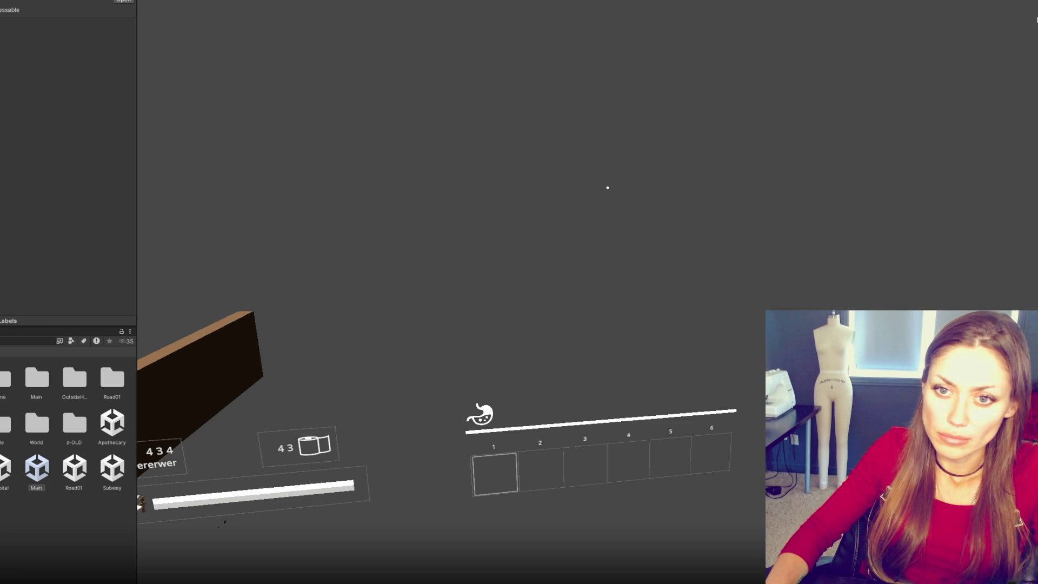
{"action": "key", "text": "ctrl+p"}
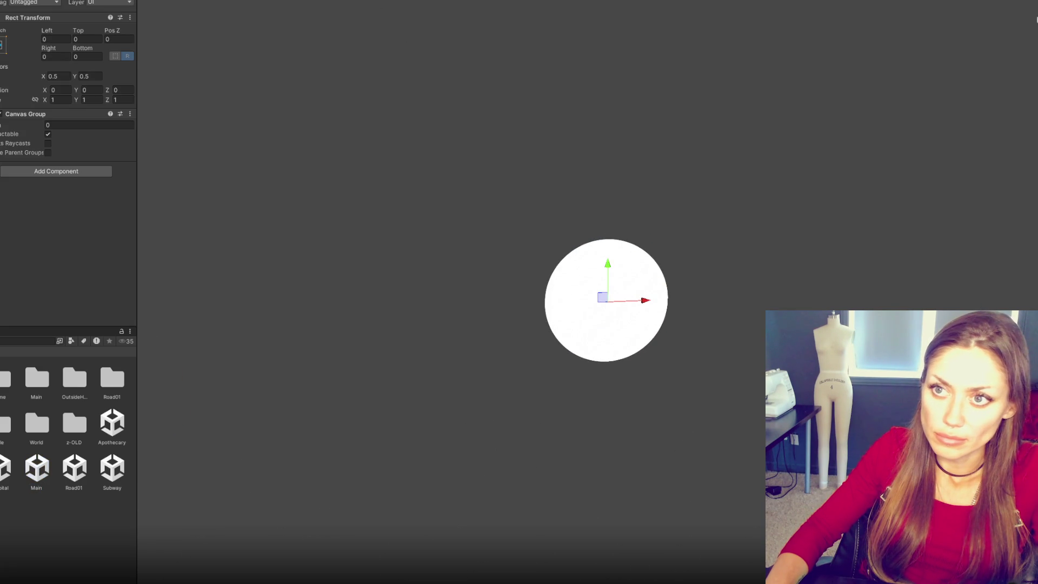
{"action": "left_click", "coordinate": [64, 127]}
{"action": "type", "text": "1"}
{"action": "key", "text": "Return"}
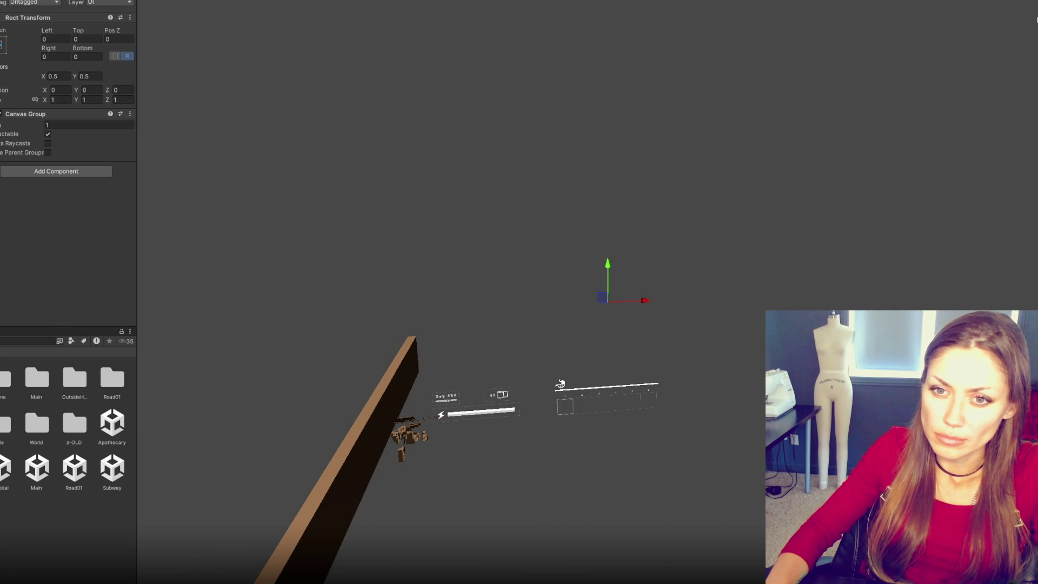
Step: Reselect the panel holding the Canvas Group and bring up the Hierarchy's create menu
{"action": "key", "text": "Down"}
{"action": "left_click", "coordinate": [87, 192]}
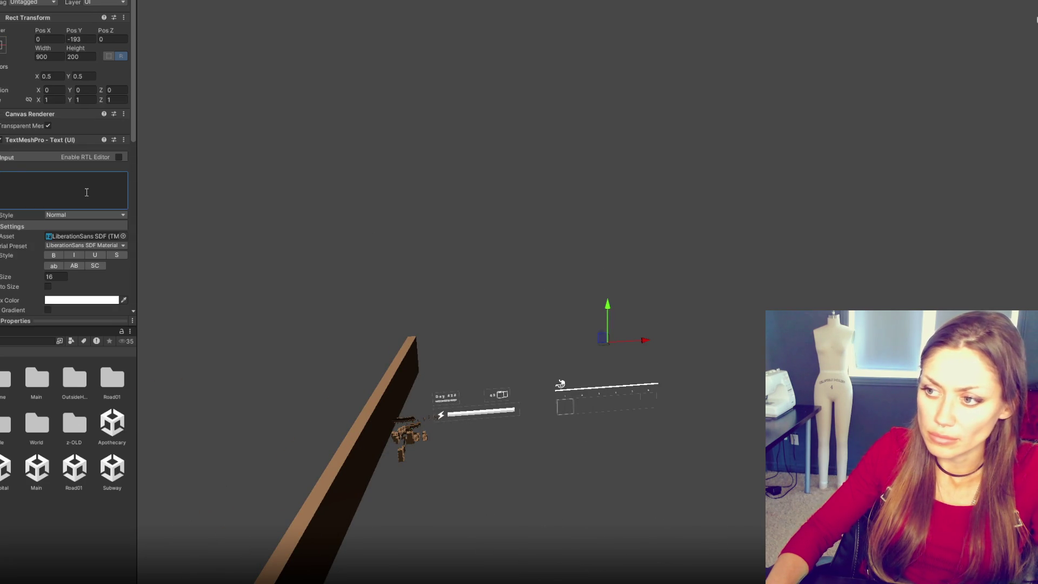
{"action": "key", "text": "Up"}
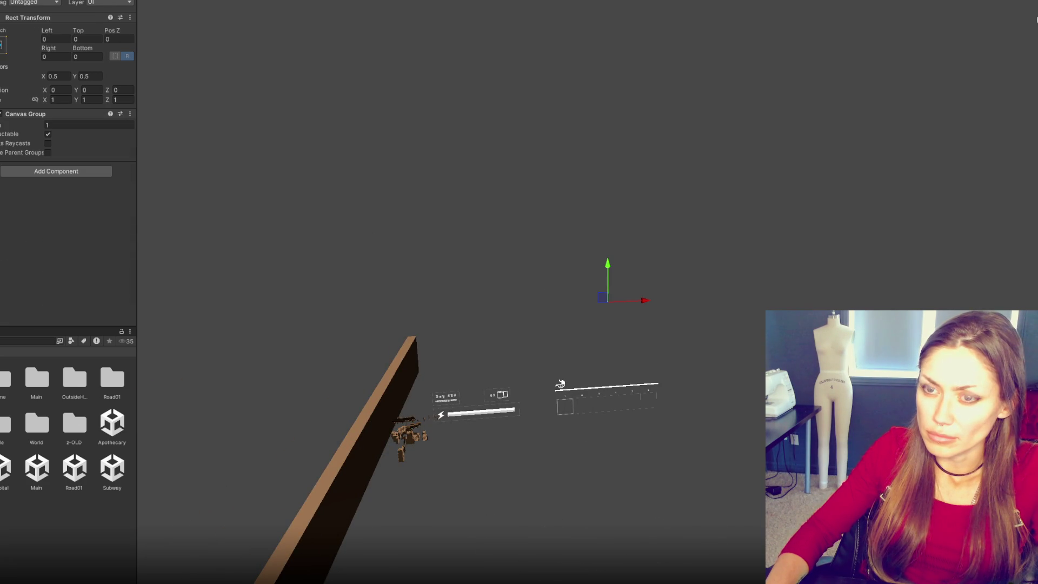
{"action": "key", "text": "Up"}
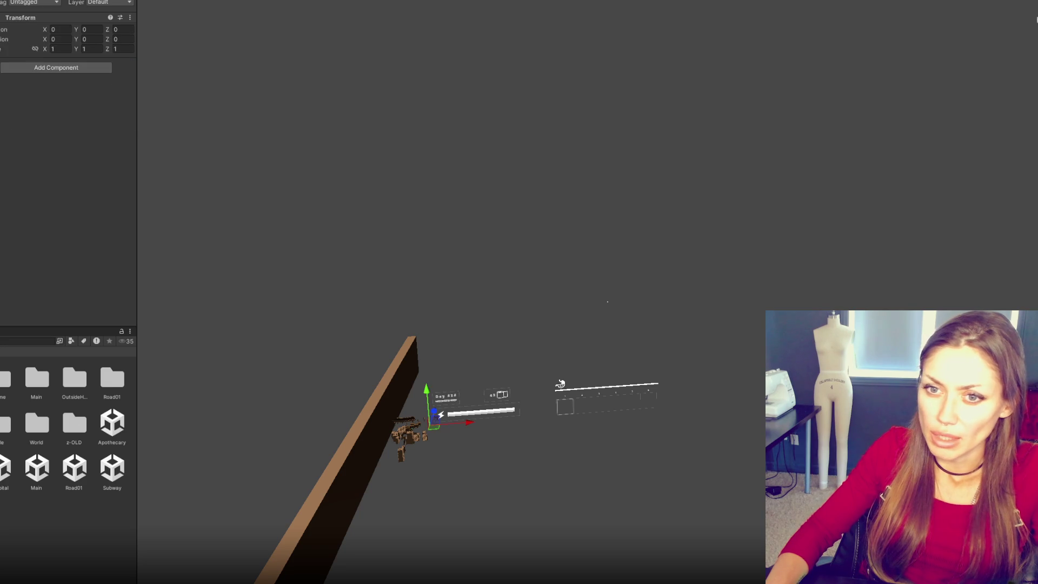
{"action": "key", "text": "Down"}
{"action": "left_click", "coordinate": [57, 171]}
Step: Create a Text - TextMeshPro label, anchor it bottom-centre, and raise it above the HUD bars
{"action": "mouse_move", "coordinate": [18, 579]}
{"action": "mouse_move", "coordinate": [38, 439]}
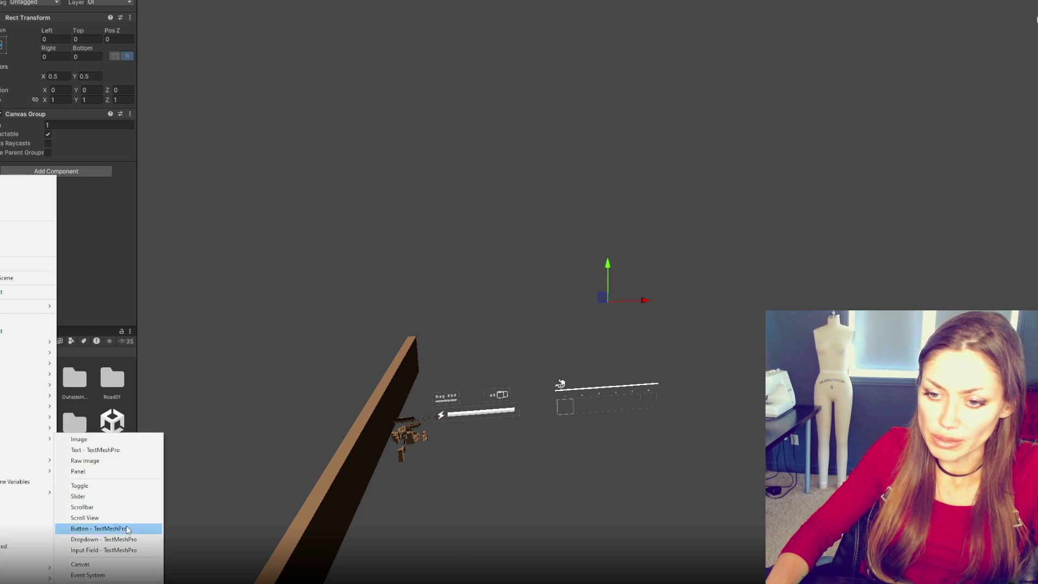
{"action": "left_click", "coordinate": [119, 450]}
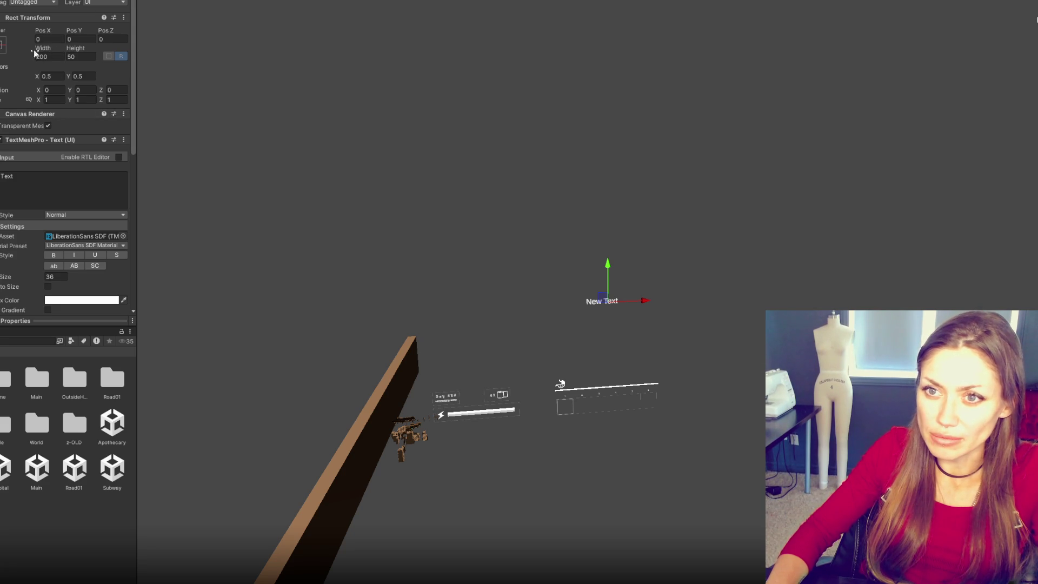
{"action": "left_click", "coordinate": [2, 49]}
{"action": "left_click", "coordinate": [53, 166], "text": "alt"}
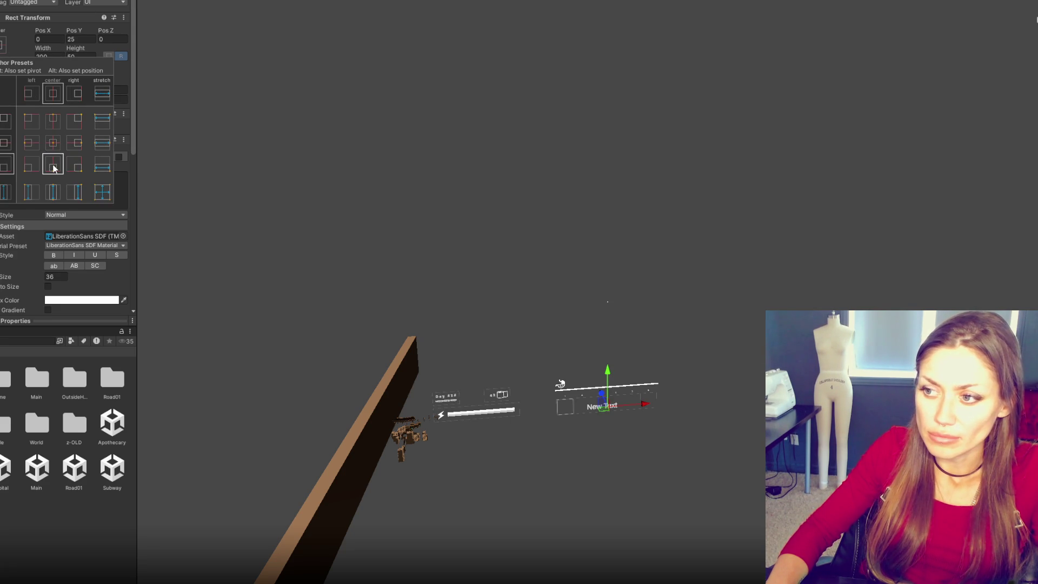
{"action": "mouse_move", "coordinate": [612, 374]}
{"action": "left_mouse_down"}
{"action": "mouse_move", "coordinate": [611, 324]}
{"action": "mouse_move", "coordinate": [611, 334]}
{"action": "left_mouse_up"}
Step: Set New Text's width to 900, enter 100 for its height, and centre-align its text
{"action": "left_click", "coordinate": [48, 56]}
{"action": "type", "text": "900"}
{"action": "key", "text": "Tab"}
{"action": "type", "text": "100"}
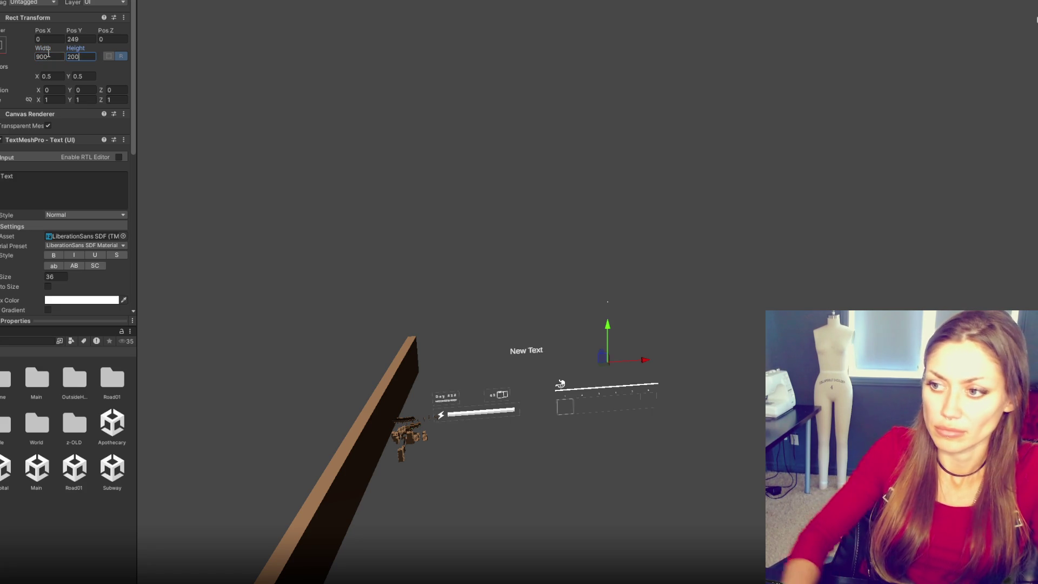
{"action": "scroll", "coordinate": [82, 260], "scroll_direction": "down", "scroll_amount": 5}
{"action": "left_click", "coordinate": [60, 224]}
Step: Review the Inspector and step back to the object holding the UI script
{"action": "scroll", "coordinate": [48, 146], "scroll_direction": "up", "scroll_amount": 2}
{"action": "scroll", "coordinate": [48, 147], "scroll_direction": "up", "scroll_amount": 3}
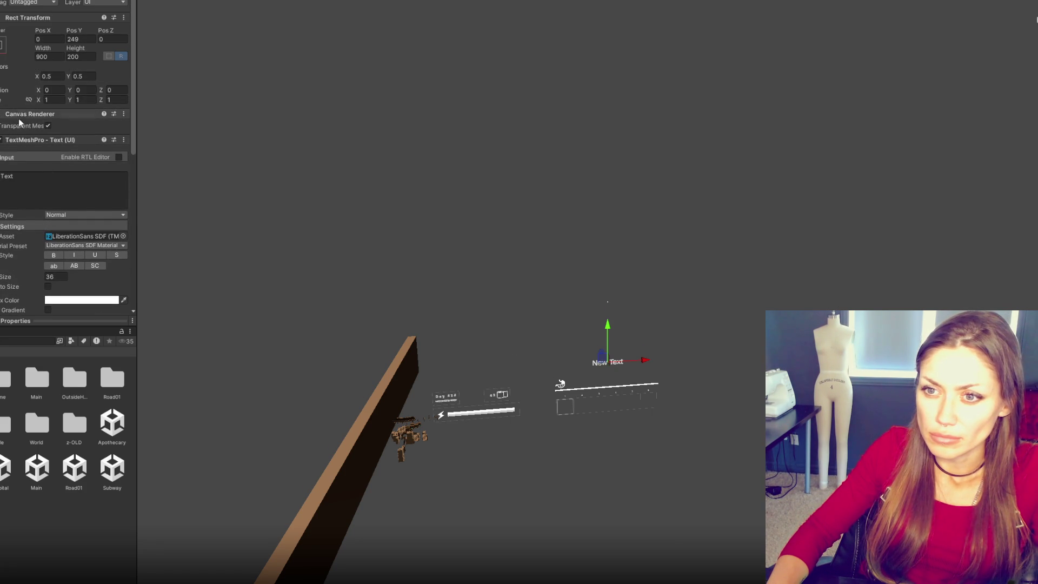
{"action": "scroll", "coordinate": [60, 240], "scroll_direction": "down", "scroll_amount": 5}
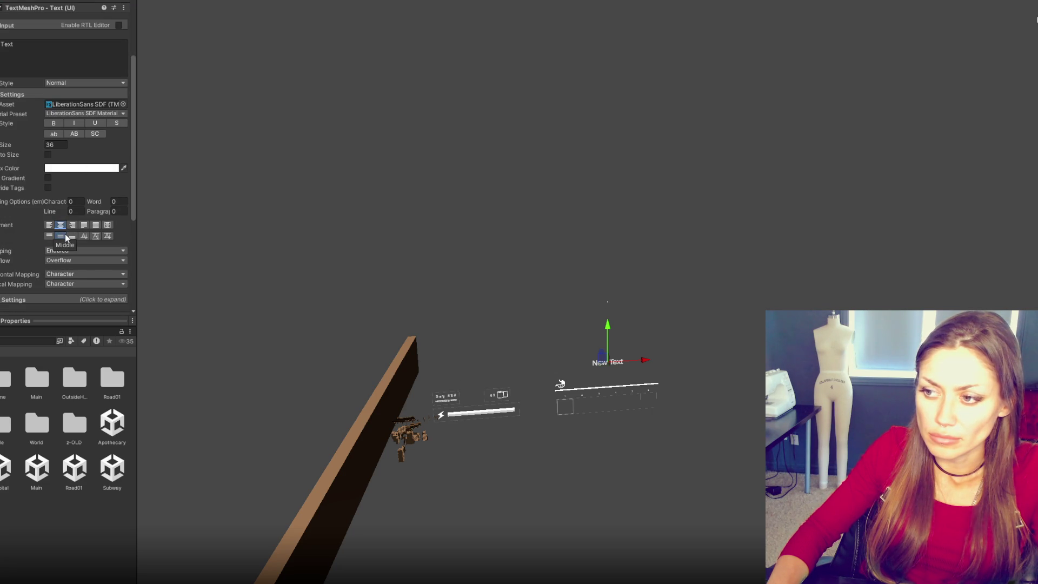
{"action": "scroll", "coordinate": [66, 241], "scroll_direction": "up", "scroll_amount": 5}
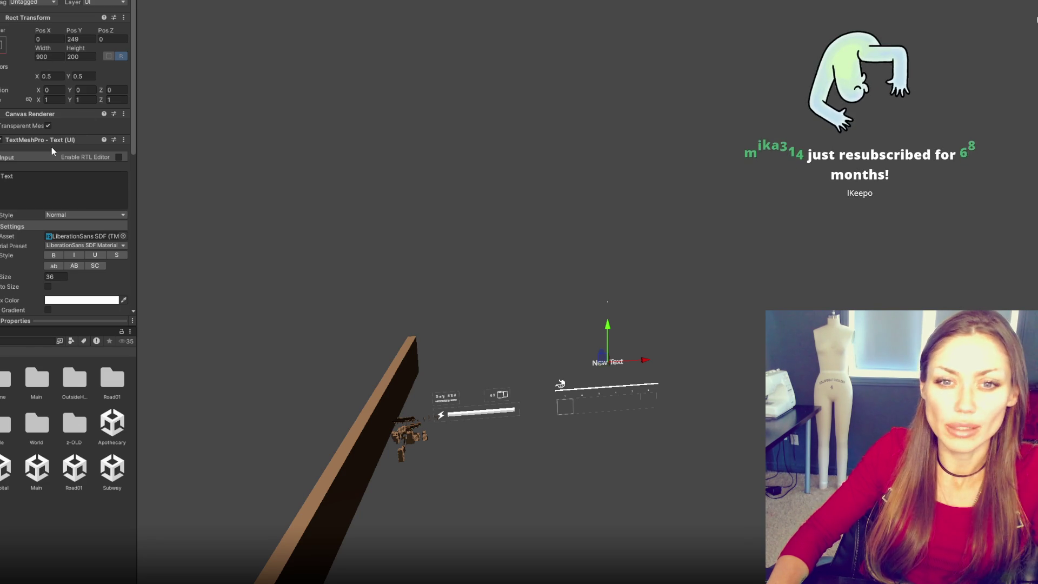
{"action": "key", "text": "ctrl+z"}
{"action": "scroll", "coordinate": [27, 183], "scroll_direction": "down", "scroll_amount": 5}
{"action": "scroll", "coordinate": [24, 202], "scroll_direction": "down", "scroll_amount": 5}
{"action": "scroll", "coordinate": [11, 226], "scroll_direction": "down", "scroll_amount": 10}
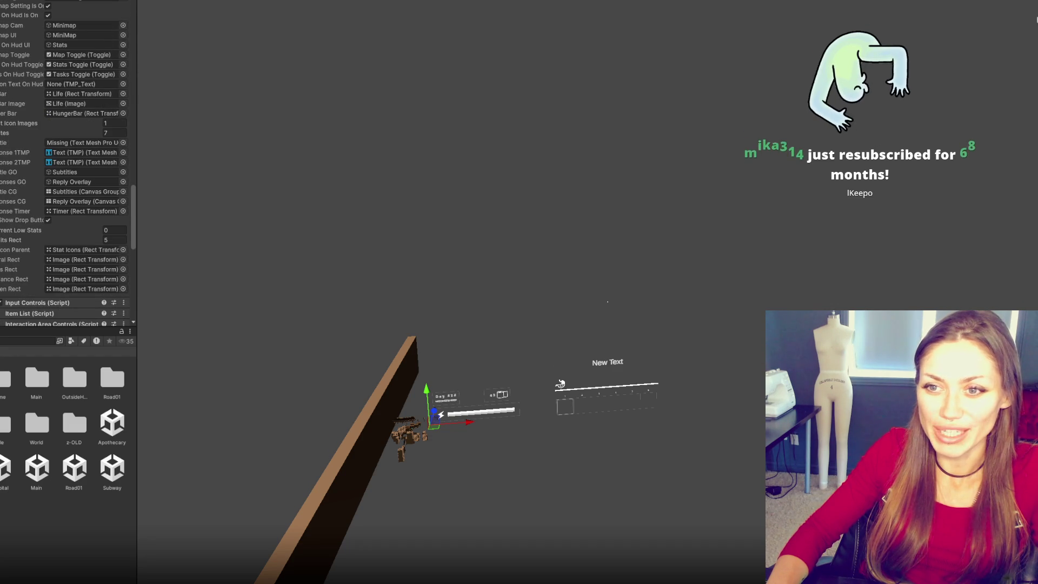
Step: Assign New Text to the UI script's Title field and keep the panel's Canvas Group alpha at 0
{"action": "left_click_drag", "start_coordinate": [81, 153], "coordinate": [81, 143]}
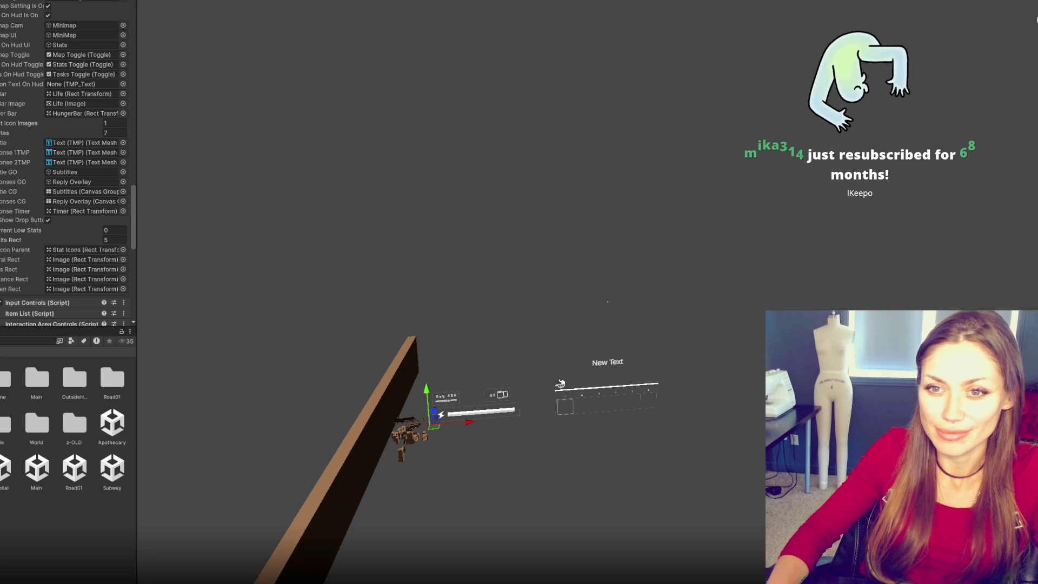
{"action": "double_click", "coordinate": [81, 192]}
{"action": "left_click", "coordinate": [89, 125]}
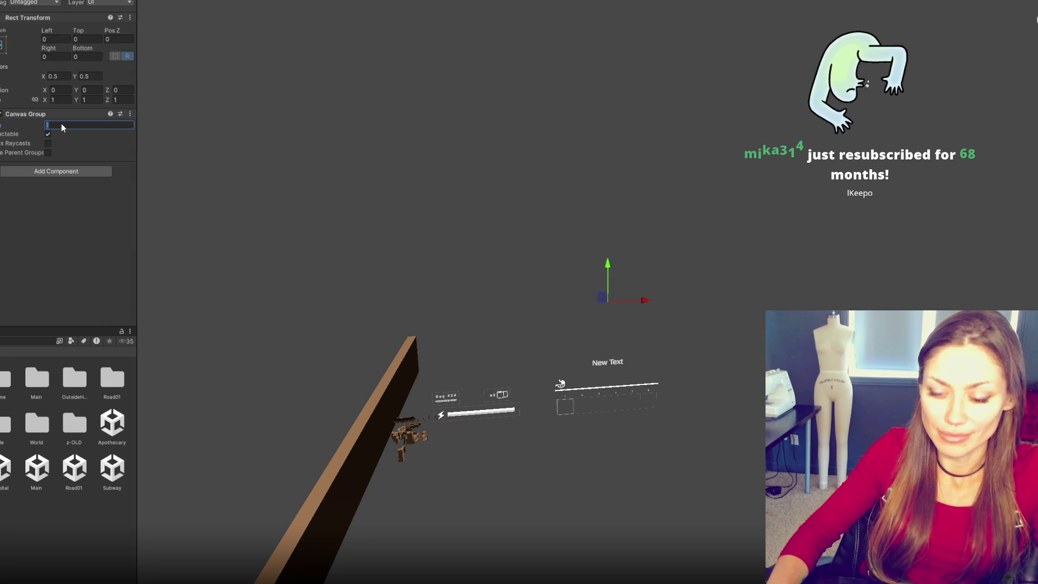
{"action": "type", "text": "0"}
{"action": "key", "text": "Return"}
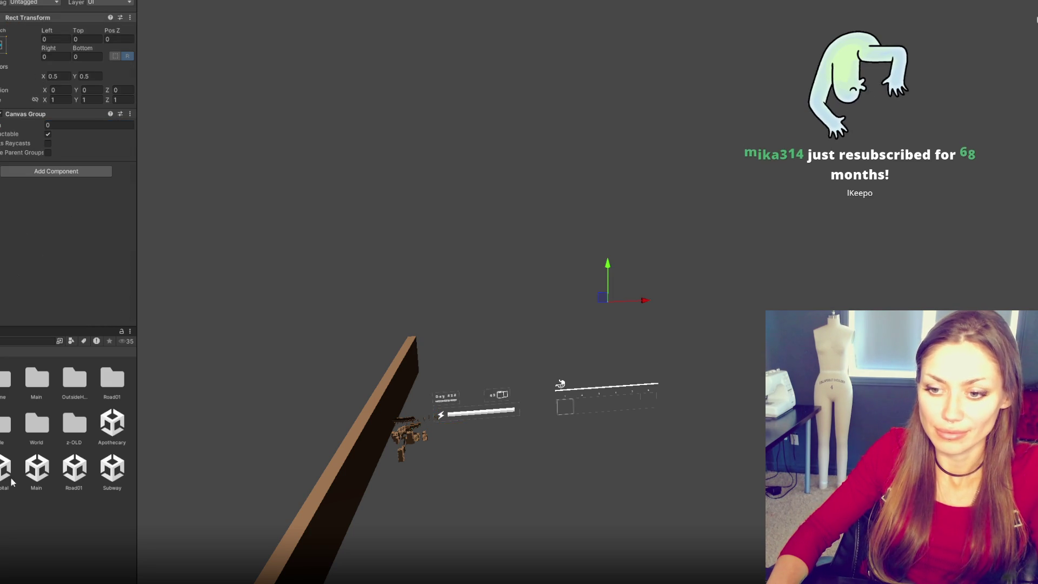
Step: Launch the game from the STRAIN title menu, eat the berries, and pick up the newspaper
{"action": "left_click", "coordinate": [73, 353]}
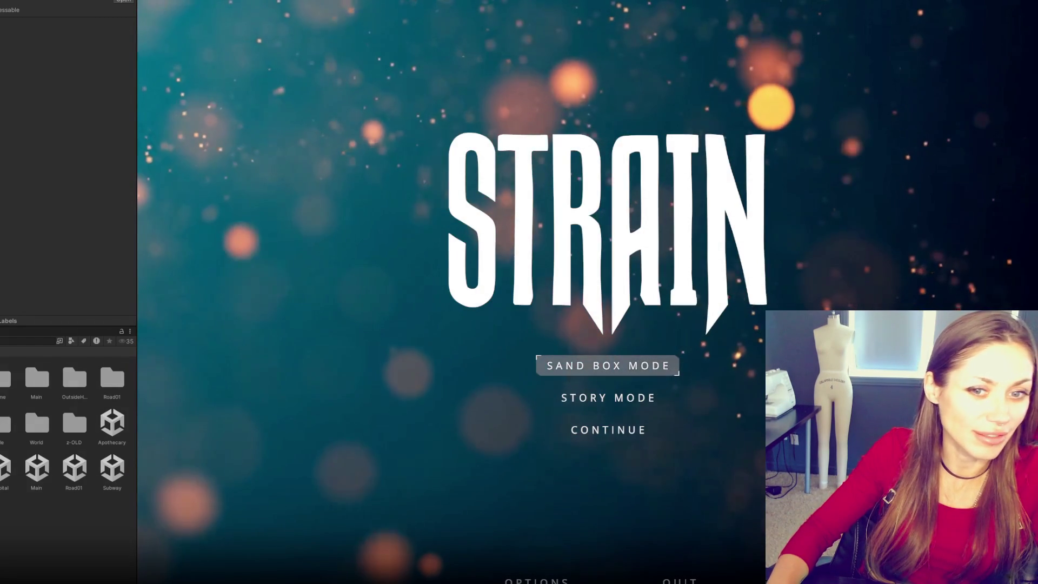
{"action": "key", "text": "Return"}
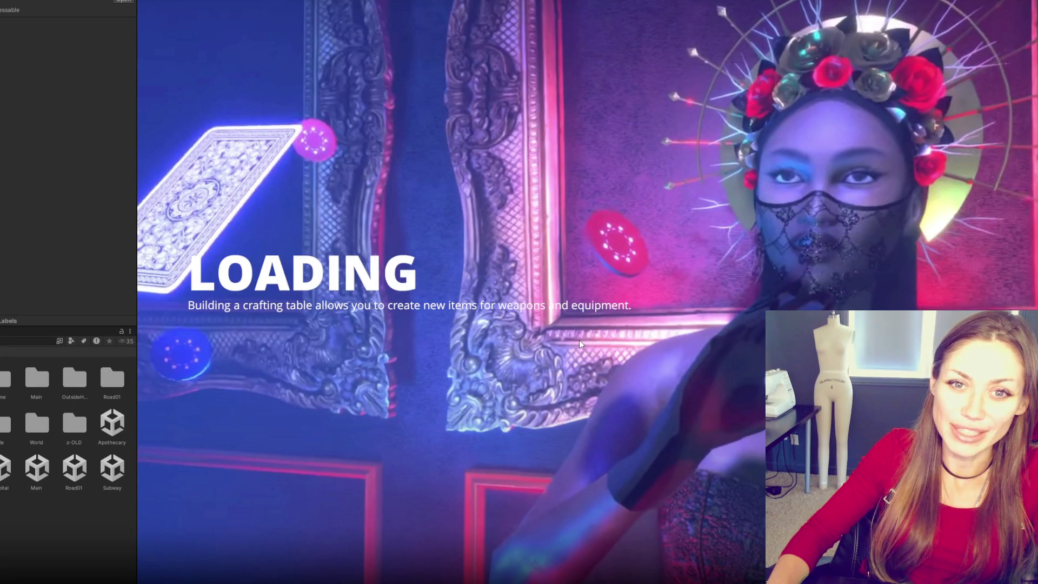
{"action": "key", "text": "w"}
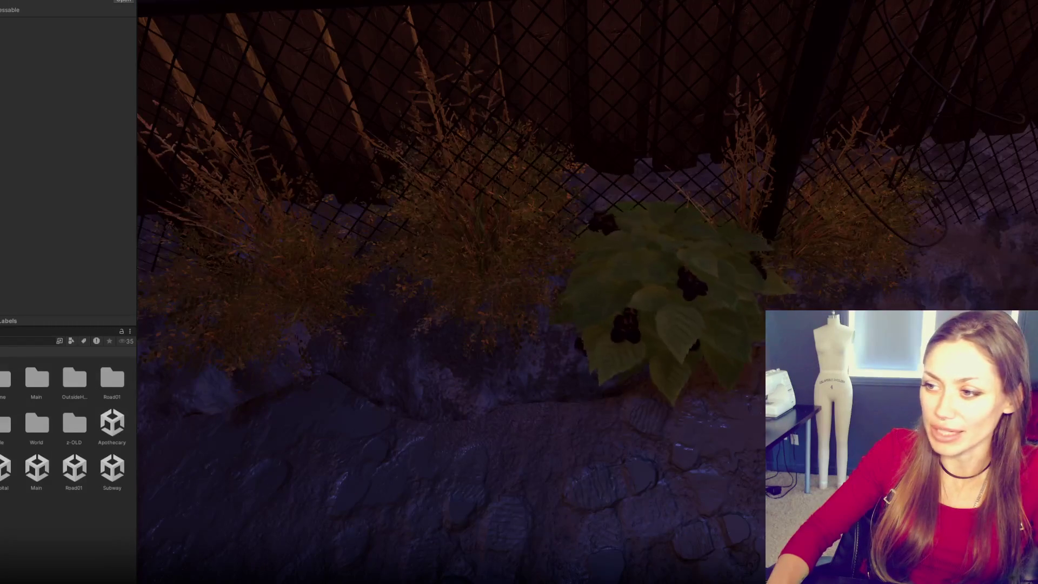
{"action": "key", "text": "e"}
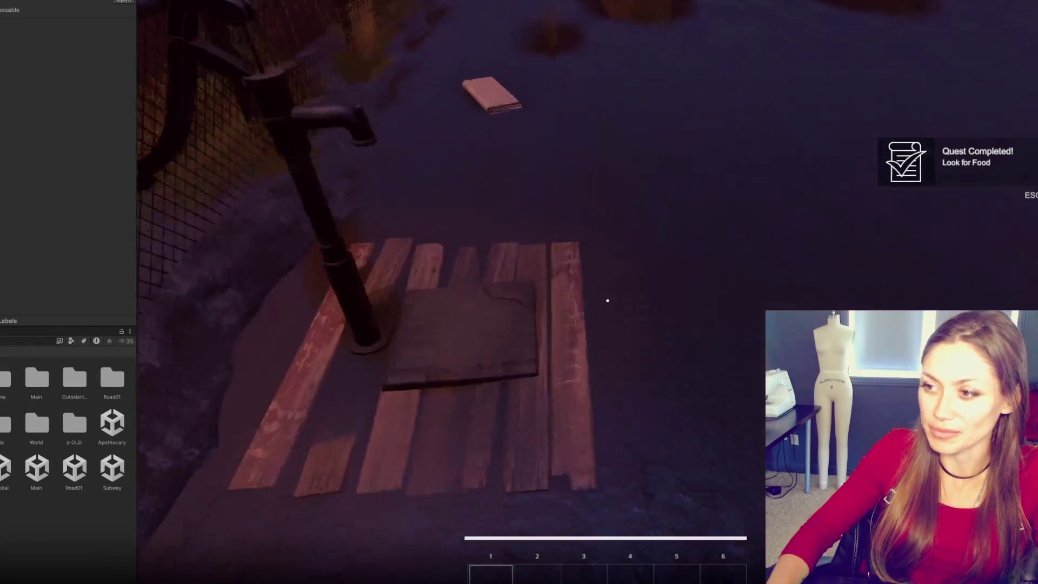
{"action": "key", "text": "e"}
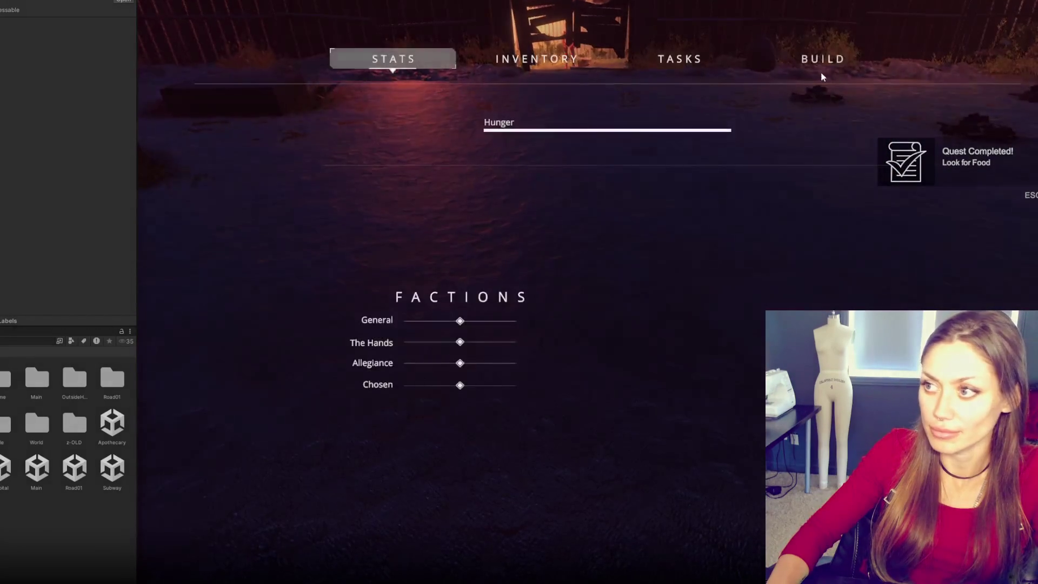
Step: Start placing a newspaper bed, then walk through the fence gate to the red mannequin
{"action": "left_click", "coordinate": [376, 136]}
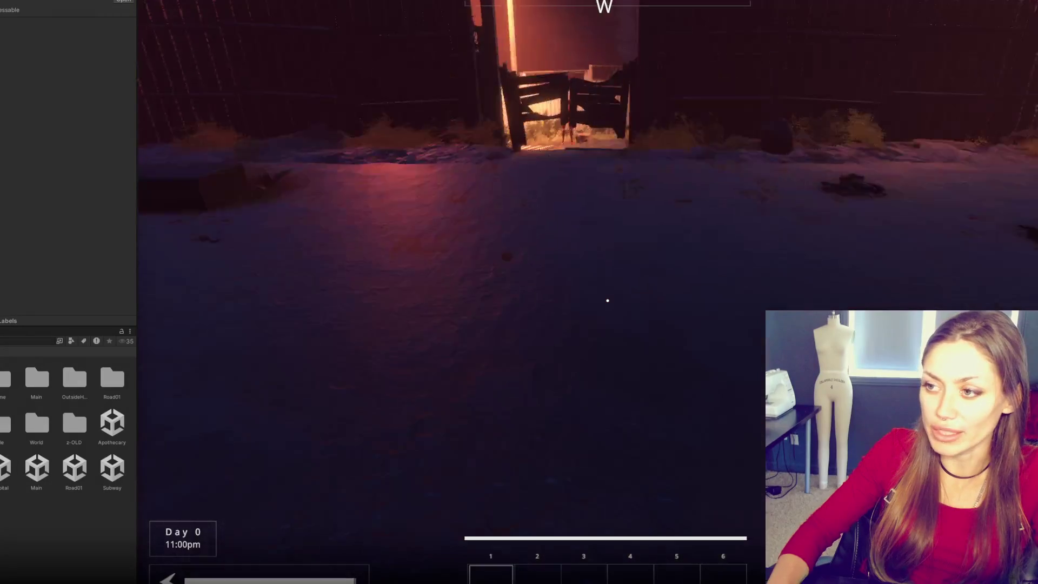
{"action": "key", "text": "w"}
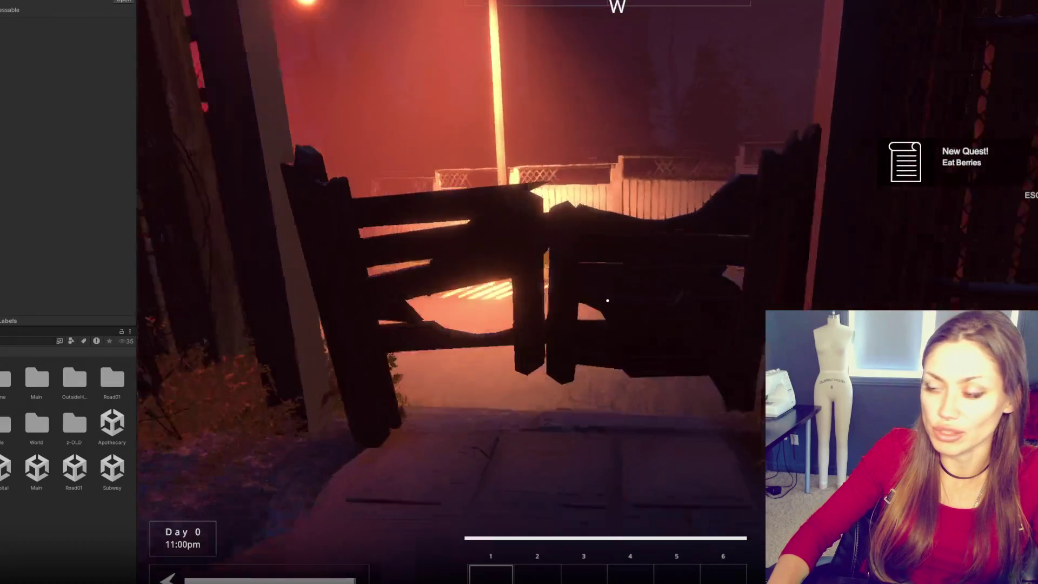
{"action": "key", "text": "w"}
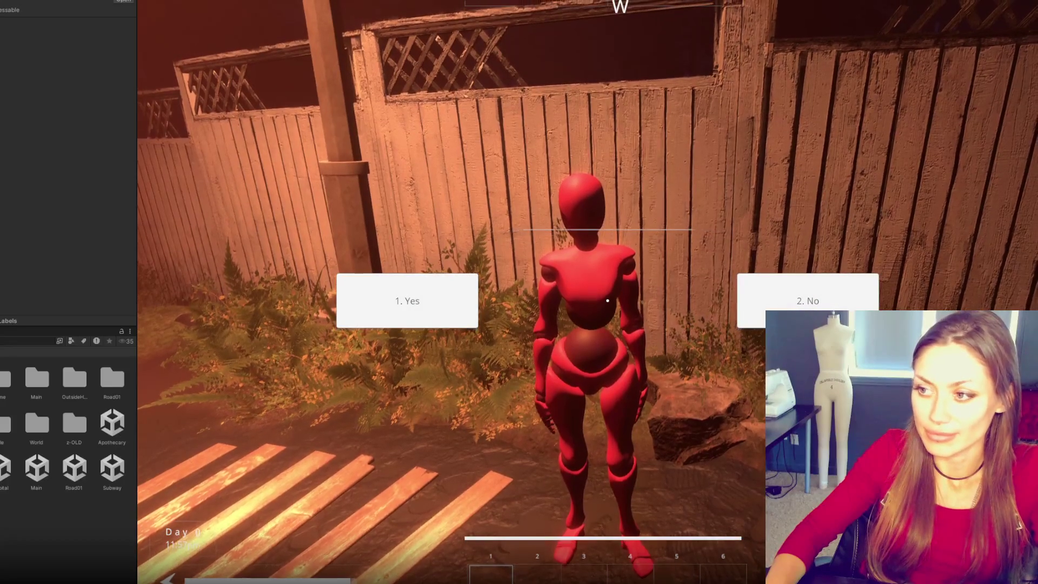
Step: Answer Yes to the red mannequin's question and bring up the in-game stats menu
{"action": "key", "text": "1"}
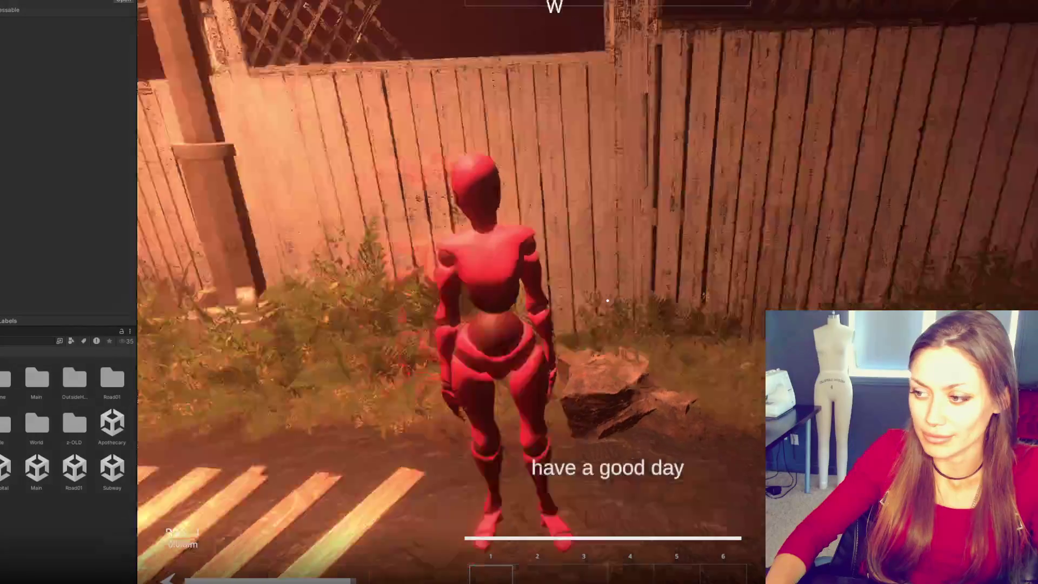
{"action": "key", "text": "Tab"}
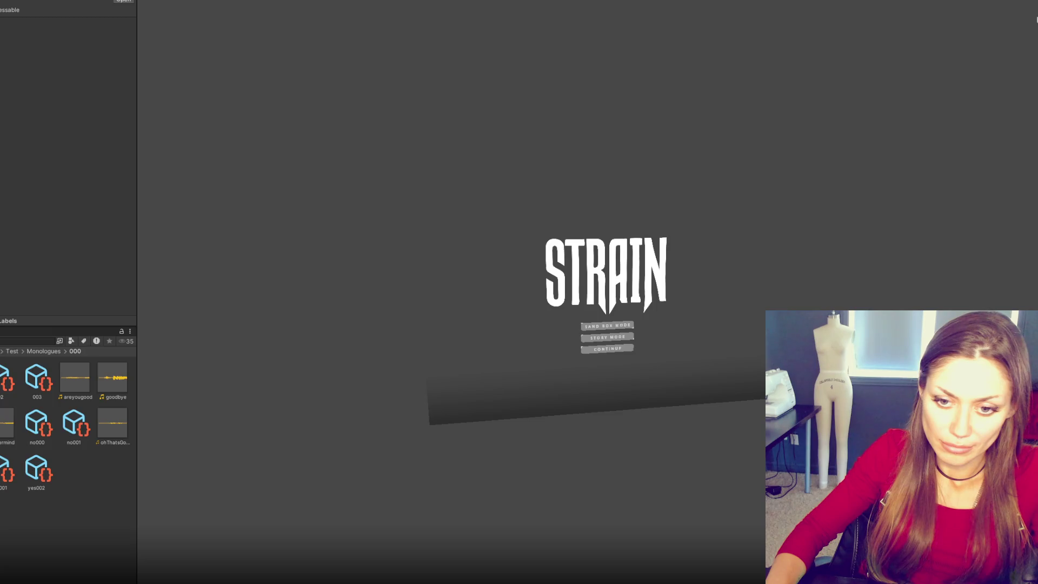
Step: On the Test NPC's Talking script, tick Repeating Conversation and add Monologue Indices Element 1 = 1
{"action": "left_click", "coordinate": [33, 378]}
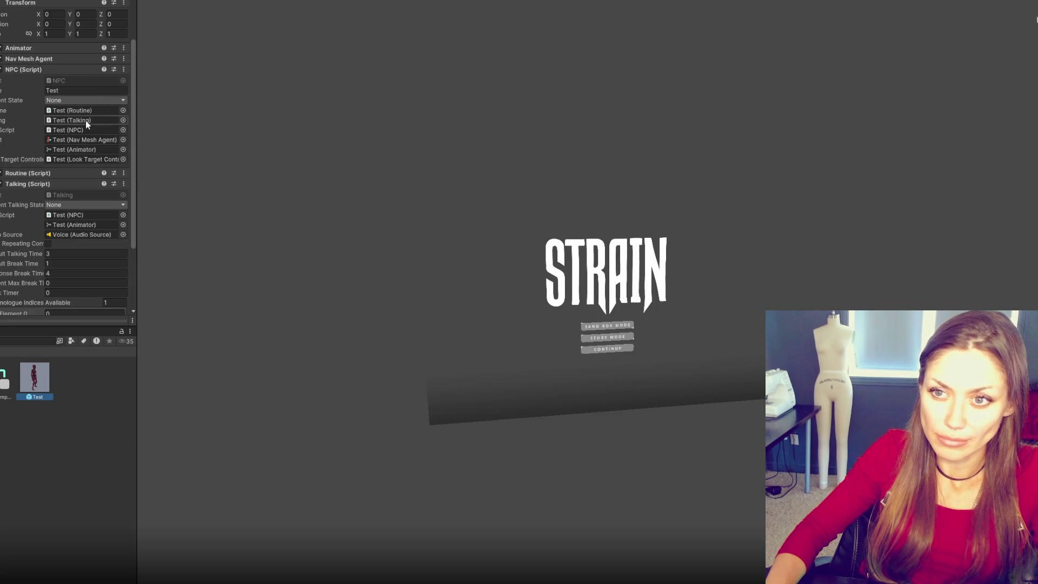
{"action": "scroll", "coordinate": [58, 95], "scroll_direction": "down", "scroll_amount": 3}
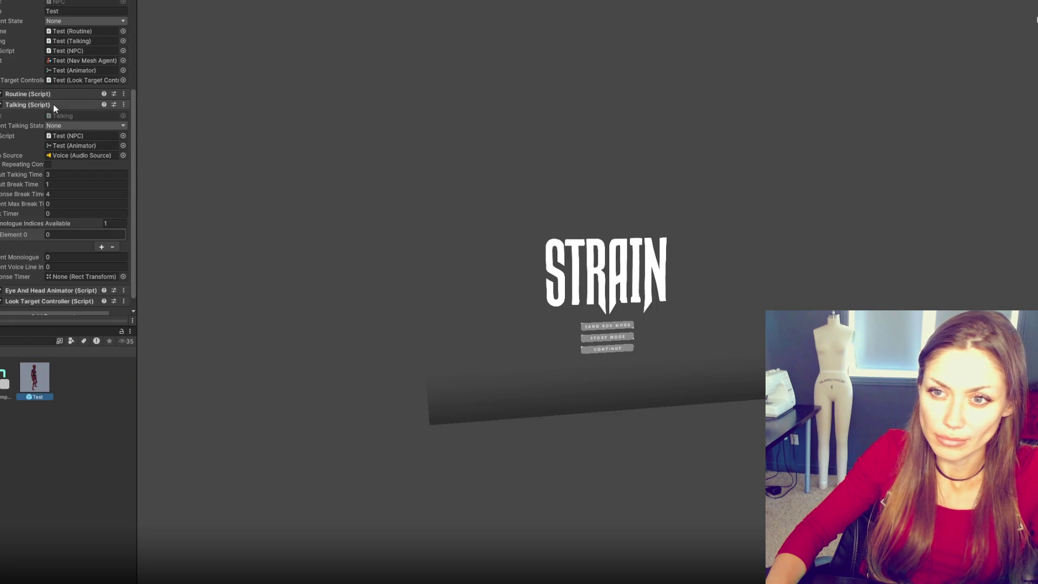
{"action": "left_click", "coordinate": [48, 165]}
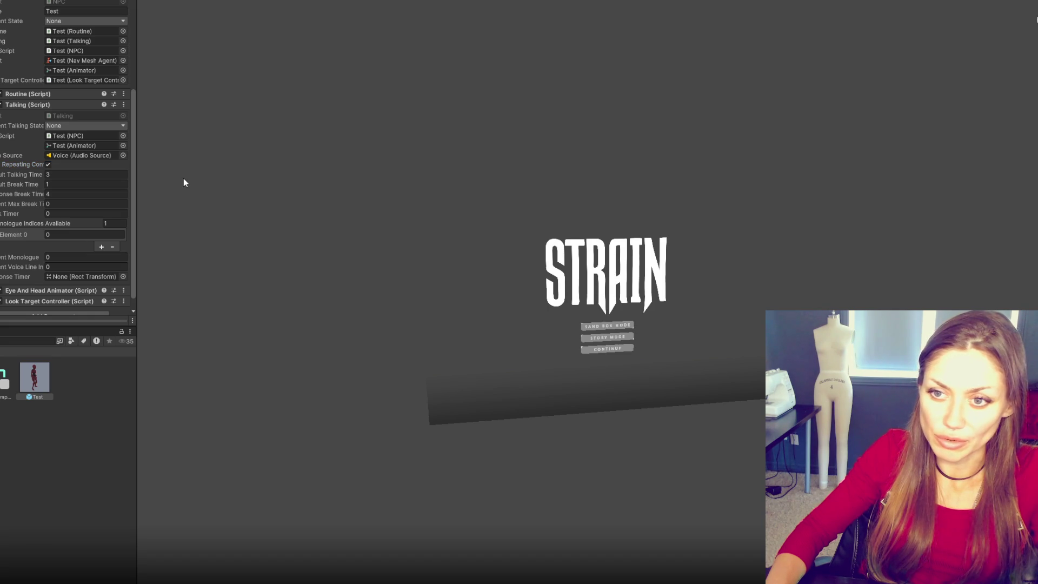
{"action": "left_click", "coordinate": [101, 246]}
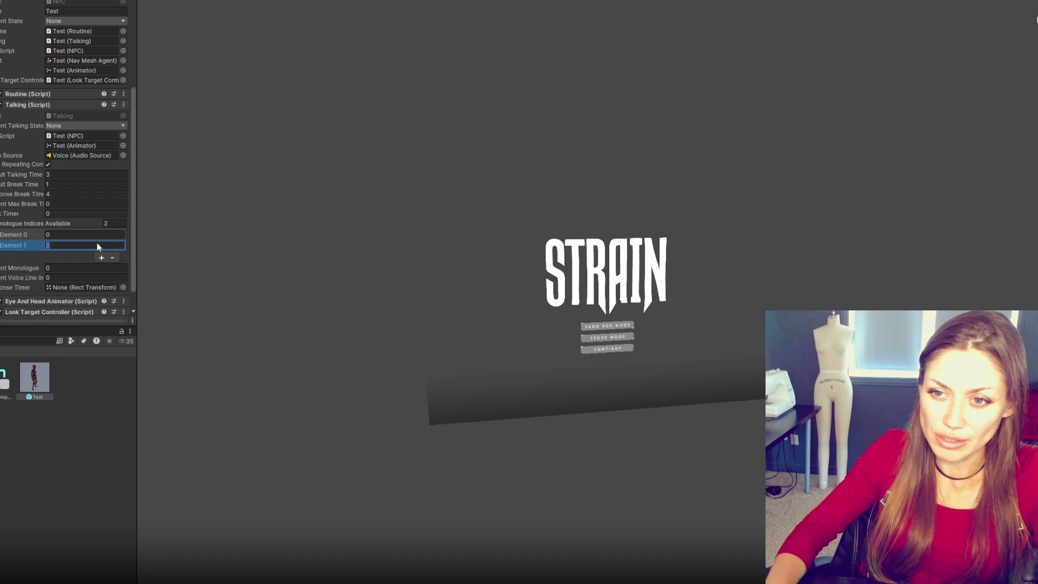
{"action": "left_click", "coordinate": [308, 151]}
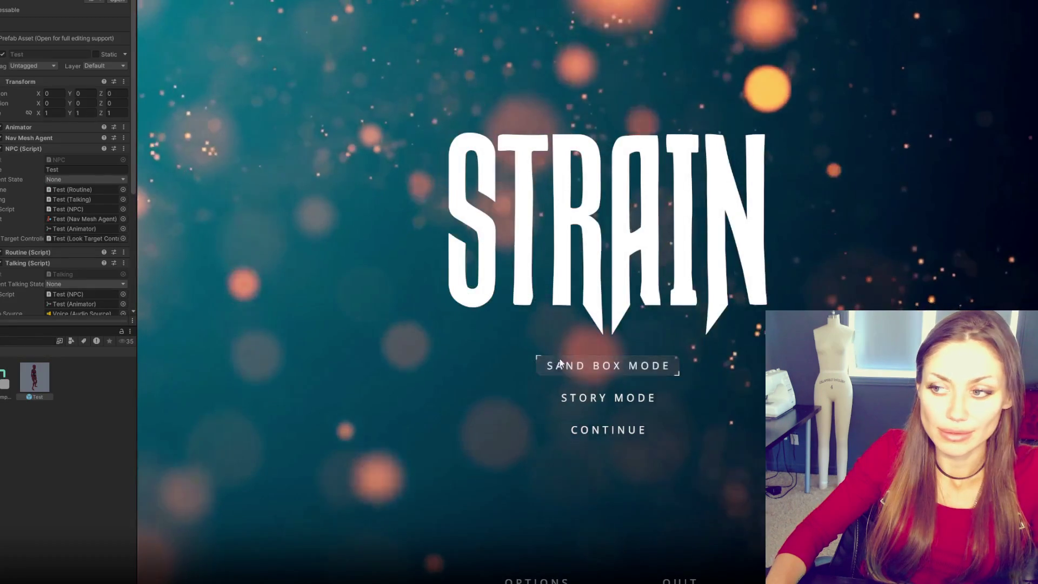
Step: Start a sandbox game, pick up the newspaper, then pick and cancel the newspaper bed build
{"action": "left_click", "coordinate": [556, 363]}
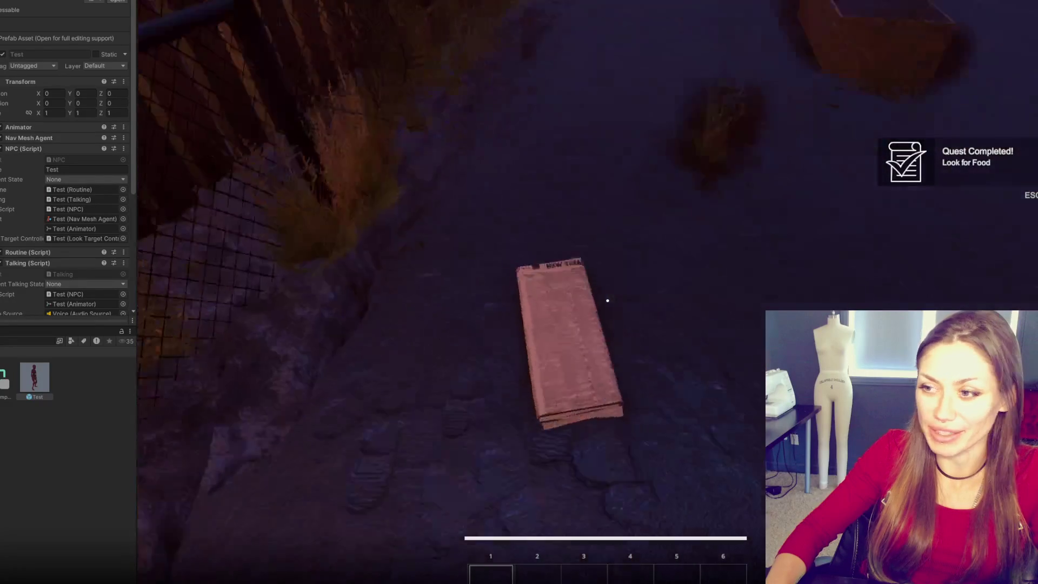
{"action": "key", "text": "e"}
{"action": "key", "text": "Tab"}
{"action": "left_click", "coordinate": [822, 59]}
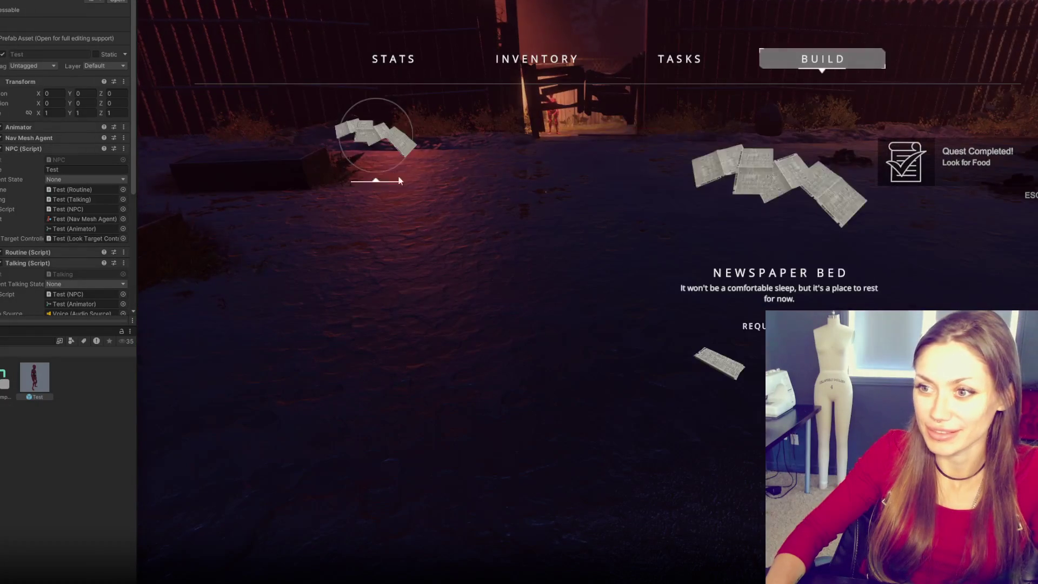
{"action": "left_click", "coordinate": [764, 173]}
{"action": "right_click", "coordinate": [608, 300]}
Step: Walk through the fence gate up to the red NPC and let its dialogue finish
{"action": "key", "text": "w"}
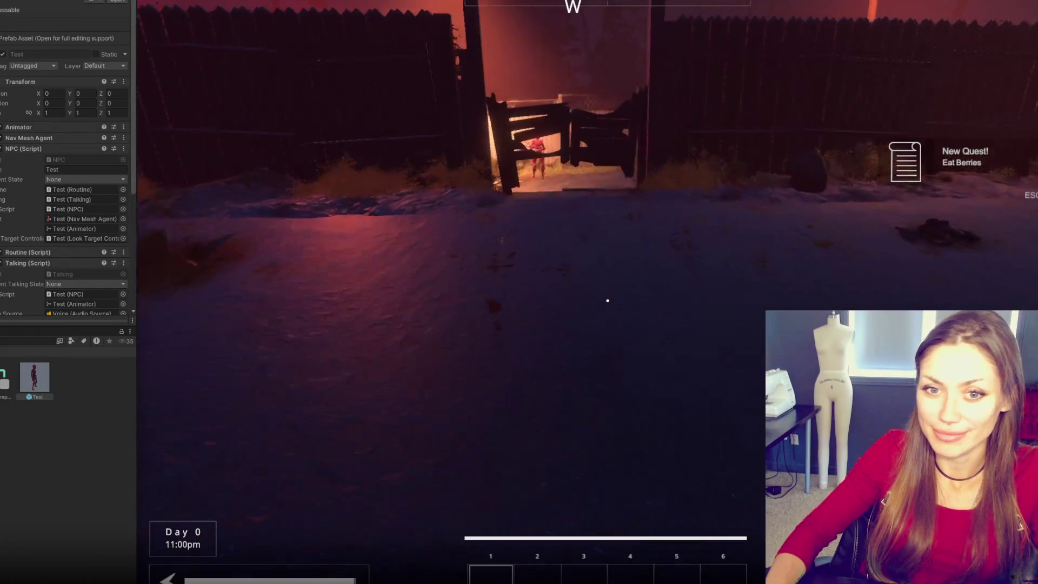
{"action": "key", "text": "w"}
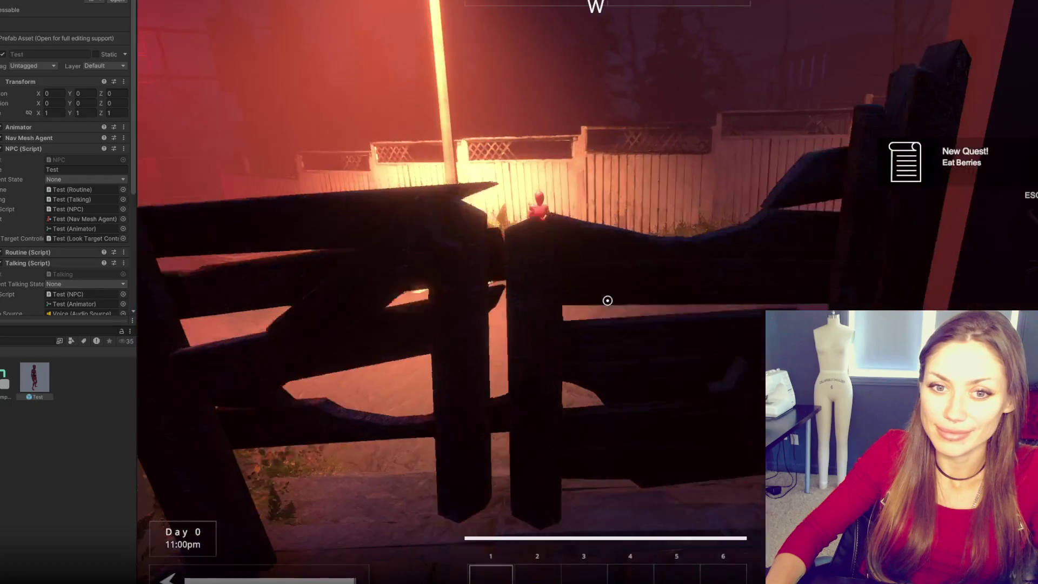
{"action": "key", "text": "w"}
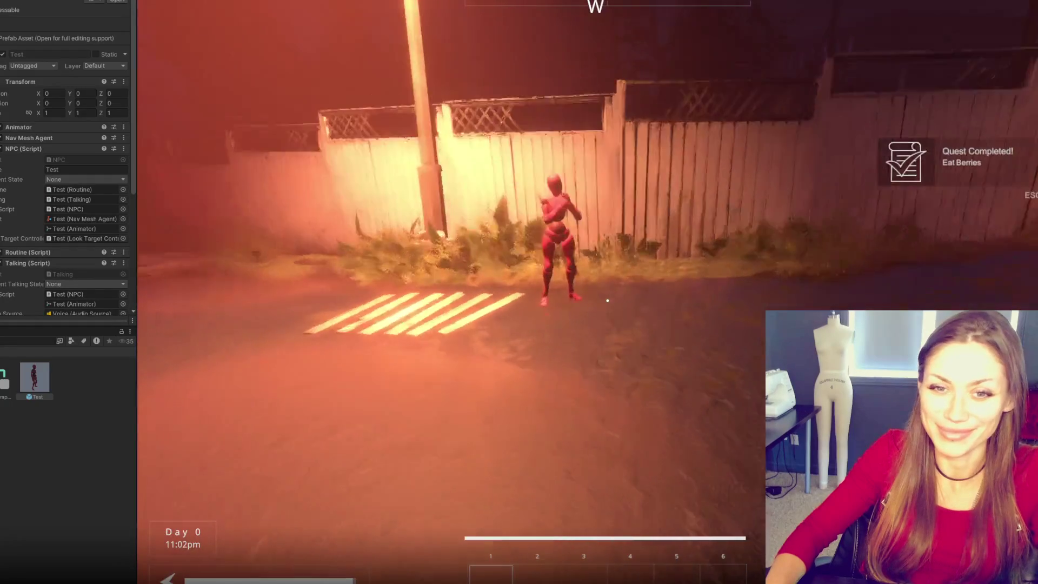
{"action": "key", "text": "w"}
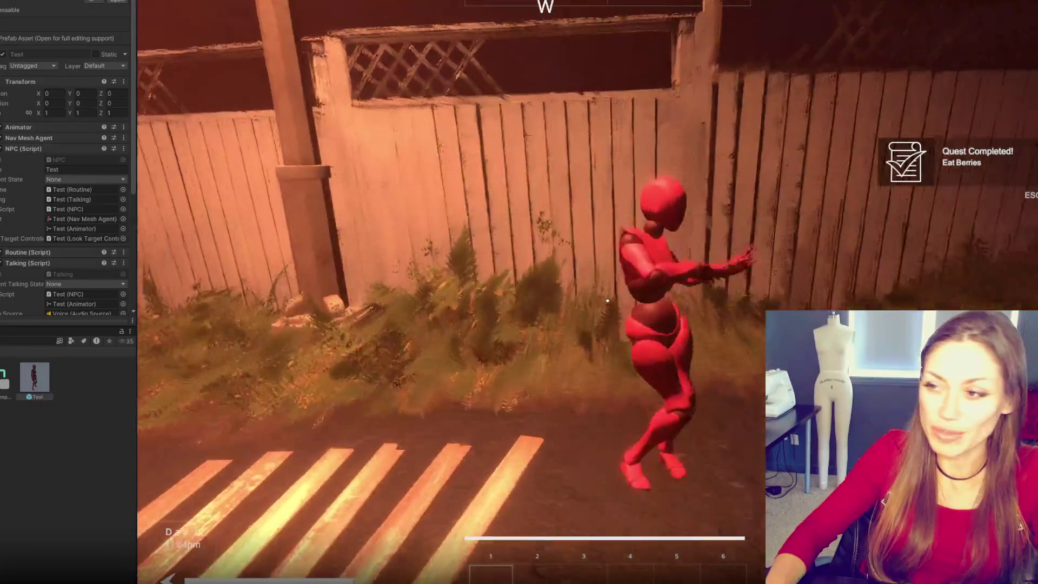
{"action": "key", "text": "w"}
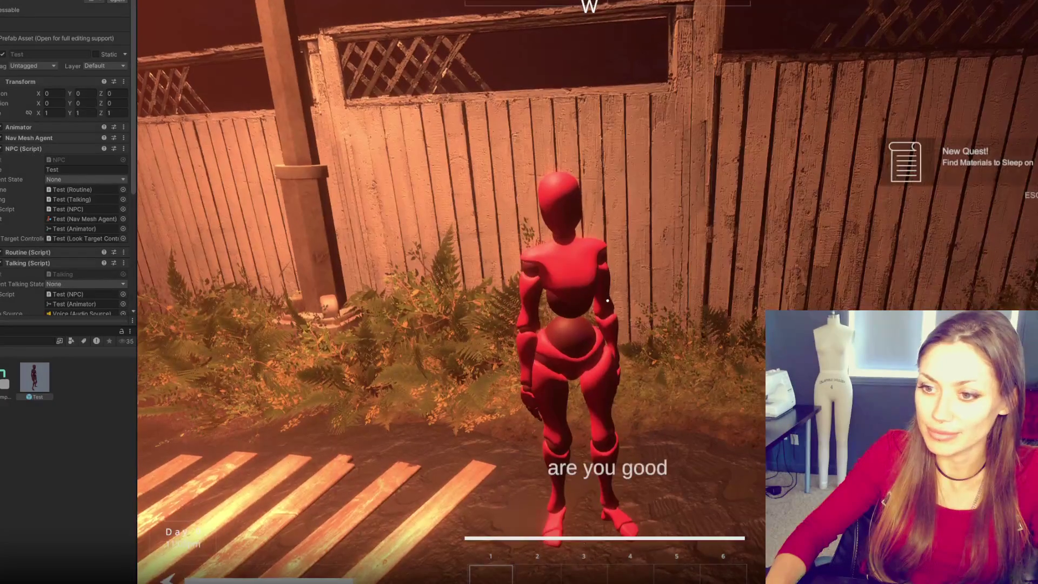
{"action": "key", "text": "w"}
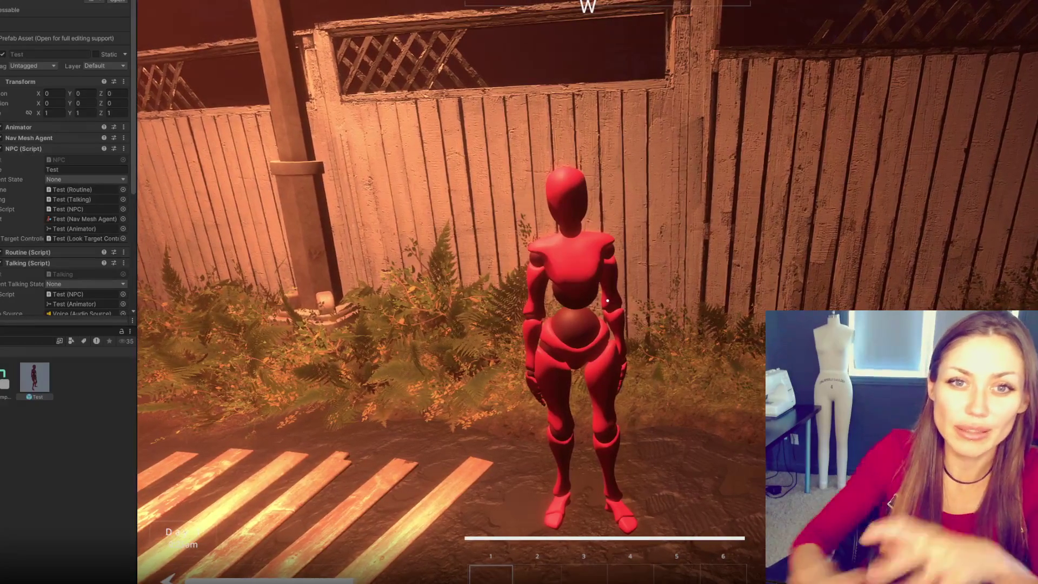
Step: Close the stats menu and walk past the pallets through the fence to the forest campfire
{"action": "key", "text": "Tab"}
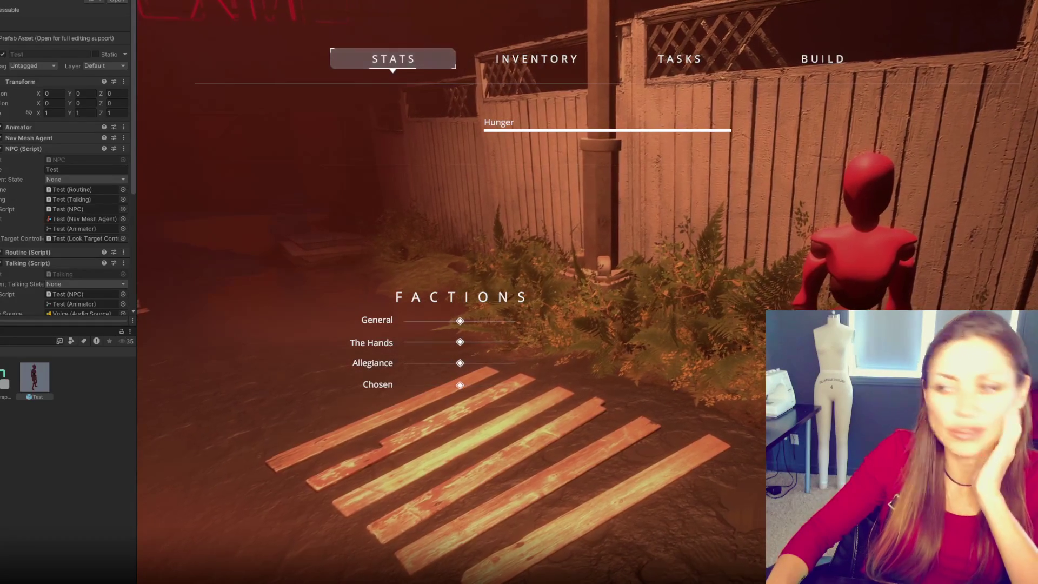
{"action": "key", "text": "Escape"}
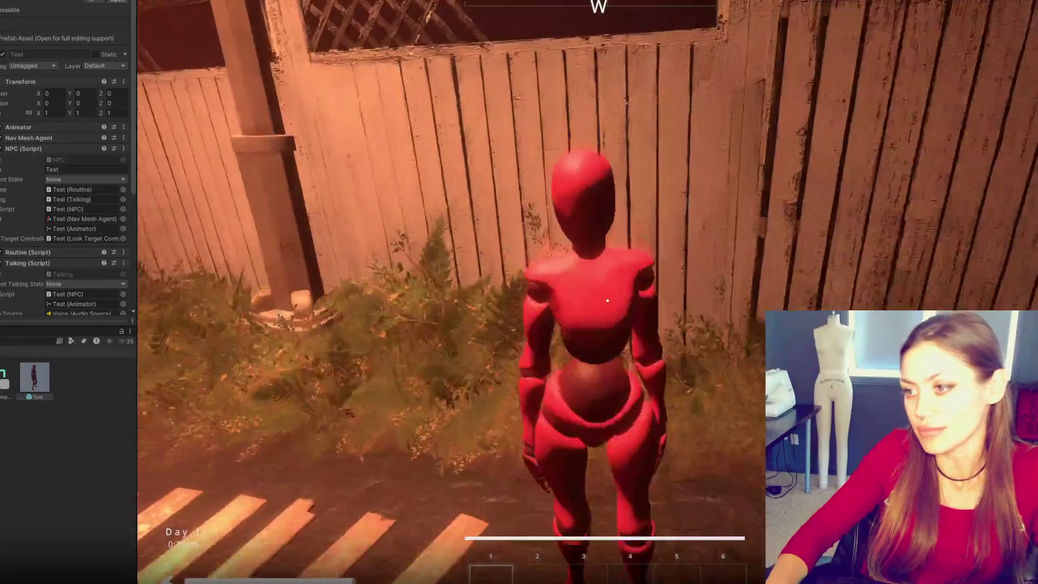
{"action": "key", "text": "w"}
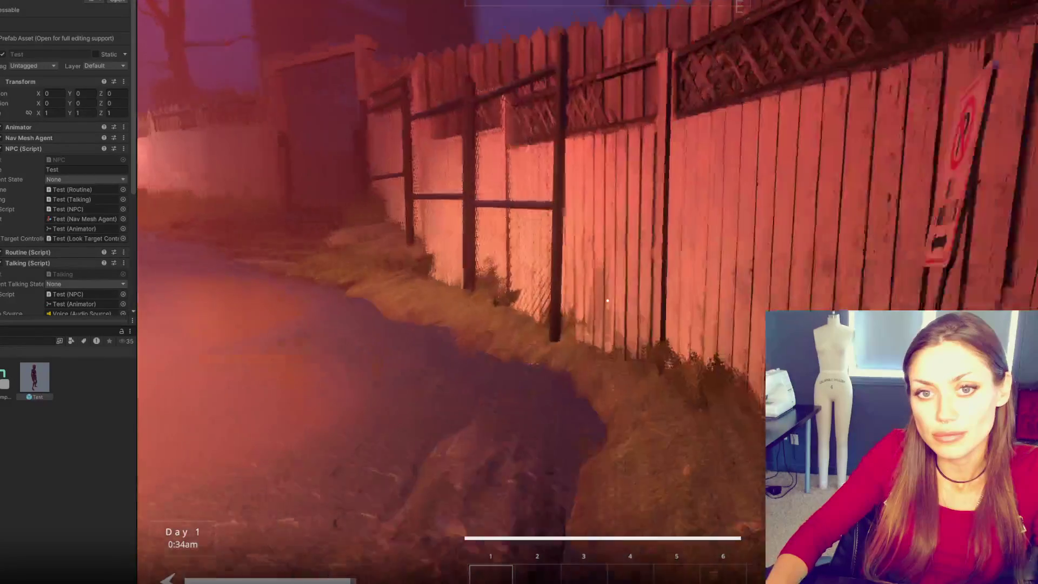
{"action": "key", "text": "w"}
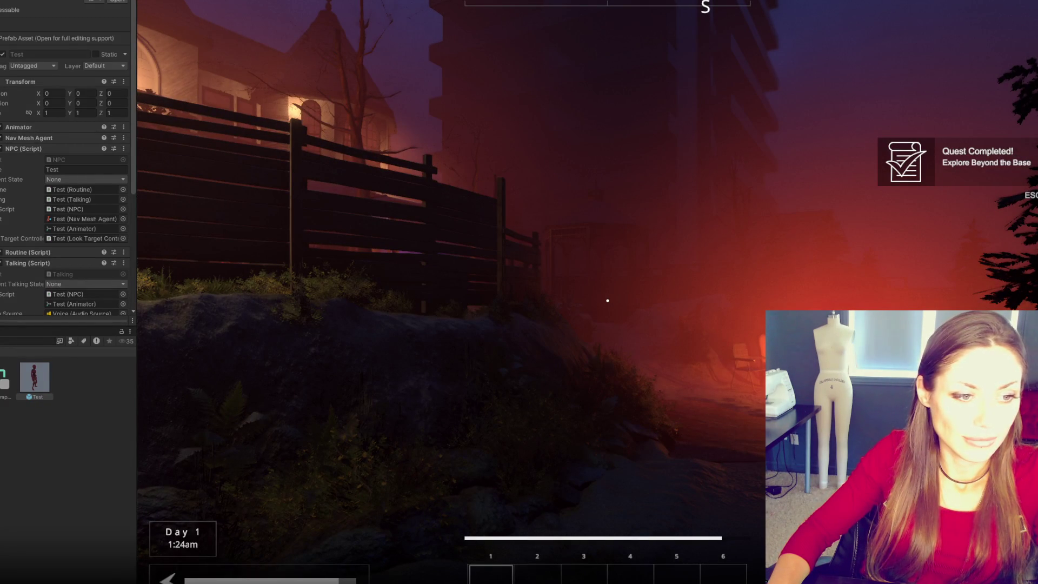
{"action": "mouse_move", "coordinate": [608, 300]}
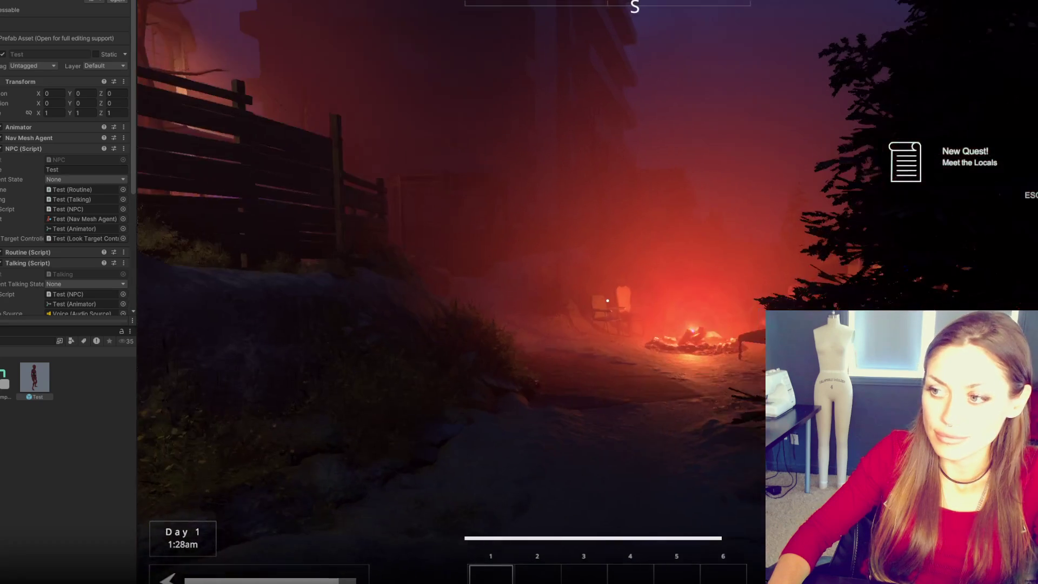
{"action": "key", "text": "w"}
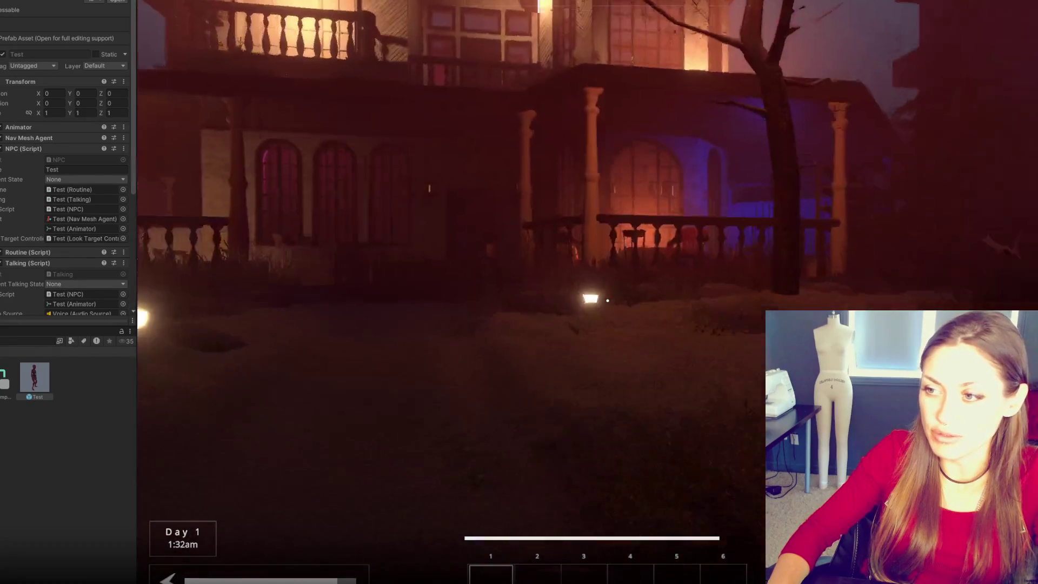
Step: Approach the seated NPC, then open the Console and inspect the latest unassigned audioSource error
{"action": "key", "text": "Tab"}
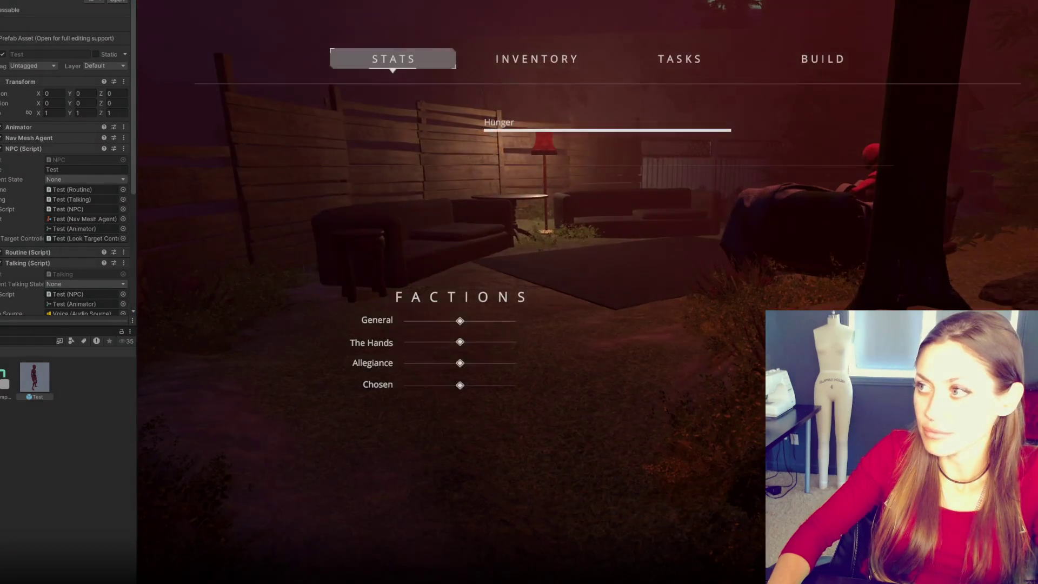
{"action": "key", "text": "Tab"}
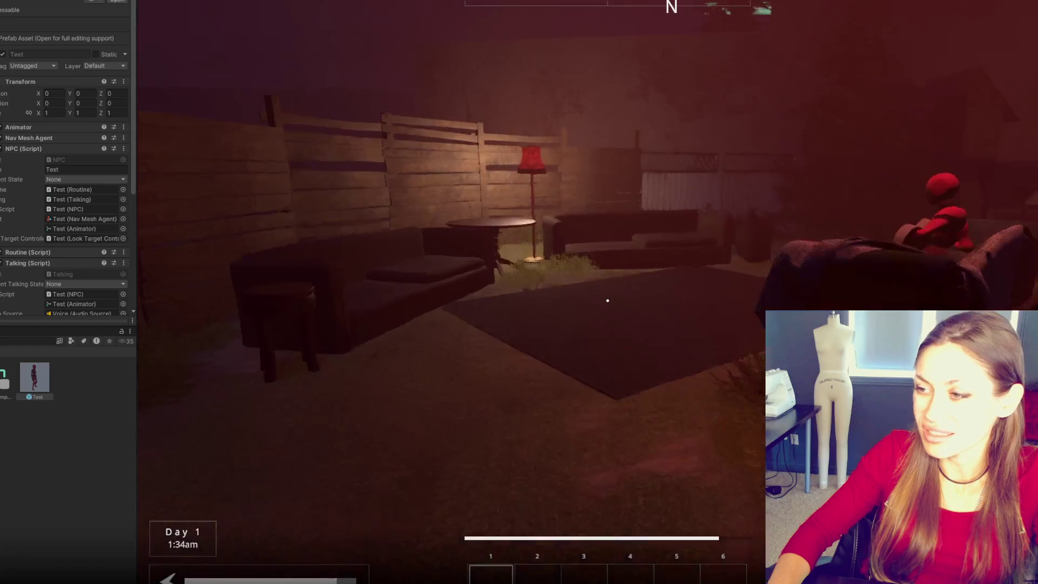
{"action": "key", "text": "w"}
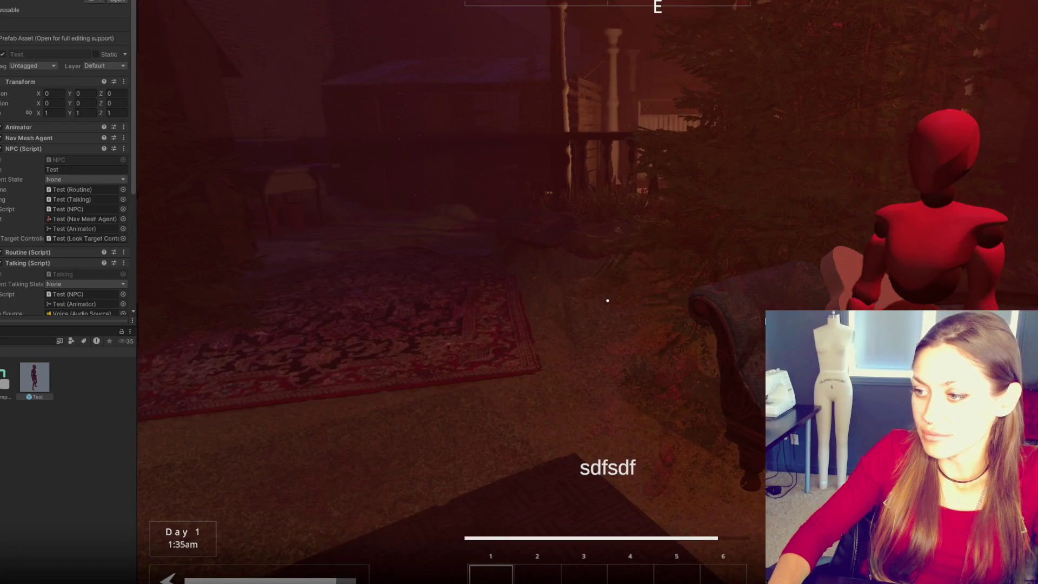
{"action": "key", "text": "ctrl+shift+c"}
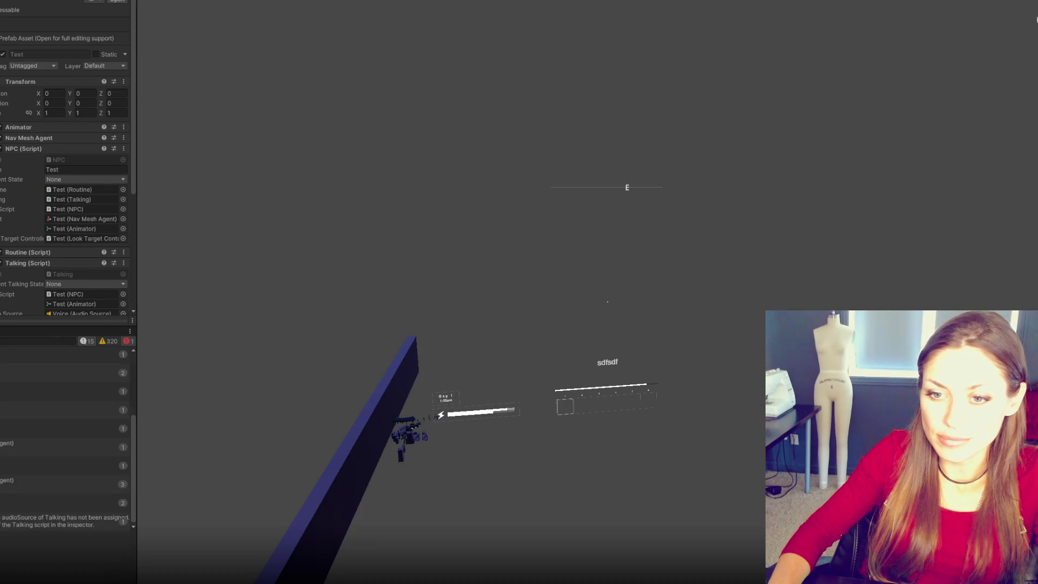
{"action": "left_click", "coordinate": [65, 521]}
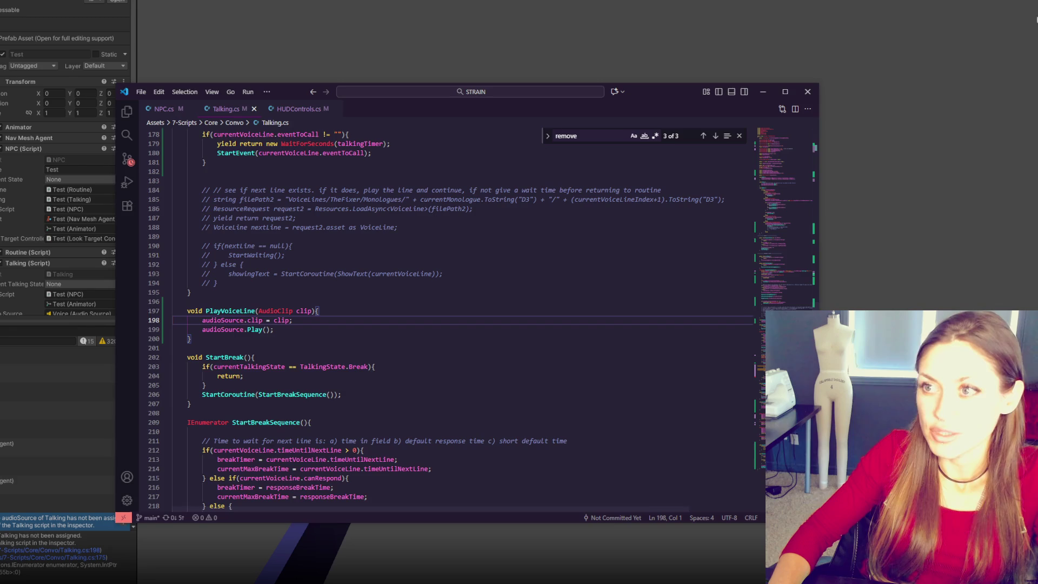
Step: Insert an audioSource check with 'return;' at the top of PlayVoiceLine in Talking.cs
{"action": "key", "text": "alt+Tab"}
{"action": "key", "text": "alt+Tab"}
{"action": "left_click", "coordinate": [356, 237]}
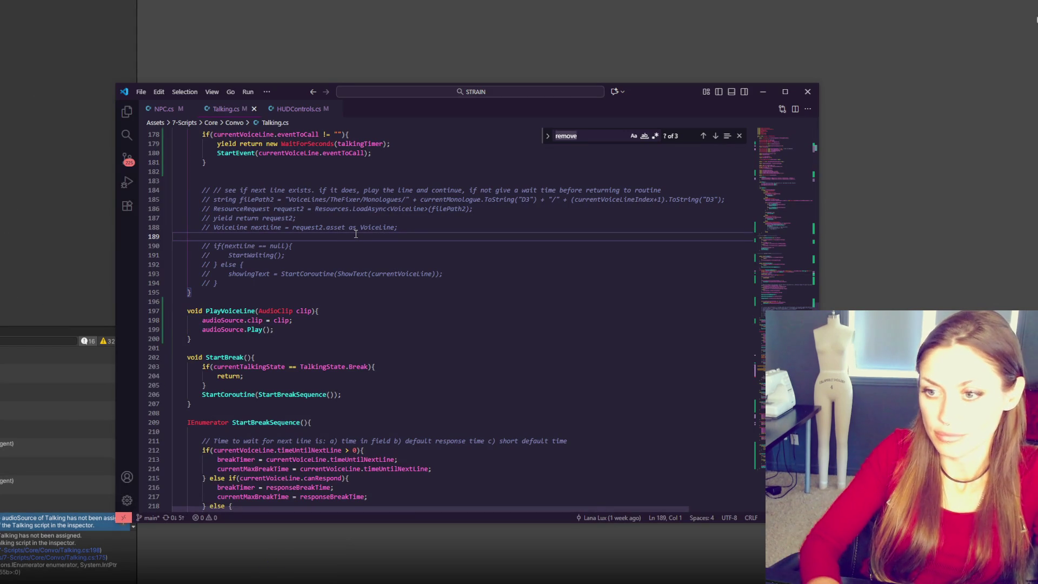
{"action": "left_click", "coordinate": [359, 312]}
{"action": "key", "text": "Return"}
{"action": "type", "text": "ju"}
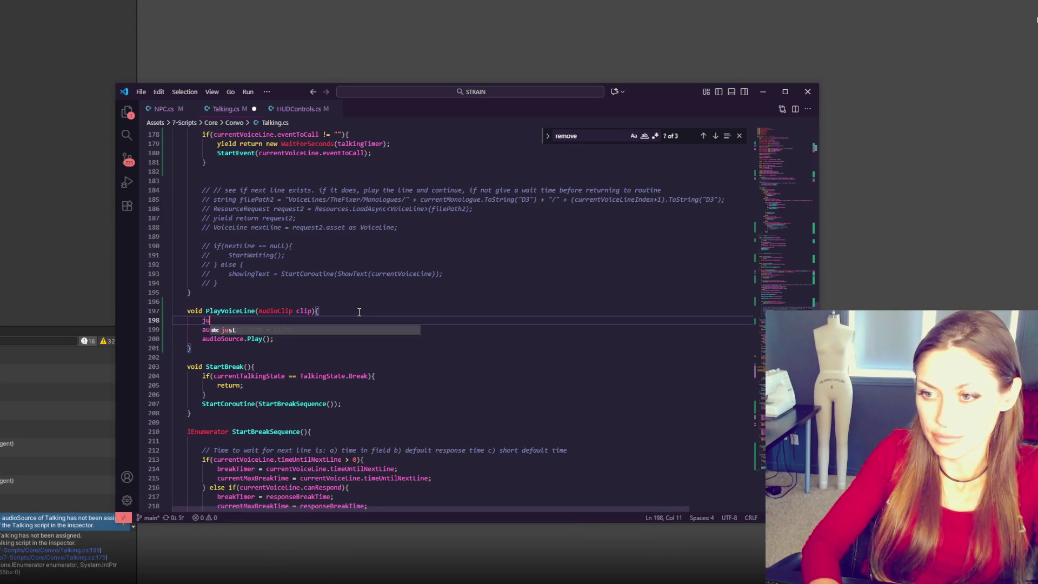
{"action": "type", "text": "if(audioSource){"}
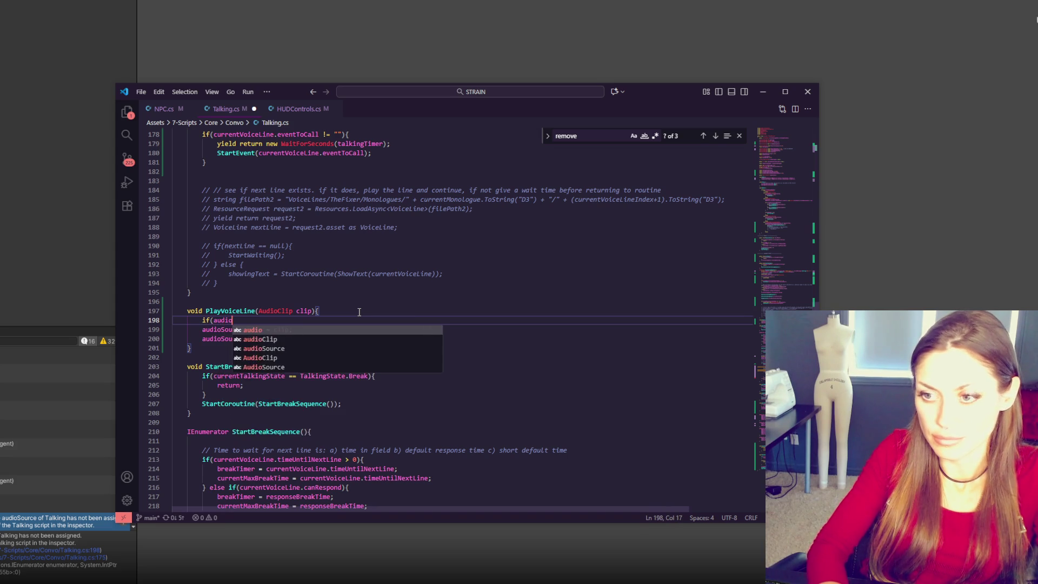
{"action": "key", "text": "Return"}
{"action": "type", "text": "retu"}
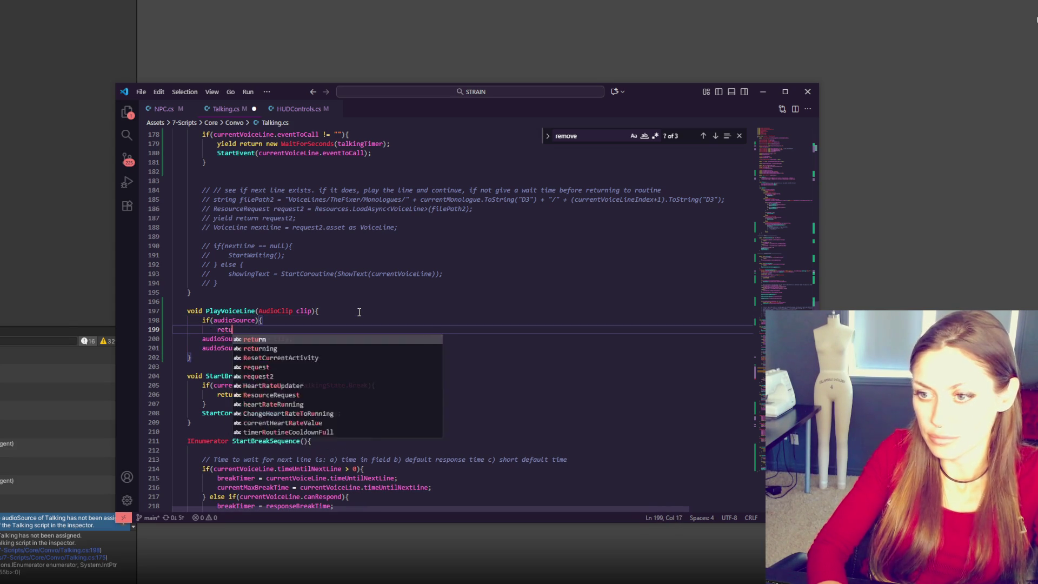
{"action": "type", "text": "rn;"}
{"action": "key", "text": "Return"}
{"action": "type", "text": "}"}
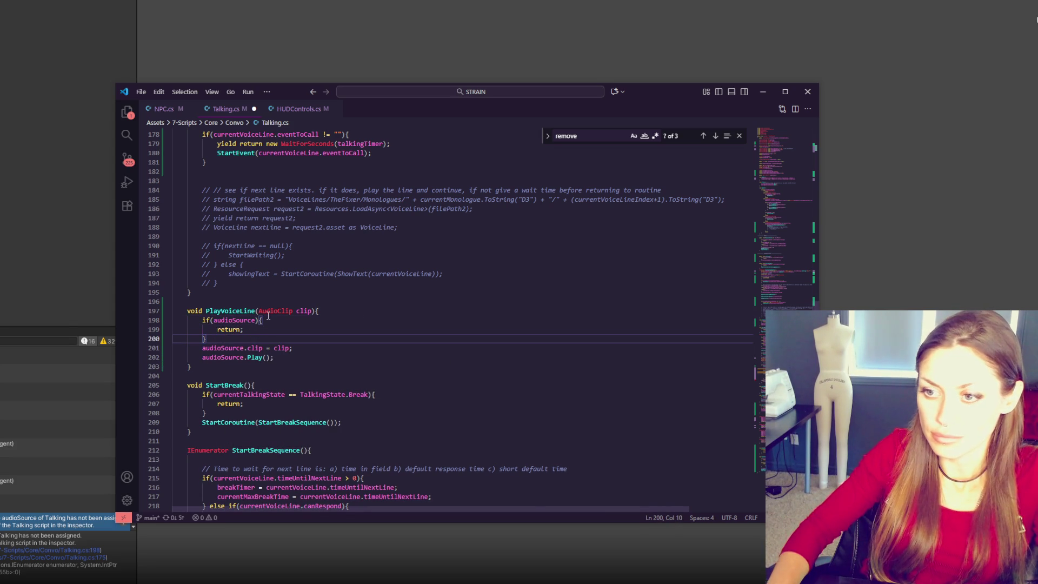
Step: Negate the check to 'if(!audioSource)' and return to Unity to recompile
{"action": "left_click", "coordinate": [215, 321]}
{"action": "type", "text": "!"}
{"action": "key", "text": "Down"}
{"action": "key", "text": "End"}
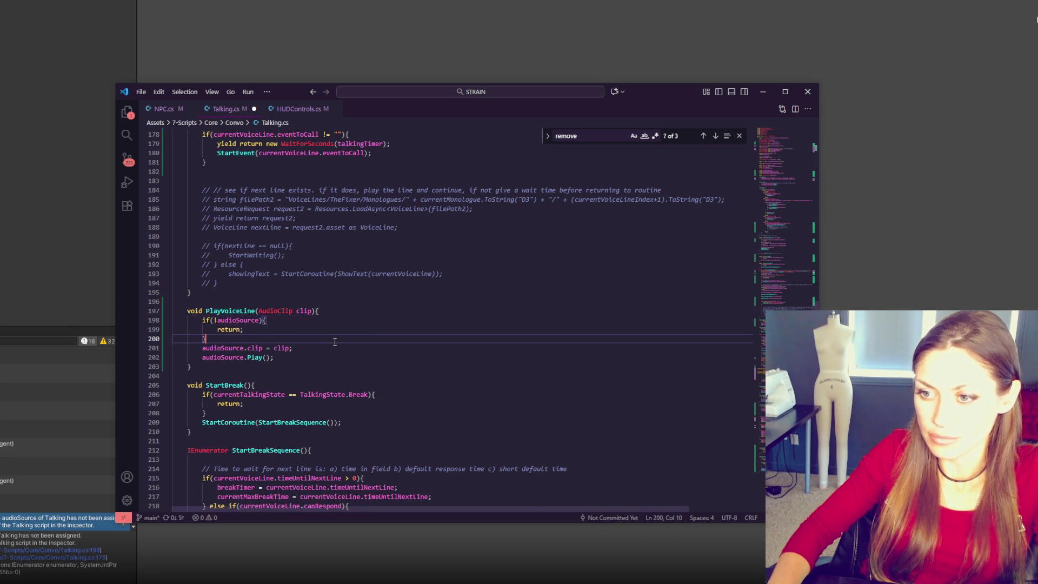
{"action": "key", "text": "alt+Tab"}
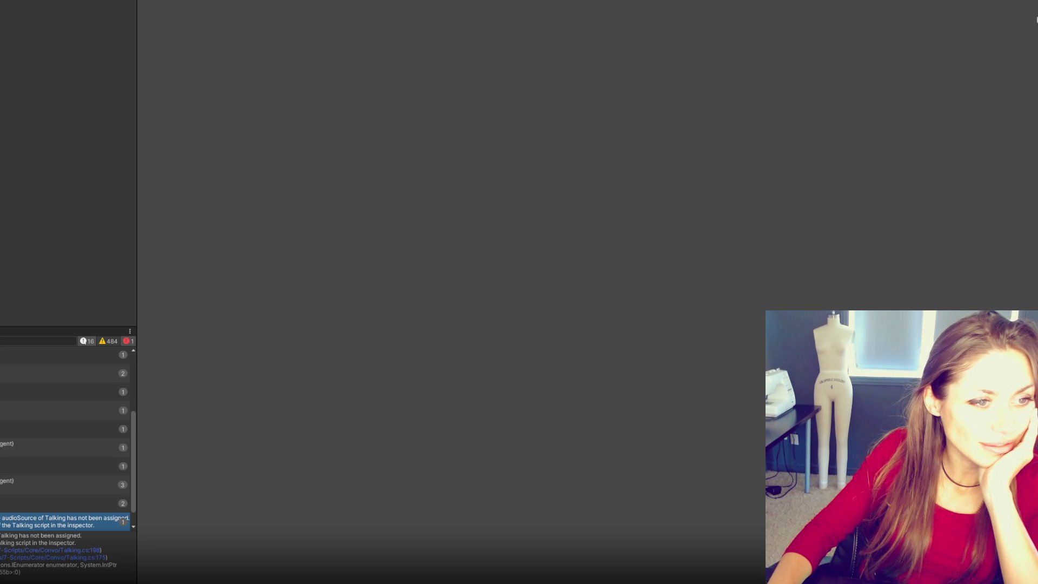
Step: Move the browser left and preview the Guardian, Hyde Park, Reddit and Reactor Watership Down images
{"action": "left_click_drag", "start_coordinate": [1037, 44], "coordinate": [345, 41]}
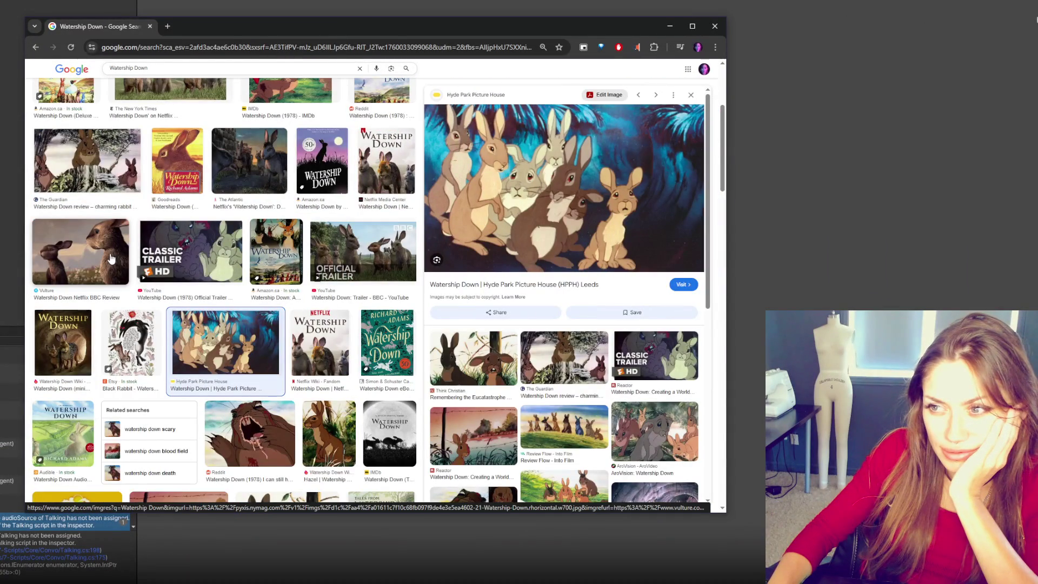
{"action": "left_click", "coordinate": [87, 163]}
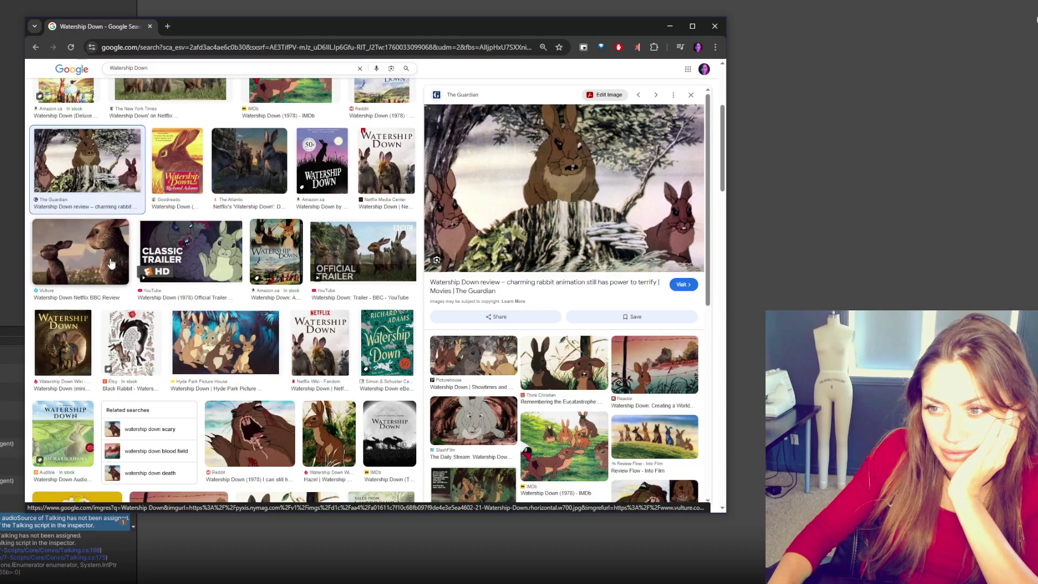
{"action": "scroll", "coordinate": [111, 264], "scroll_direction": "down", "scroll_amount": 2}
{"action": "left_click", "coordinate": [226, 248]}
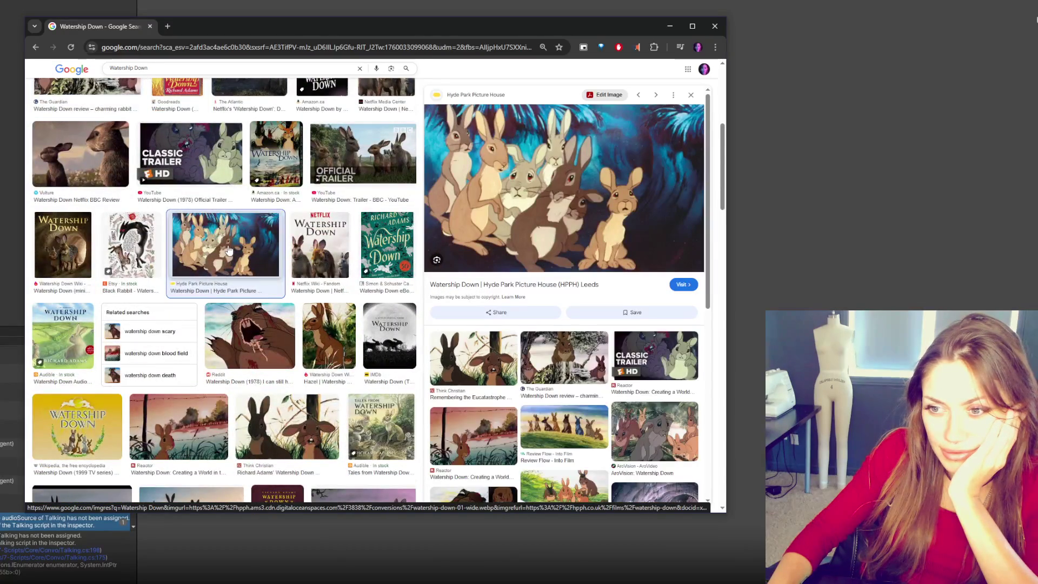
{"action": "scroll", "coordinate": [227, 249], "scroll_direction": "down", "scroll_amount": 2}
{"action": "left_click", "coordinate": [248, 245]}
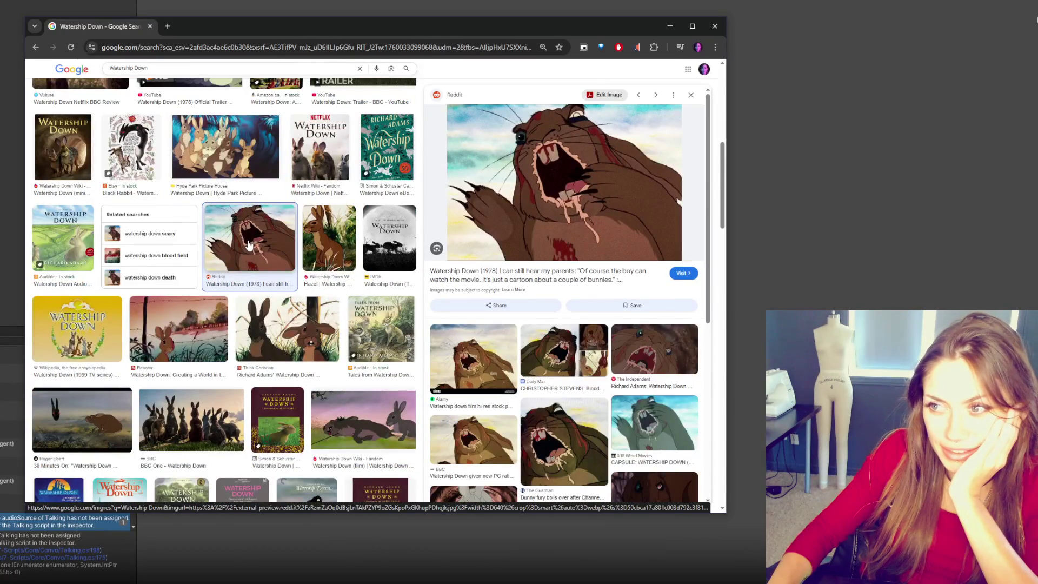
{"action": "left_click", "coordinate": [184, 330]}
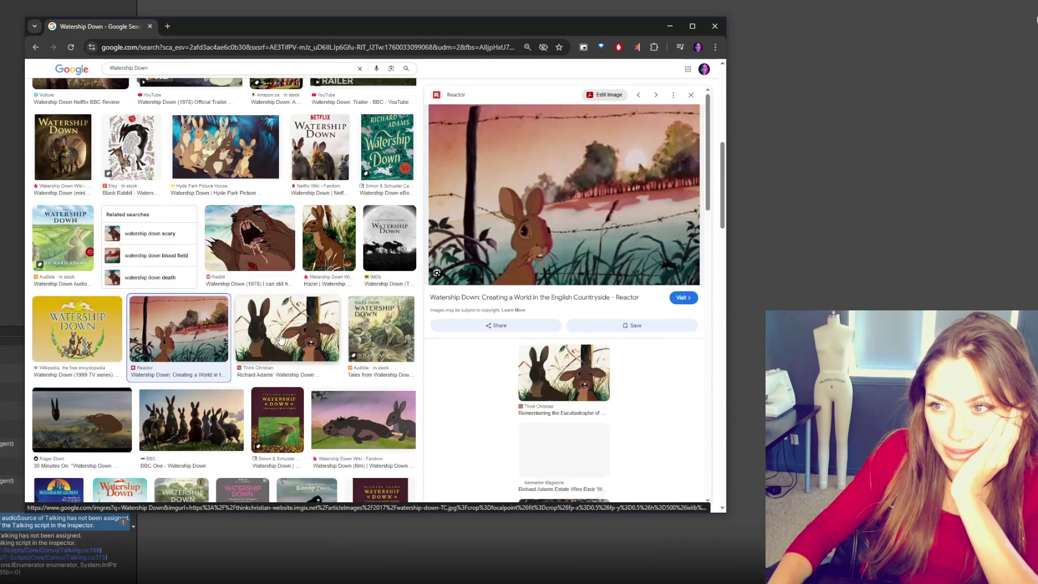
Step: Preview the Think Christian and Roger Ebert images, then switch to the All results
{"action": "left_click", "coordinate": [281, 339]}
{"action": "scroll", "coordinate": [281, 339], "scroll_direction": "down", "scroll_amount": 3}
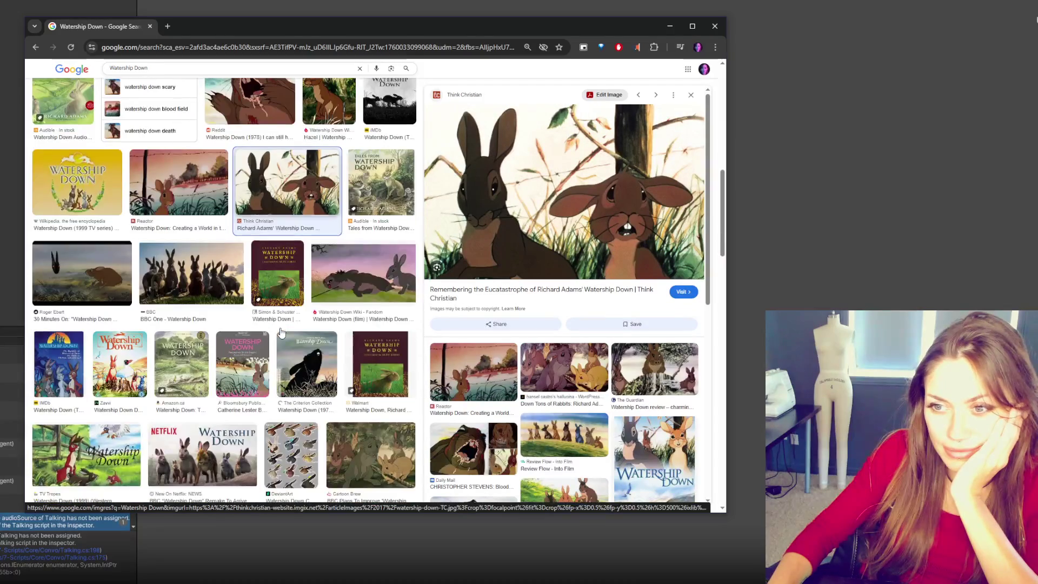
{"action": "left_click", "coordinate": [81, 273]}
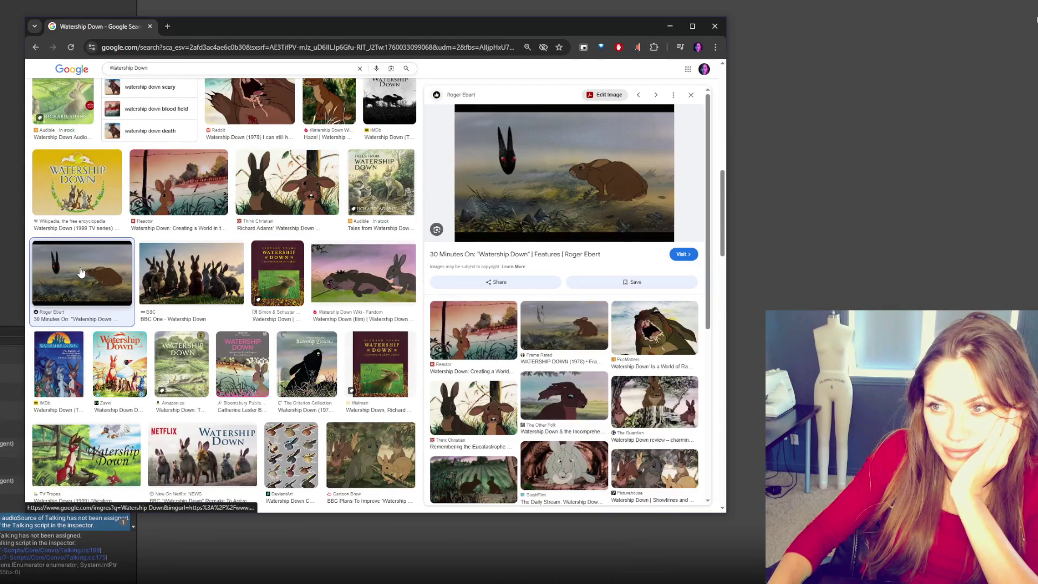
{"action": "scroll", "coordinate": [140, 243], "scroll_direction": "down", "scroll_amount": 5}
{"action": "scroll", "coordinate": [140, 238], "scroll_direction": "up", "scroll_amount": 2}
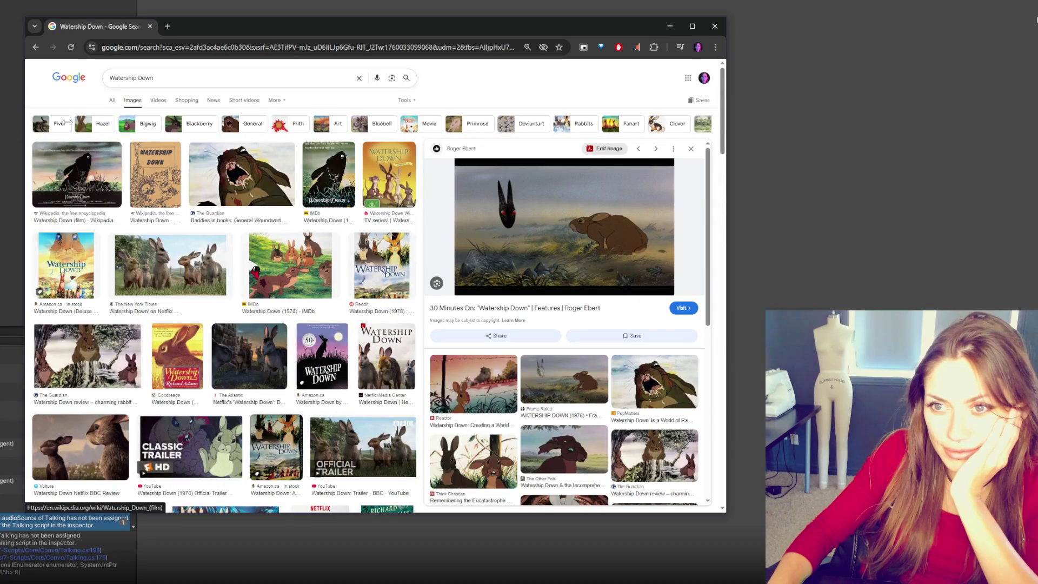
{"action": "left_click", "coordinate": [125, 107]}
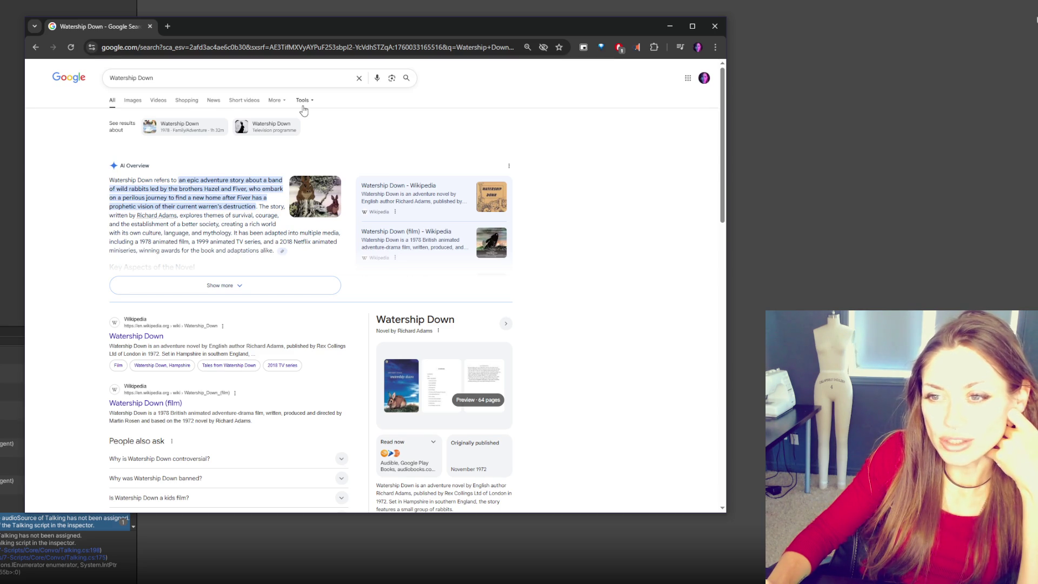
Step: Expand the Watership Down AI Overview, highlight lines about its animated adaptations, and close the browser
{"action": "left_click", "coordinate": [222, 285]}
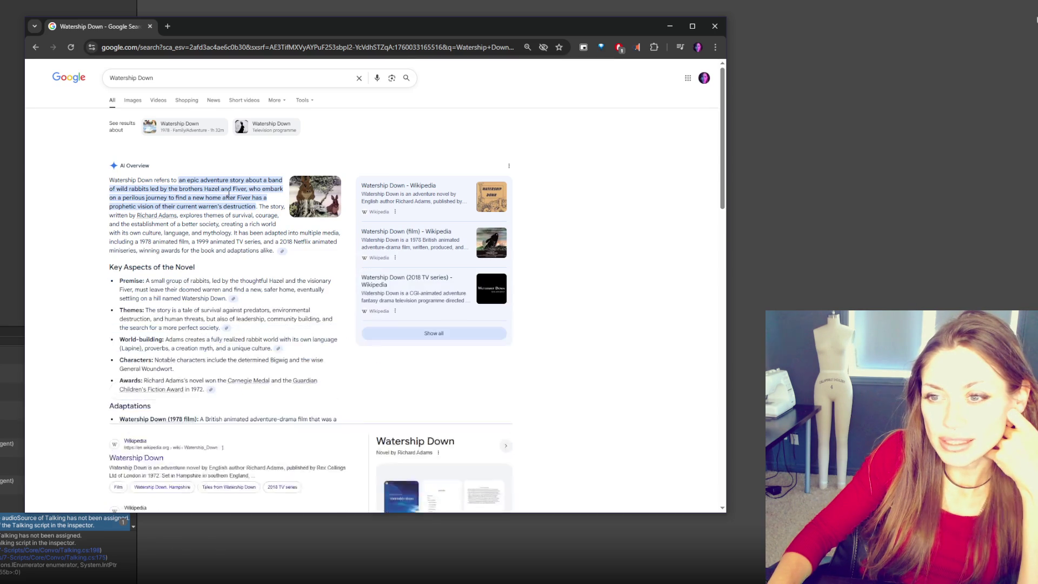
{"action": "mouse_move", "coordinate": [112, 224]}
{"action": "left_mouse_down"}
{"action": "mouse_move", "coordinate": [250, 224]}
{"action": "mouse_move", "coordinate": [131, 233]}
{"action": "mouse_move", "coordinate": [301, 233]}
{"action": "mouse_move", "coordinate": [281, 251]}
{"action": "mouse_move", "coordinate": [317, 242]}
{"action": "mouse_move", "coordinate": [238, 242]}
{"action": "left_mouse_up"}
{"action": "left_click", "coordinate": [220, 238]}
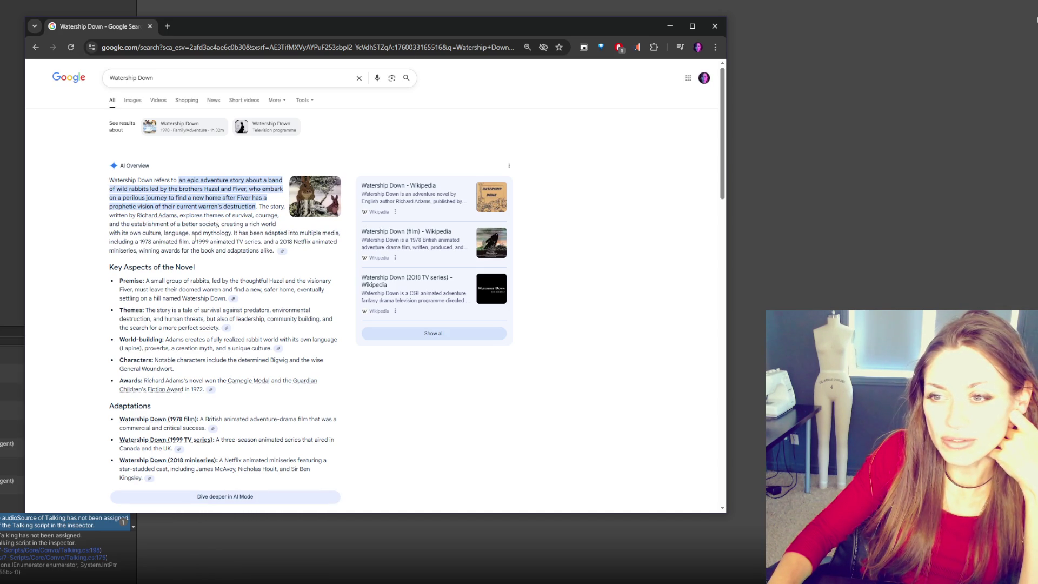
{"action": "mouse_move", "coordinate": [196, 241]}
{"action": "left_mouse_down"}
{"action": "mouse_move", "coordinate": [330, 241]}
{"action": "mouse_move", "coordinate": [206, 241]}
{"action": "mouse_move", "coordinate": [192, 254]}
{"action": "mouse_move", "coordinate": [238, 259]}
{"action": "left_mouse_up"}
{"action": "left_click", "coordinate": [286, 274]}
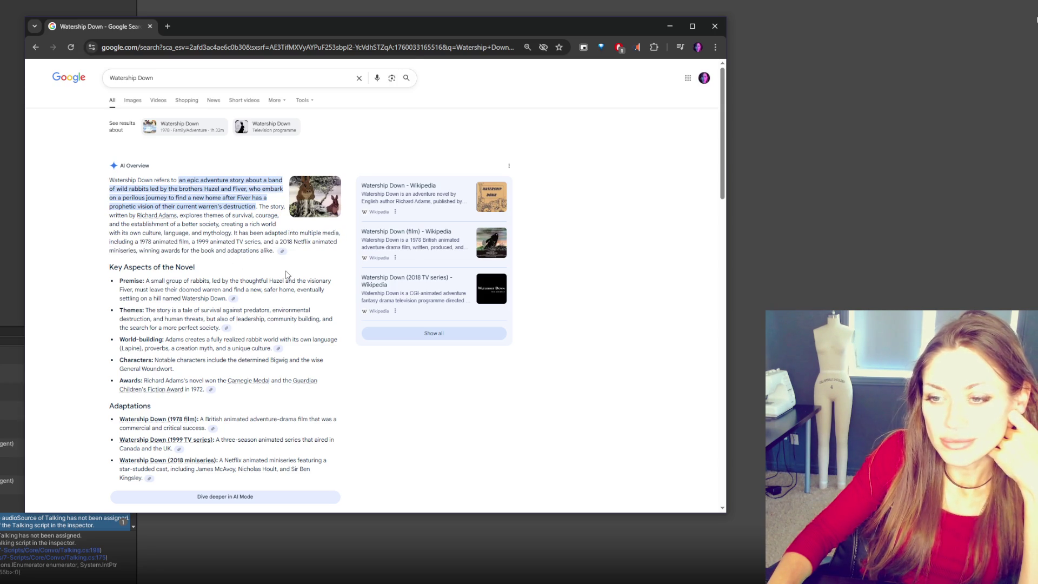
{"action": "left_click", "coordinate": [715, 27]}
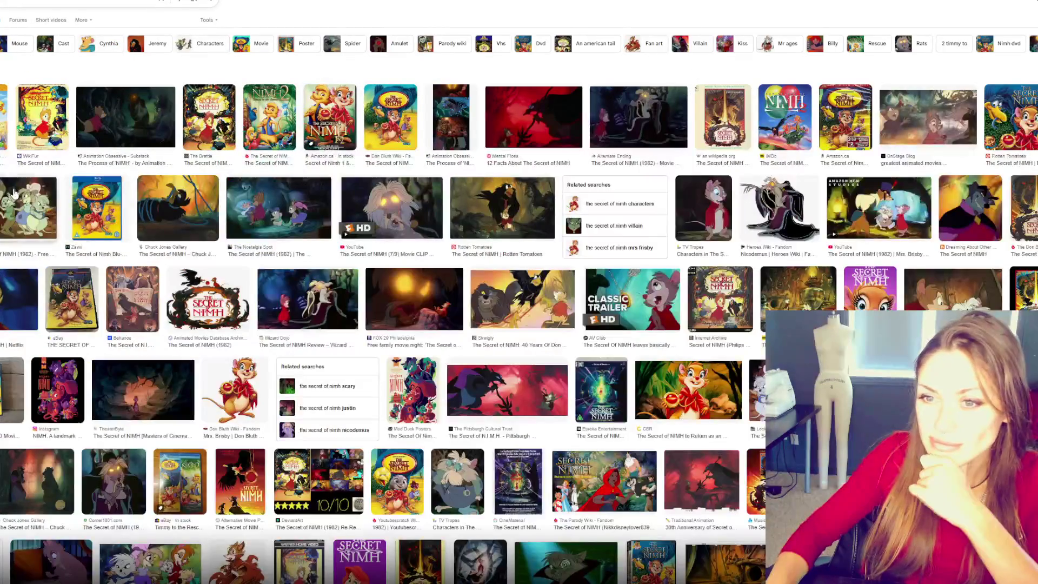
Step: Preview Secret of NIMH images from Tubi, Chuck Jones Gallery, OnStage Blog, Nostalgia Spot, Skwigly and Wizard Dojo
{"action": "left_click", "coordinate": [30, 211]}
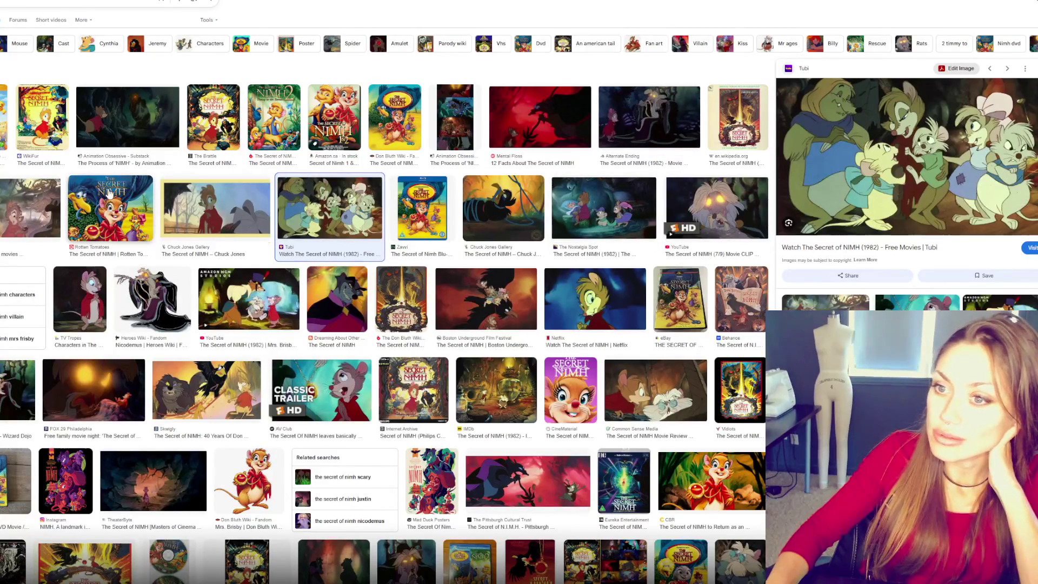
{"action": "left_click", "coordinate": [212, 217]}
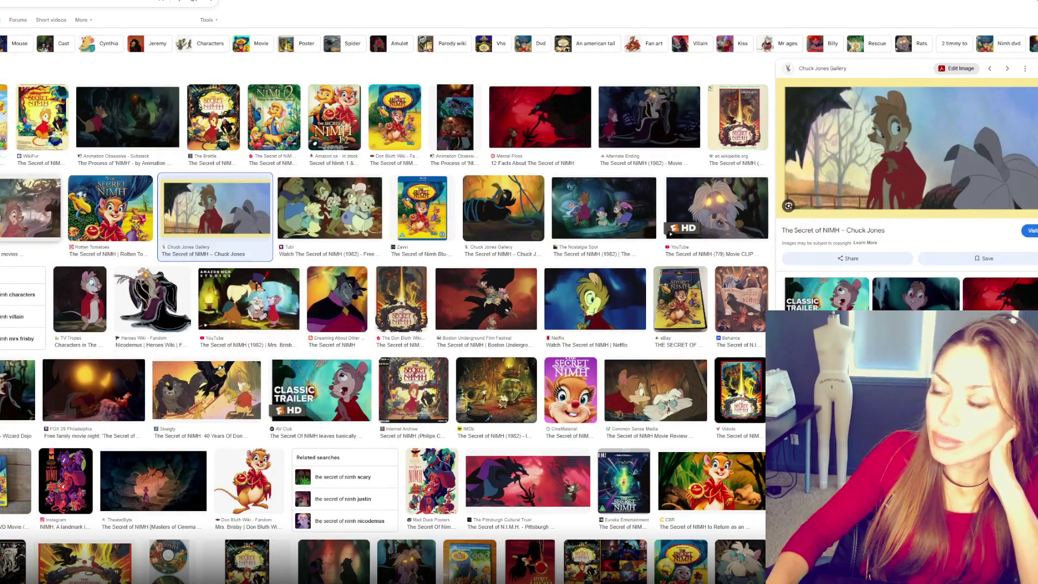
{"action": "left_click", "coordinate": [33, 211]}
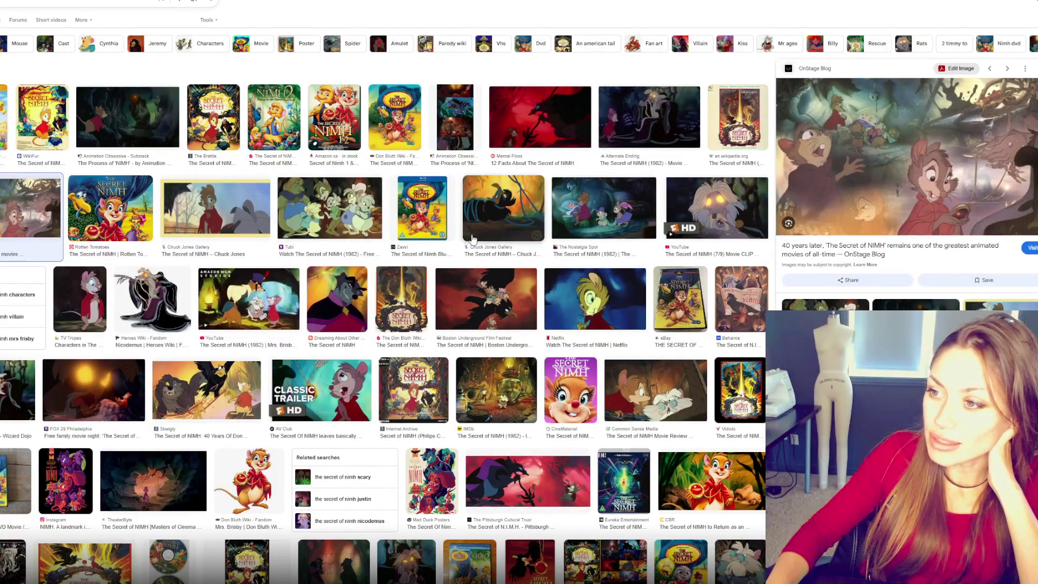
{"action": "left_click", "coordinate": [608, 221]}
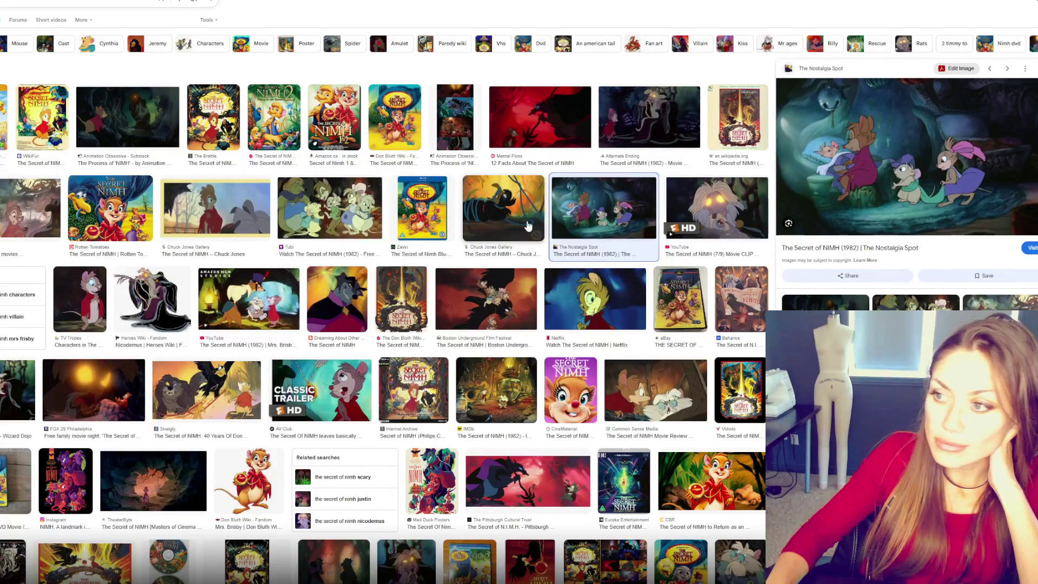
{"action": "left_click", "coordinate": [512, 302]}
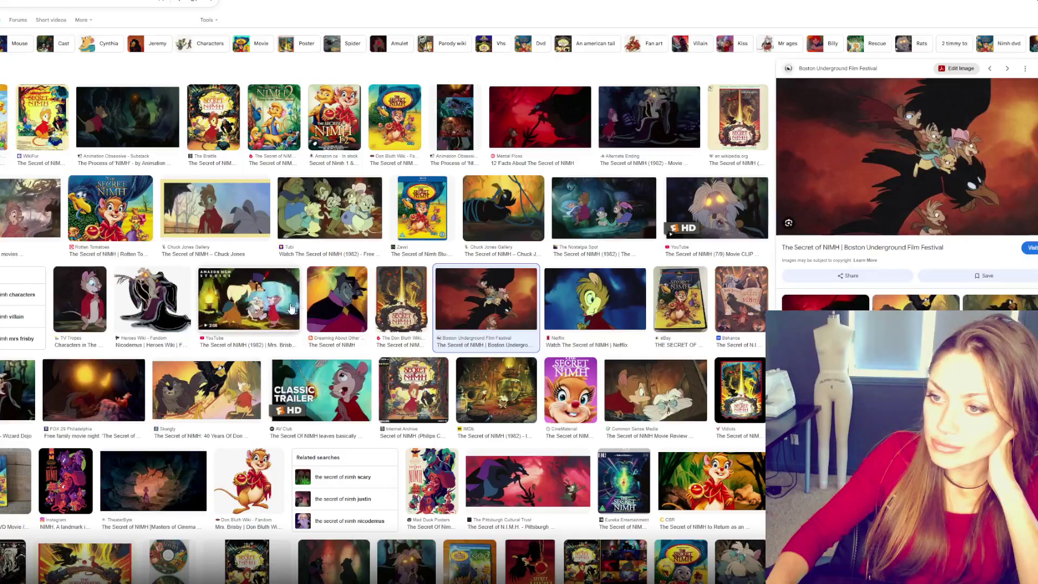
{"action": "left_click", "coordinate": [292, 308]}
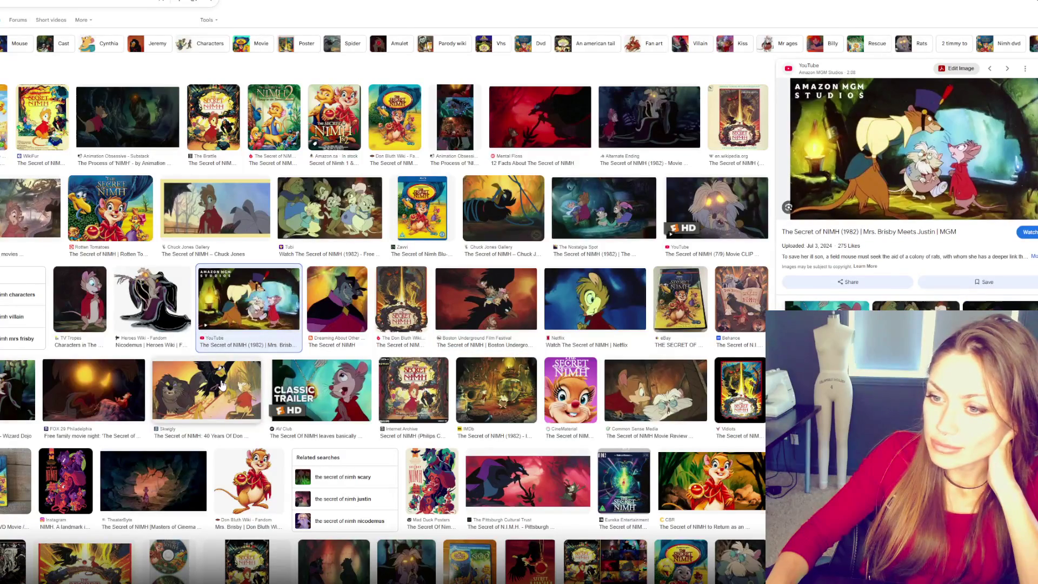
{"action": "left_click", "coordinate": [221, 385]}
{"action": "left_click", "coordinate": [19, 389]}
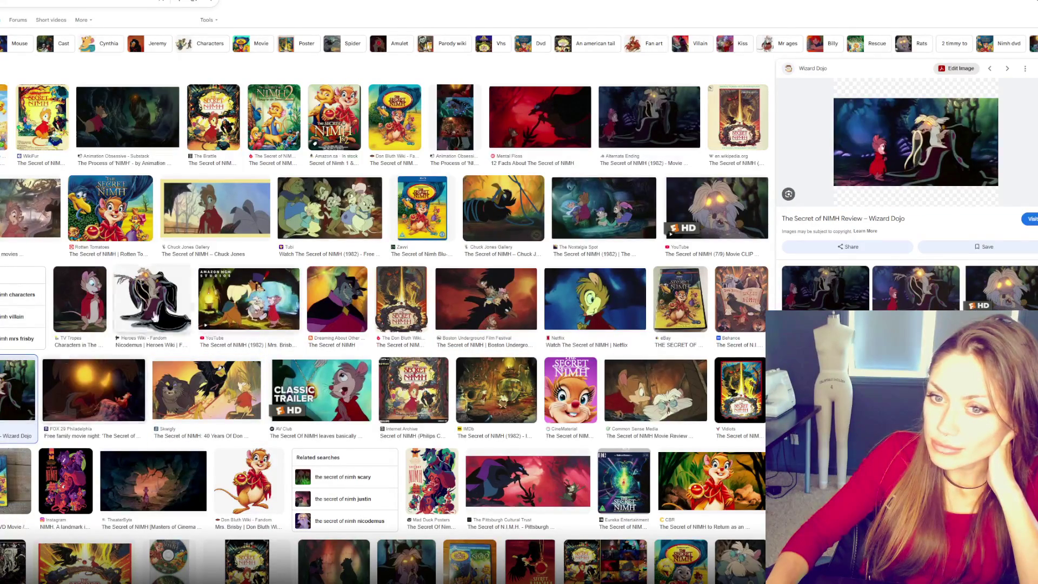
Step: Scroll further and preview the Pittsburgh Cultural Trust, Timmy to the Rescue, Wizard Dojo, Nostalgia Spot and Netflix images
{"action": "scroll", "coordinate": [103, 341], "scroll_direction": "down", "scroll_amount": 2}
{"action": "scroll", "coordinate": [81, 351], "scroll_direction": "down", "scroll_amount": 2}
{"action": "scroll", "coordinate": [318, 261], "scroll_direction": "down", "scroll_amount": 3}
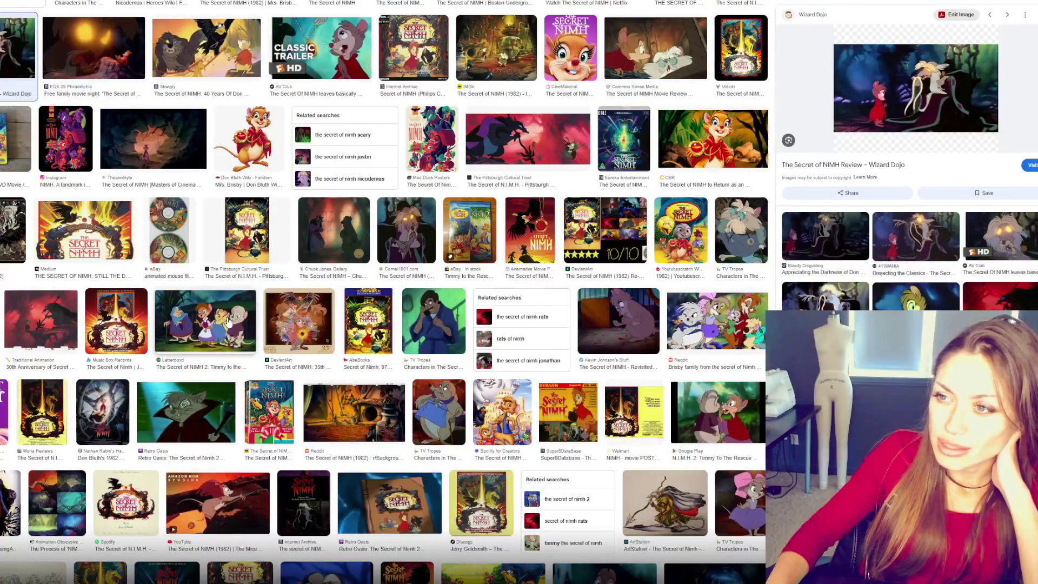
{"action": "left_click", "coordinate": [528, 138]}
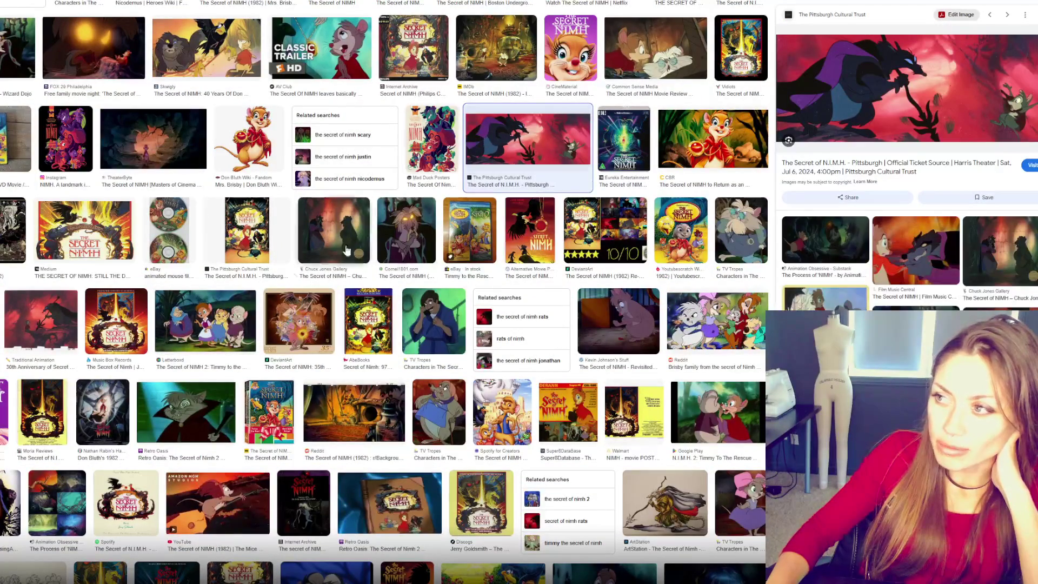
{"action": "left_click", "coordinate": [226, 317]}
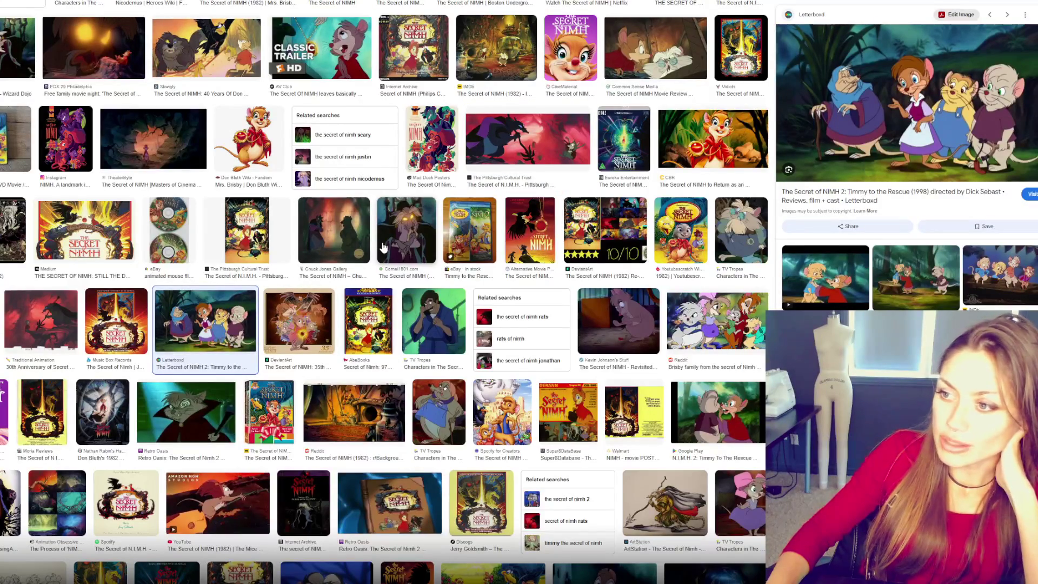
{"action": "scroll", "coordinate": [382, 247], "scroll_direction": "up", "scroll_amount": 6}
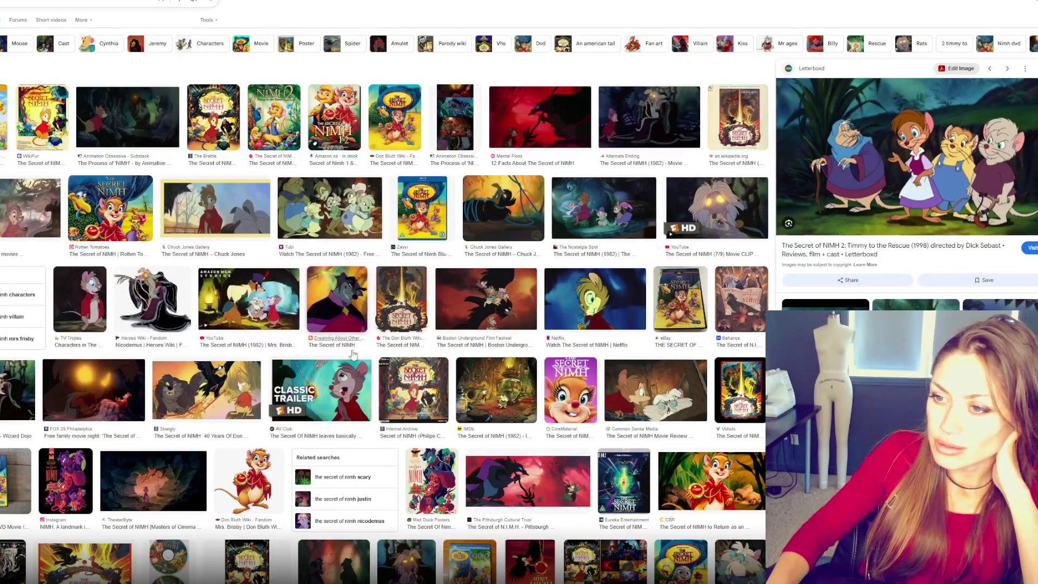
{"action": "left_click", "coordinate": [18, 400]}
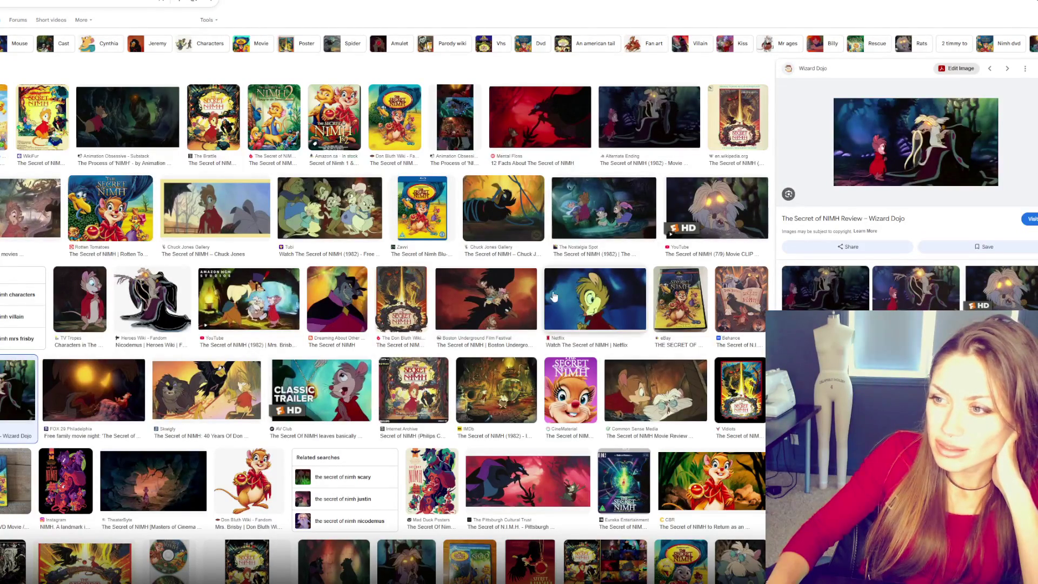
{"action": "scroll", "coordinate": [535, 303], "scroll_direction": "down", "scroll_amount": 1}
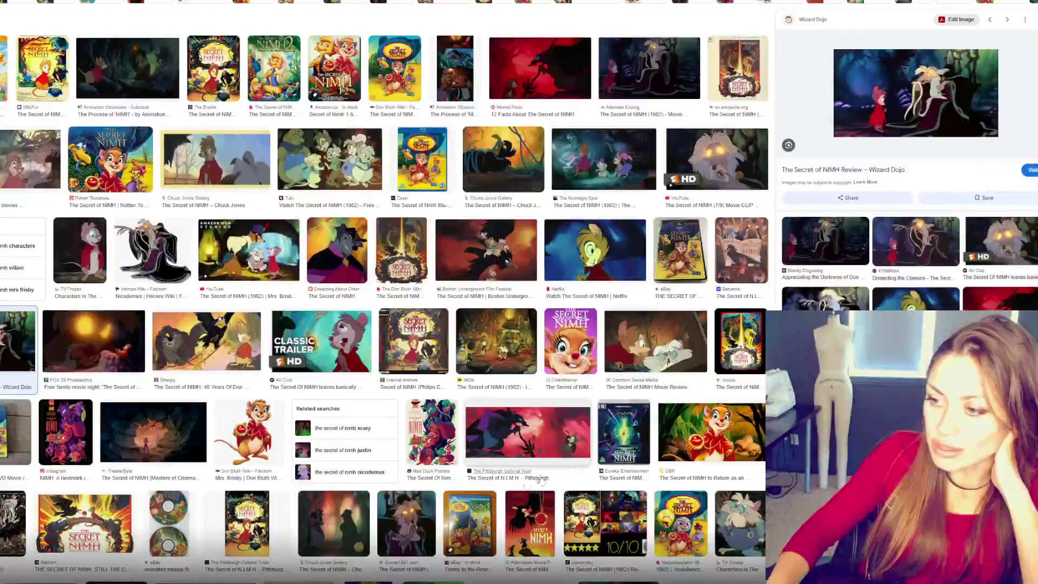
{"action": "scroll", "coordinate": [532, 401], "scroll_direction": "up", "scroll_amount": 1}
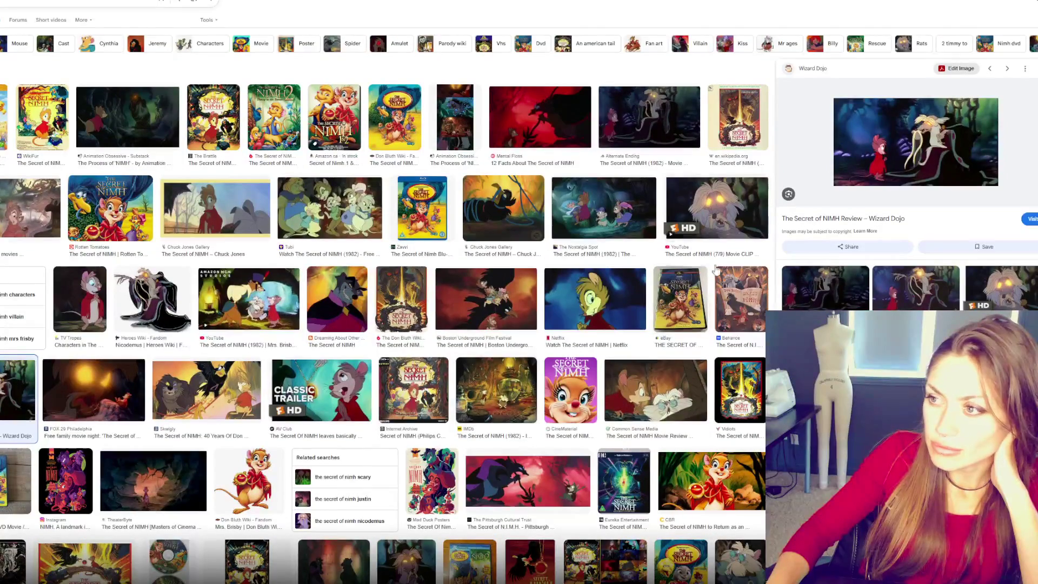
{"action": "left_click", "coordinate": [604, 208]}
{"action": "left_click", "coordinate": [595, 299]}
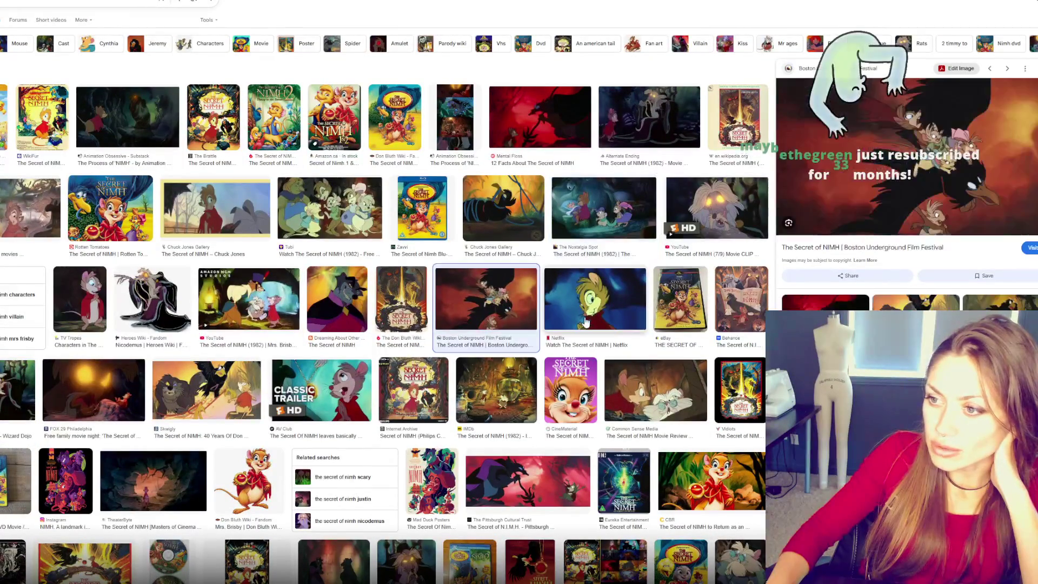
Step: Preview the YouTube clip 'Mrs. Brisby Meets Justin' and scroll down through the remaining results
{"action": "scroll", "coordinate": [254, 207], "scroll_direction": "down", "scroll_amount": 2}
{"action": "left_click", "coordinate": [255, 207]}
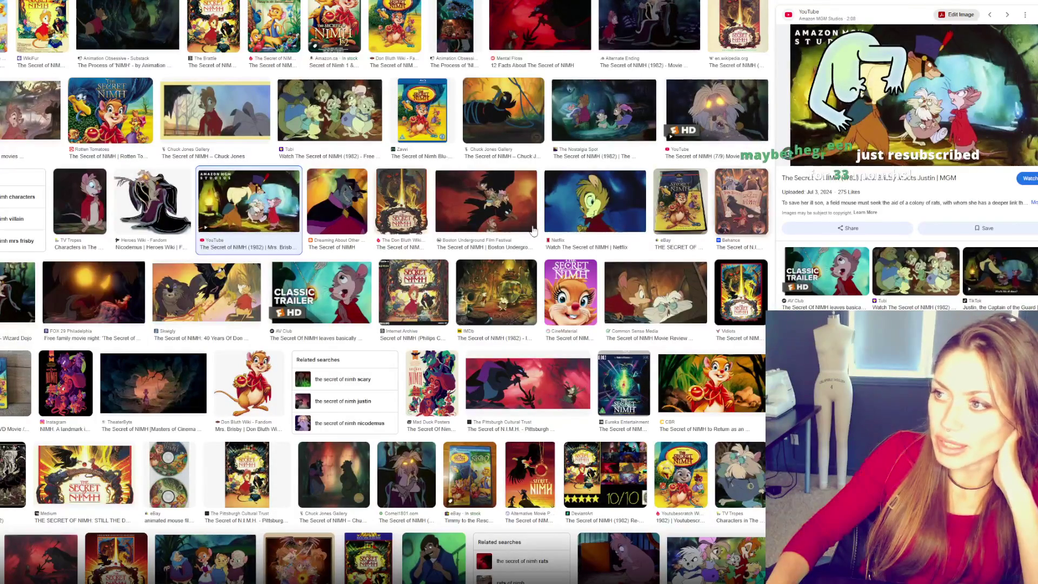
{"action": "scroll", "coordinate": [381, 191], "scroll_direction": "down", "scroll_amount": 4}
{"action": "scroll", "coordinate": [381, 191], "scroll_direction": "down", "scroll_amount": 3}
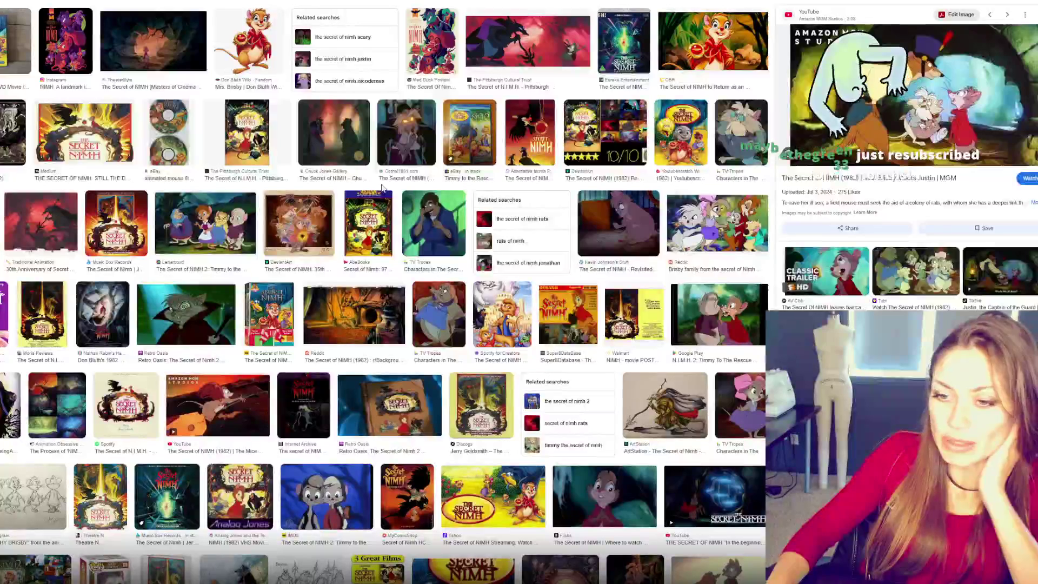
{"action": "scroll", "coordinate": [372, 185], "scroll_direction": "down", "scroll_amount": 4}
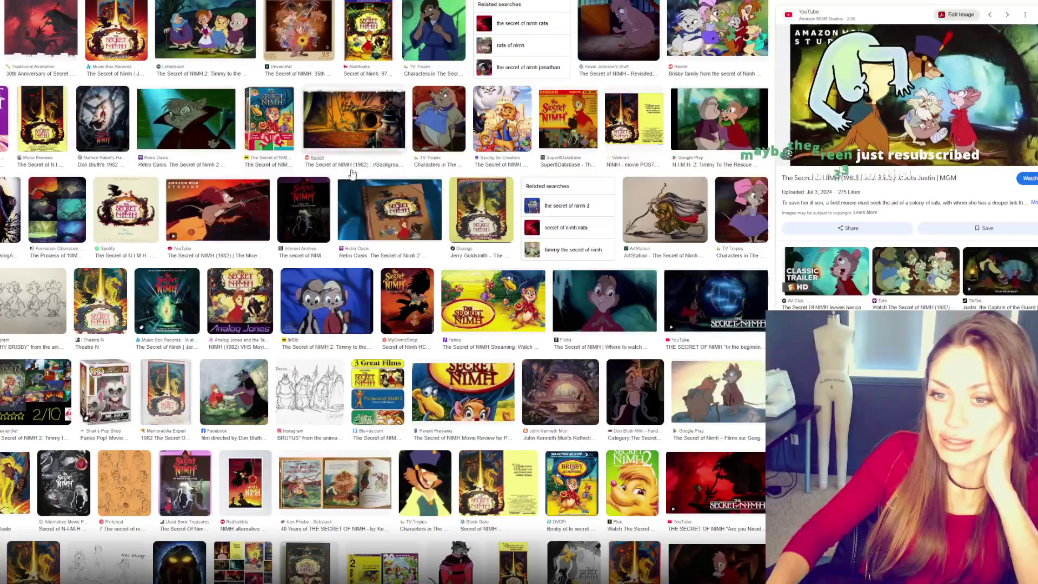
{"action": "scroll", "coordinate": [379, 181], "scroll_direction": "down", "scroll_amount": 4}
{"action": "scroll", "coordinate": [423, 169], "scroll_direction": "down", "scroll_amount": 2}
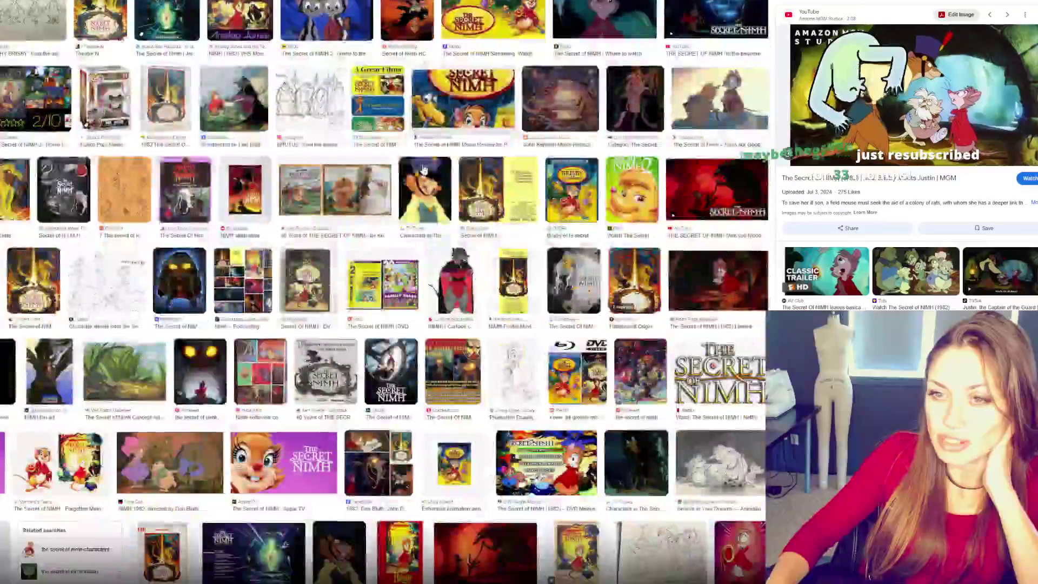
{"action": "scroll", "coordinate": [394, 162], "scroll_direction": "down", "scroll_amount": 3}
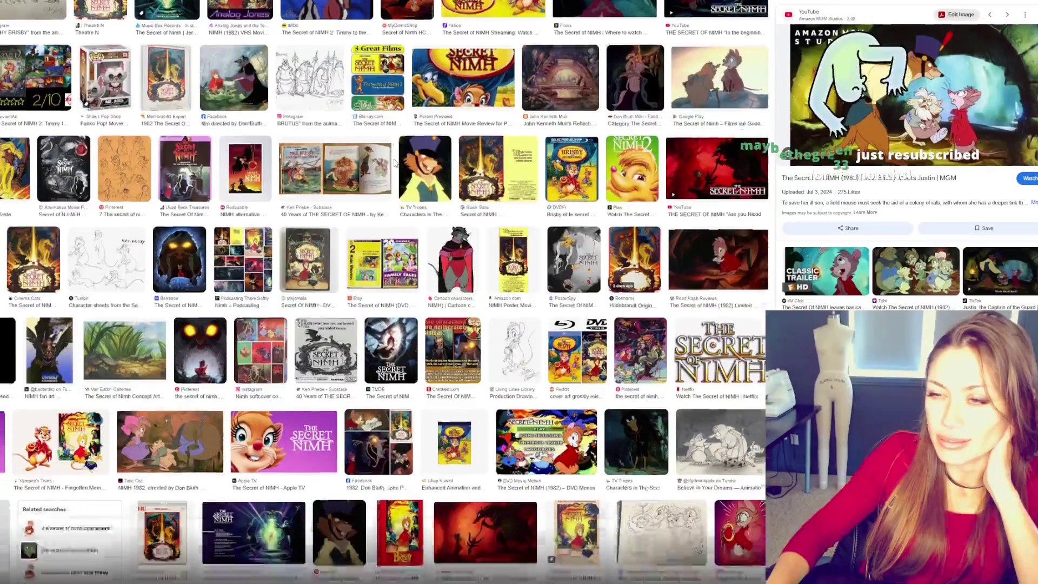
{"action": "scroll", "coordinate": [394, 164], "scroll_direction": "down", "scroll_amount": 7}
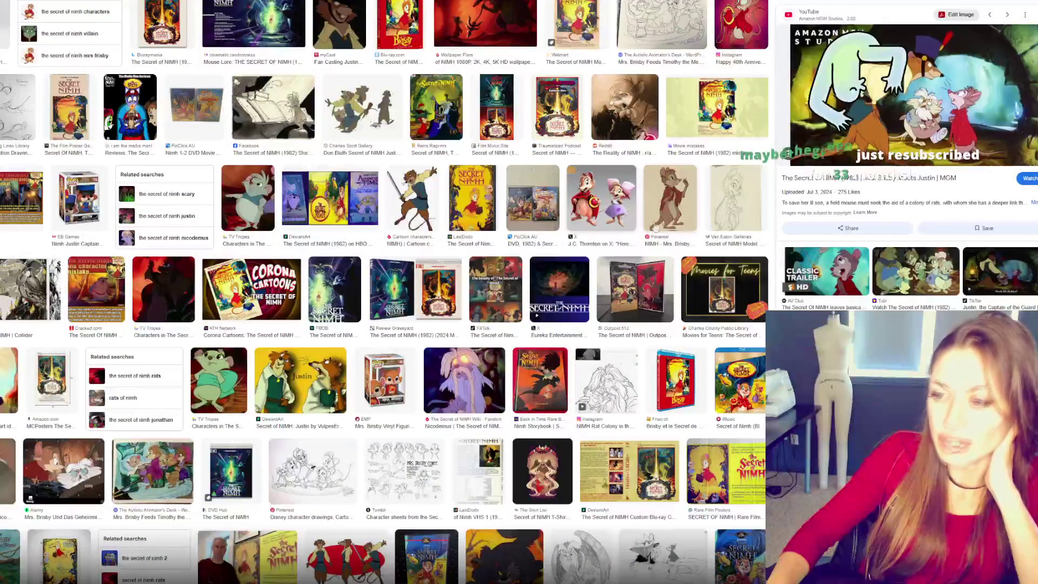
{"action": "scroll", "coordinate": [659, 231], "scroll_direction": "down", "scroll_amount": 7}
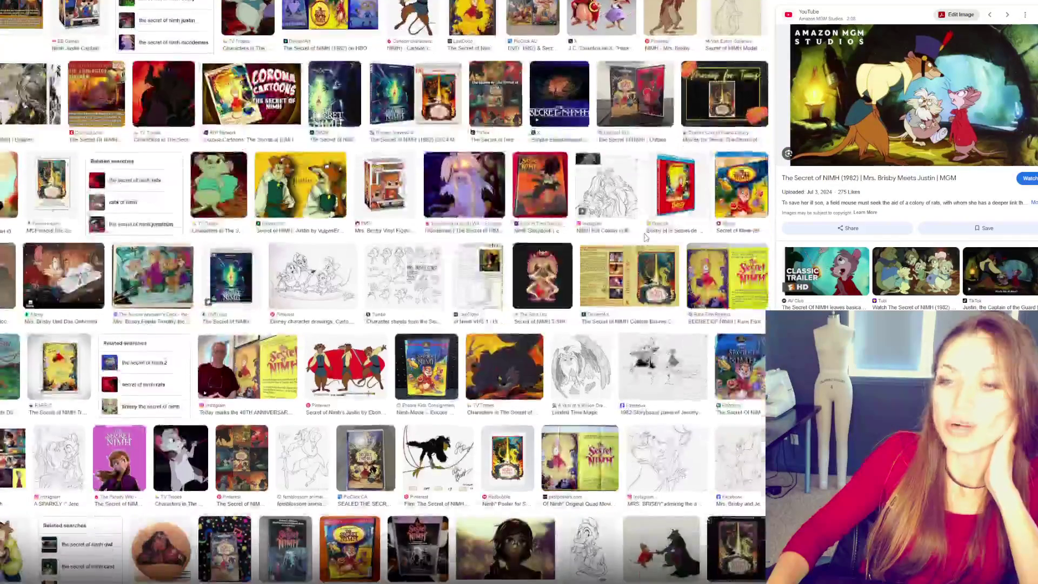
{"action": "scroll", "coordinate": [643, 230], "scroll_direction": "down", "scroll_amount": 2}
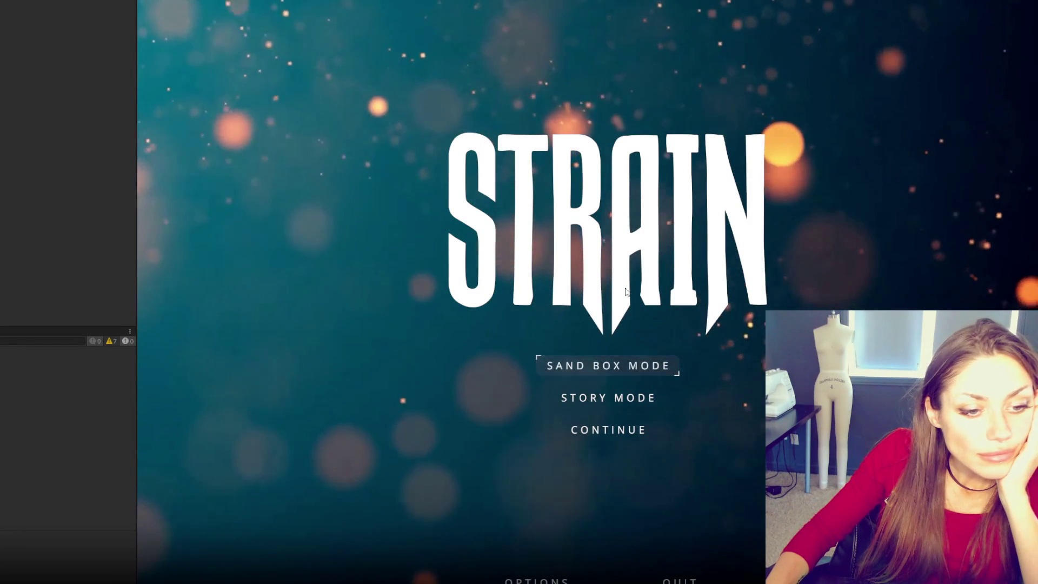
Step: Start Strain in Sandbox mode and open the TASKS list showing the Look for Food quest
{"action": "left_click", "coordinate": [608, 365]}
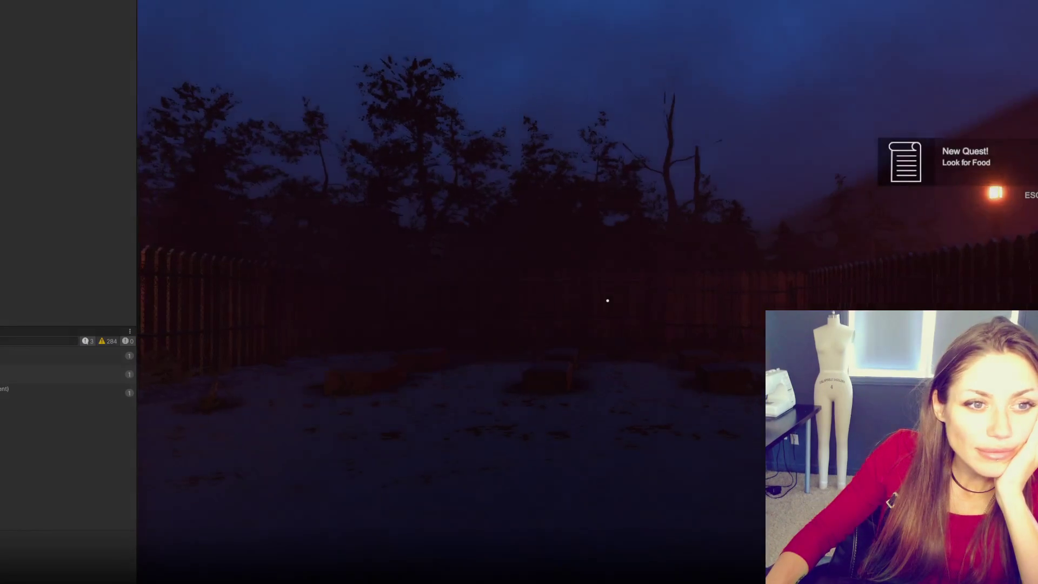
{"action": "key", "text": "Tab"}
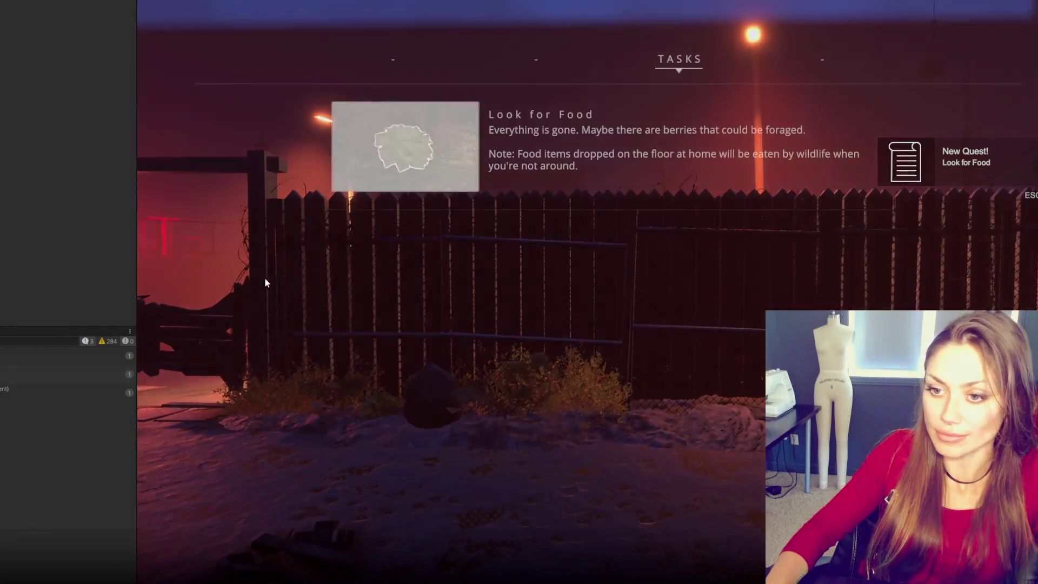
Step: Widen the game view, resume play, and pick and eat berries from the bush by the fence
{"action": "left_click_drag", "start_coordinate": [43, 250], "coordinate": [24, 248]}
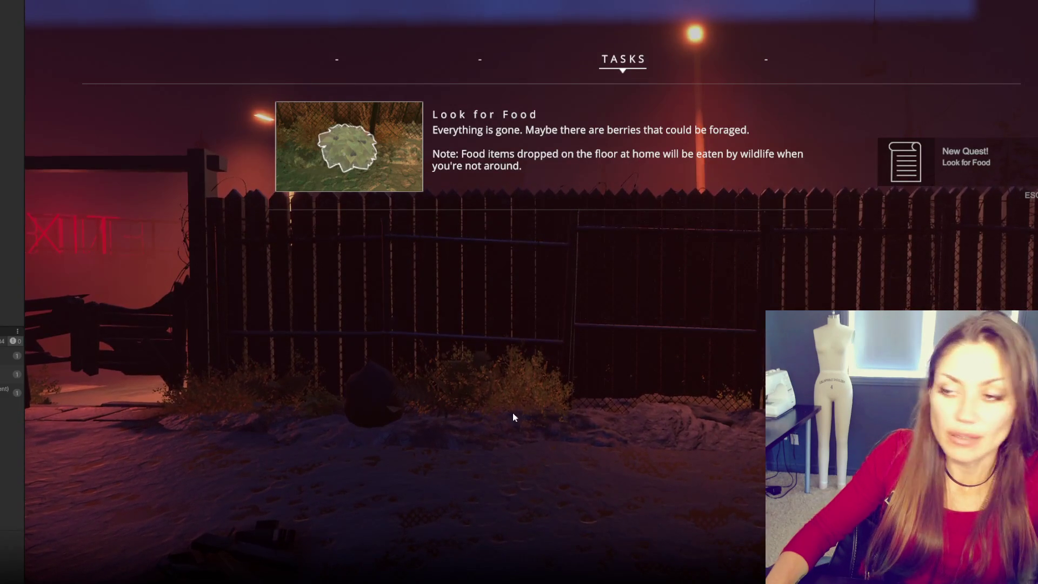
{"action": "key", "text": "Escape"}
{"action": "key", "text": "w"}
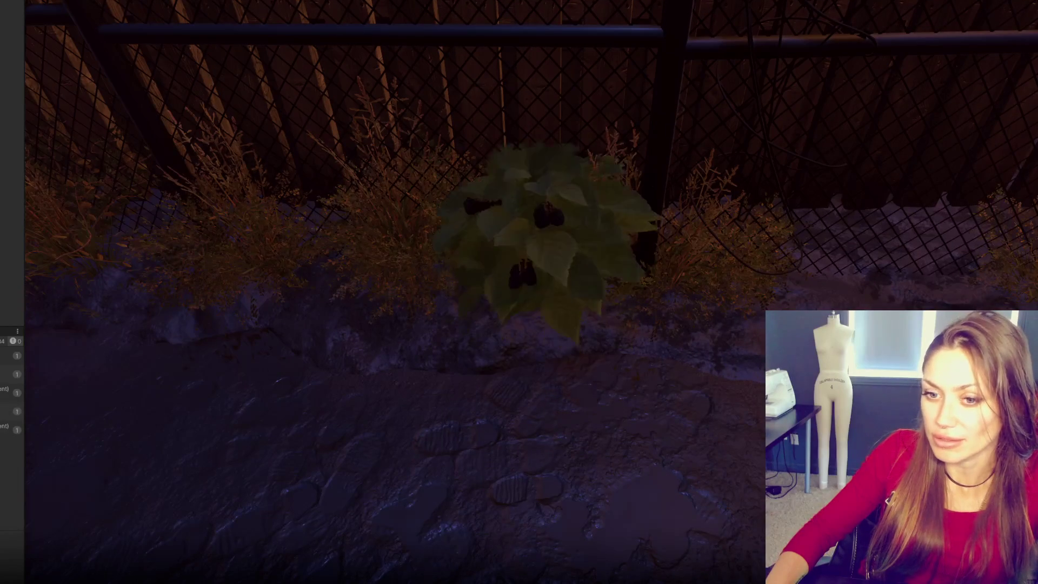
{"action": "key", "text": "e"}
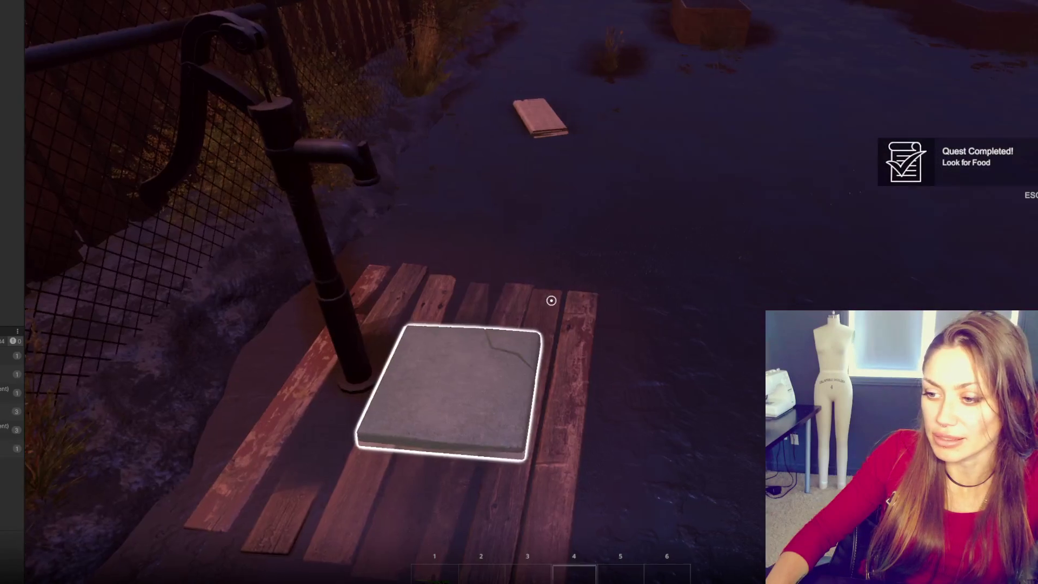
{"action": "key", "text": "e"}
{"action": "key", "text": "e"}
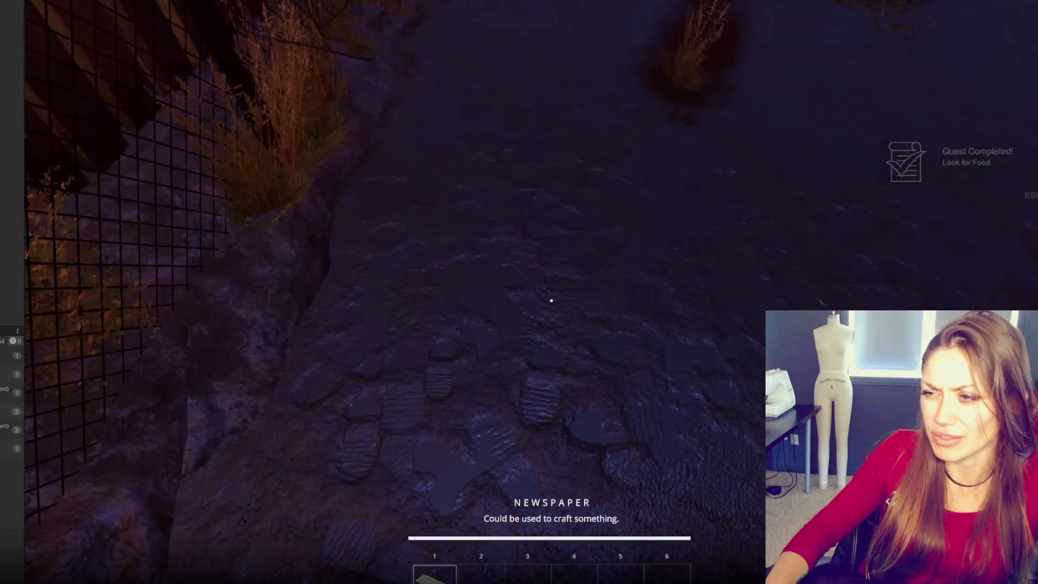
Step: Pick up the newspaper and cancel placing a newspaper bed
{"action": "key", "text": "Tab"}
{"action": "left_click", "coordinate": [319, 135]}
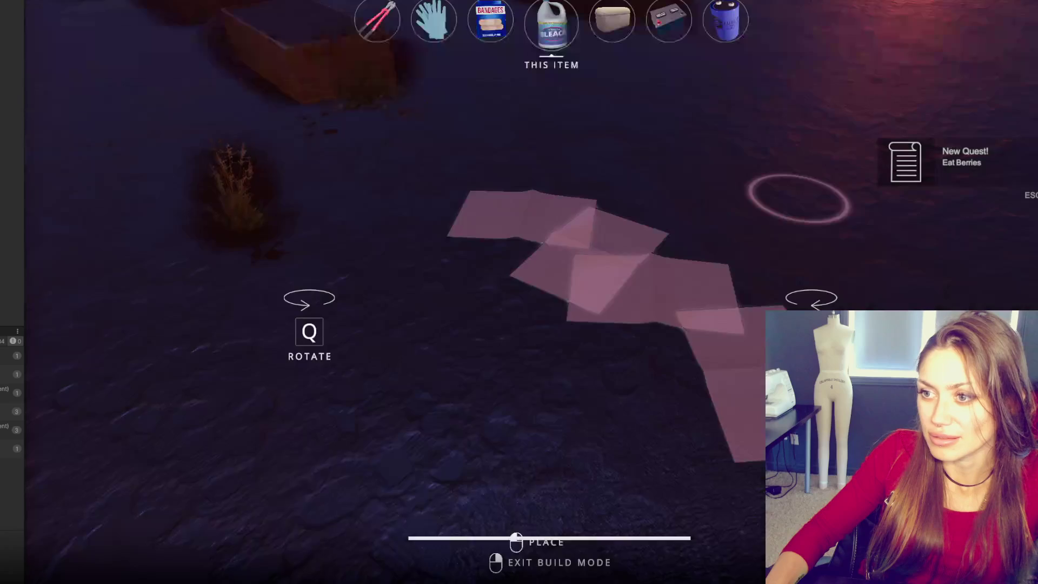
{"action": "left_click", "coordinate": [551, 300]}
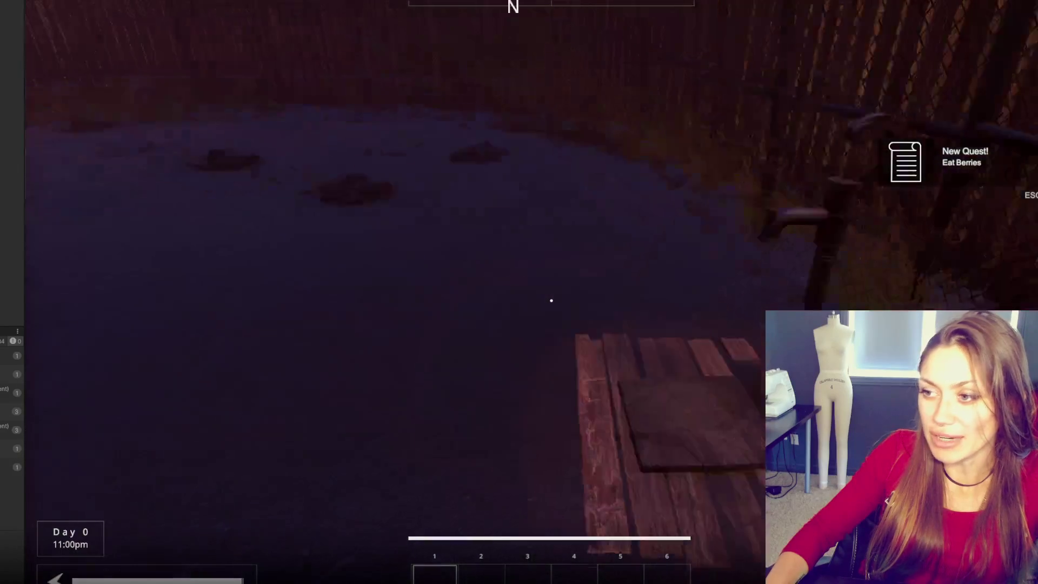
Step: Walk out the gate, down the foggy road and up the snowy alley to the mannequin's house
{"action": "key", "text": "w"}
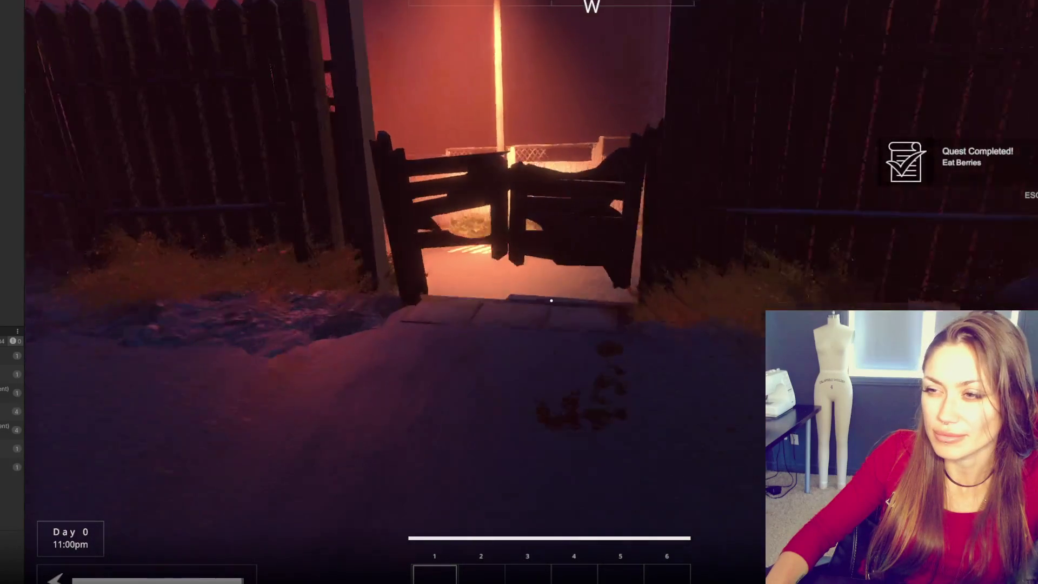
{"action": "key", "text": "w"}
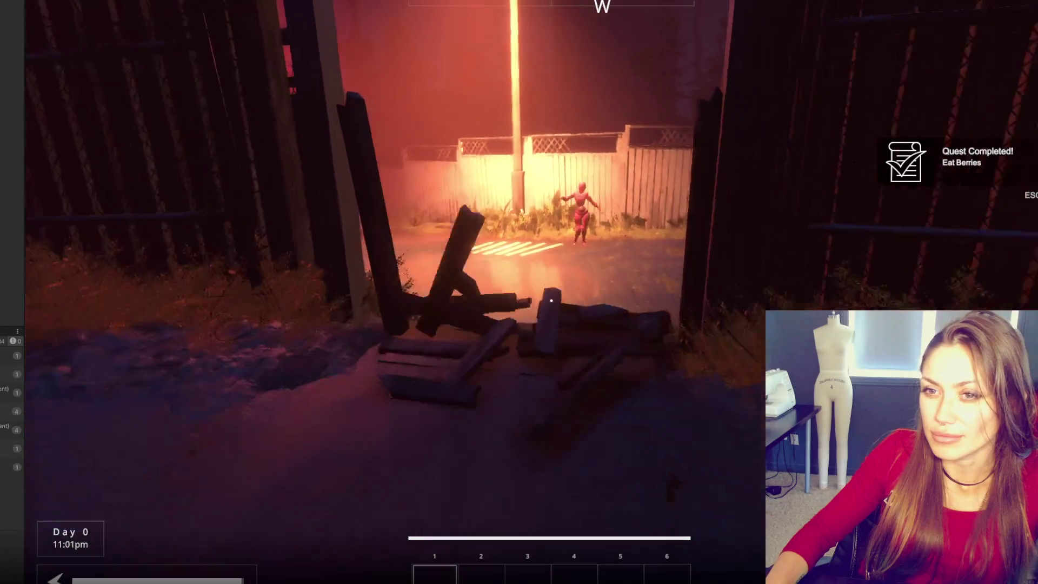
{"action": "key", "text": "w"}
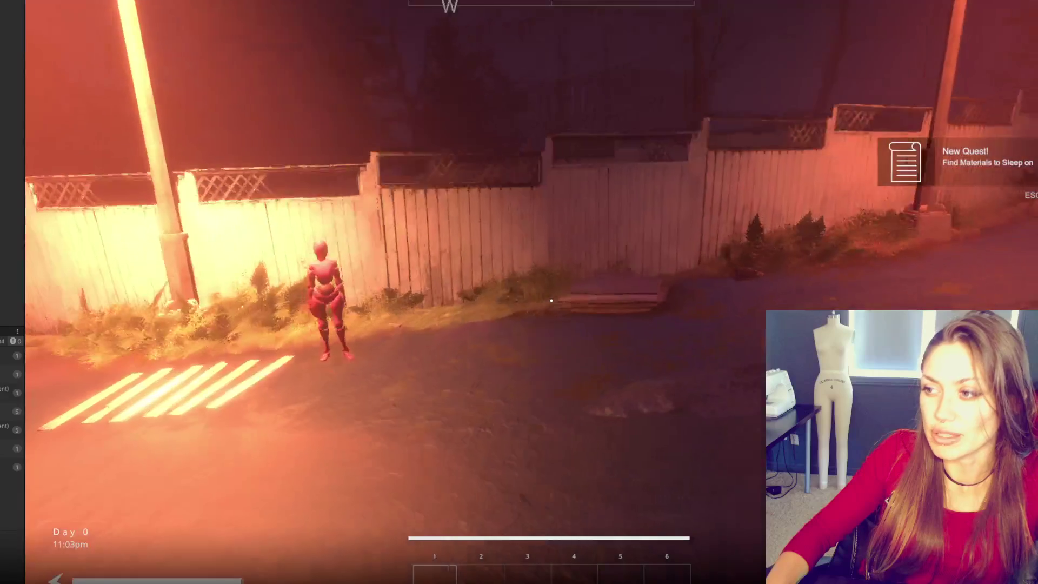
{"action": "key", "text": "w"}
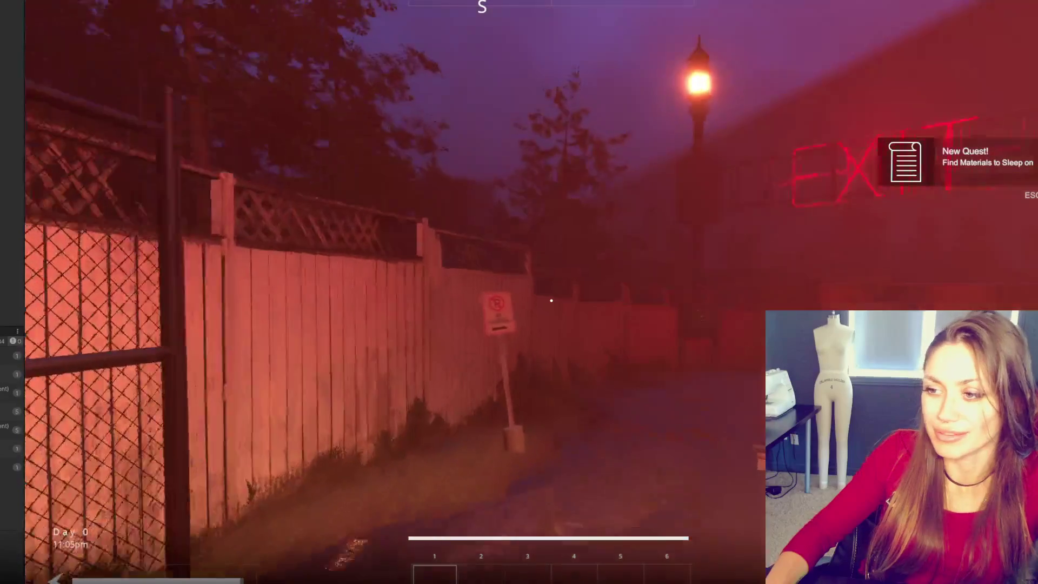
{"action": "key", "text": "w"}
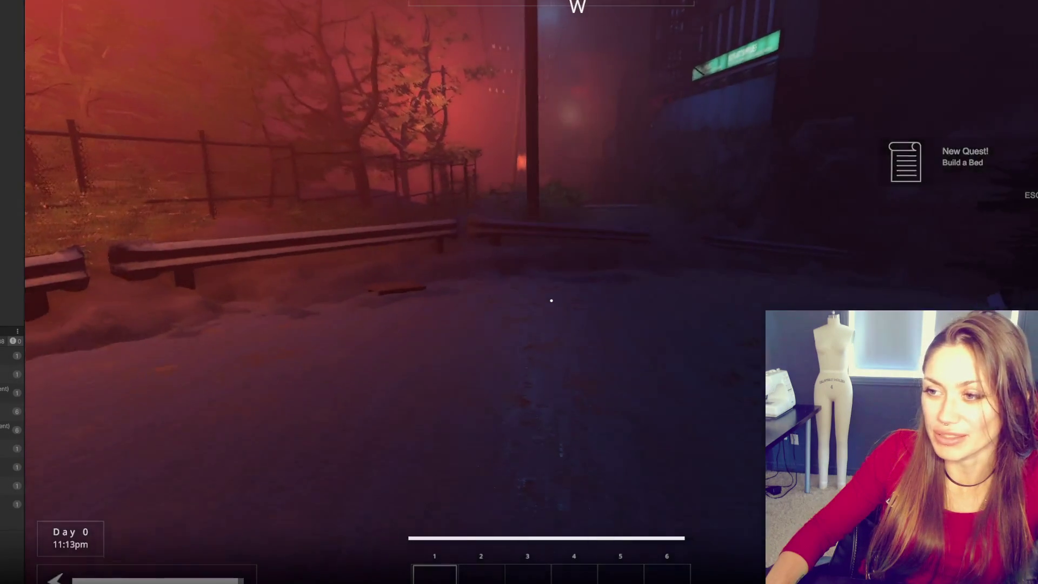
{"action": "key", "text": "w"}
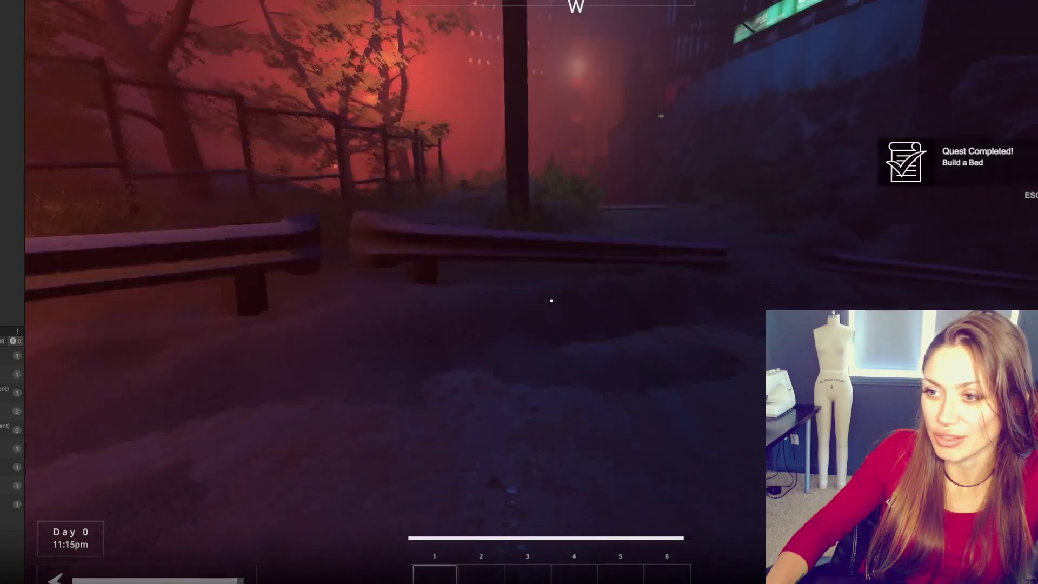
{"action": "key", "text": "w"}
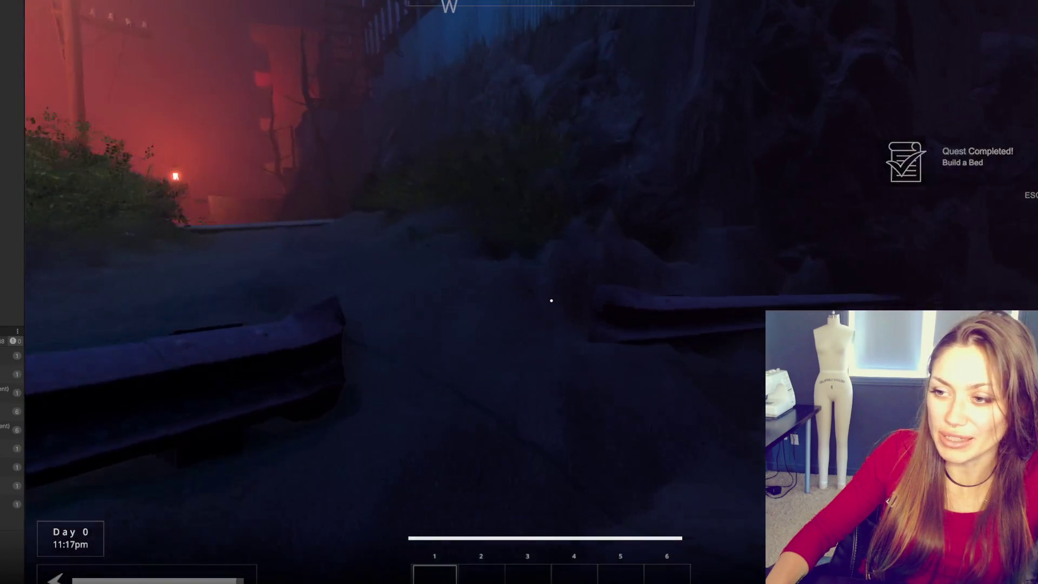
{"action": "key", "text": "w"}
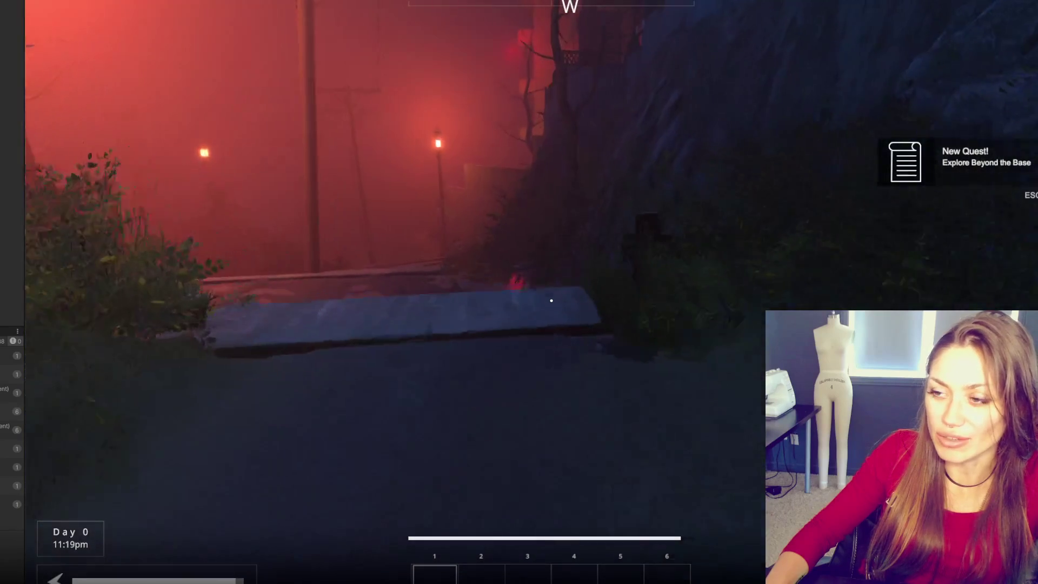
{"action": "key", "text": "w"}
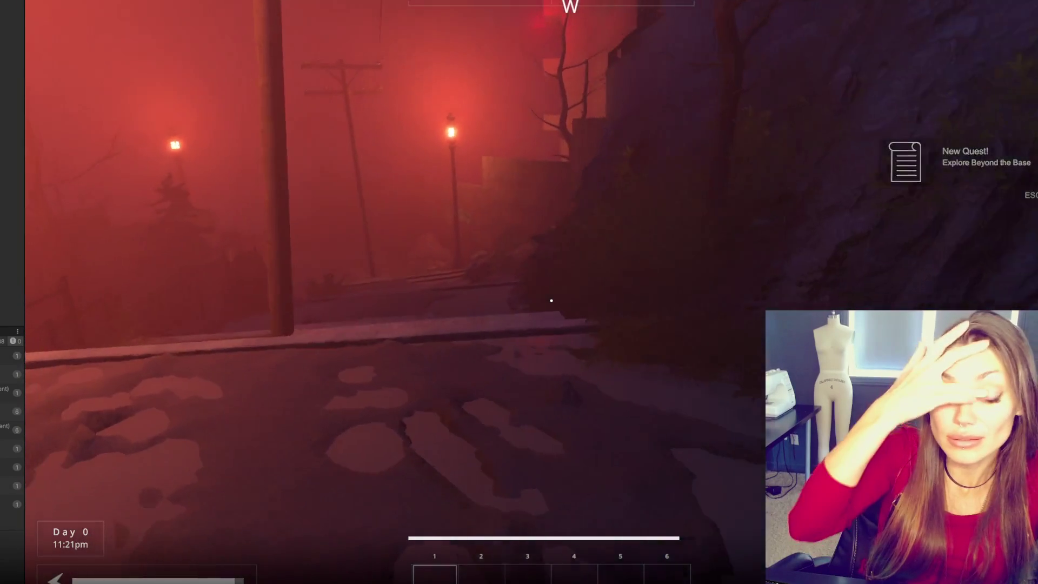
{"action": "key", "text": "w"}
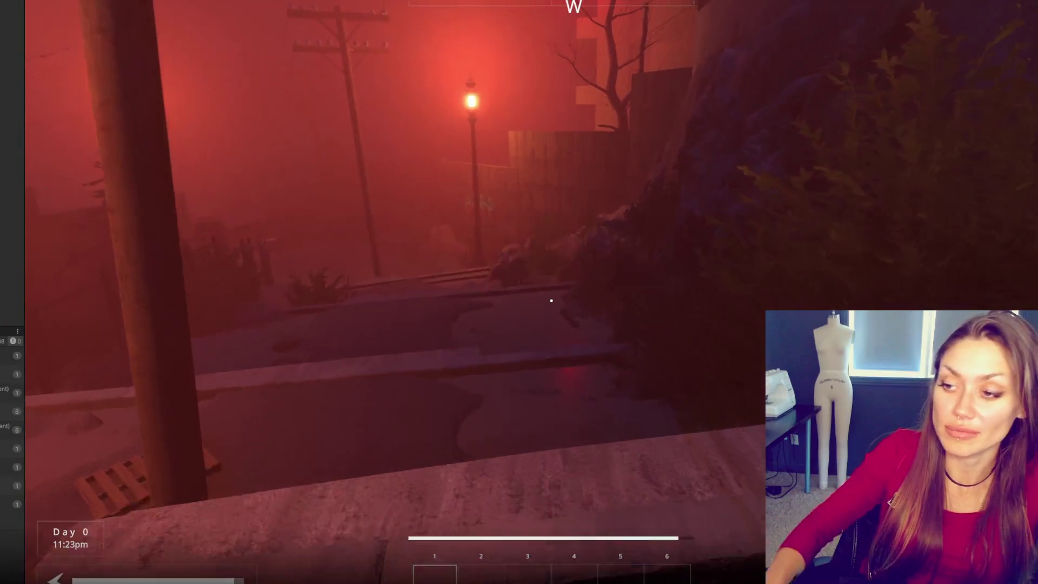
{"action": "key", "text": "w"}
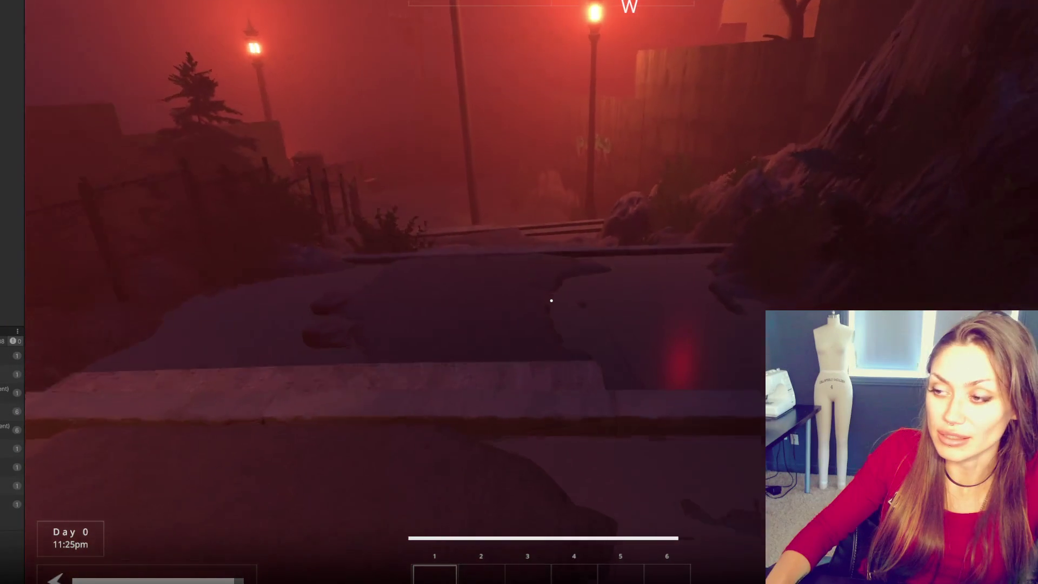
{"action": "key", "text": "w"}
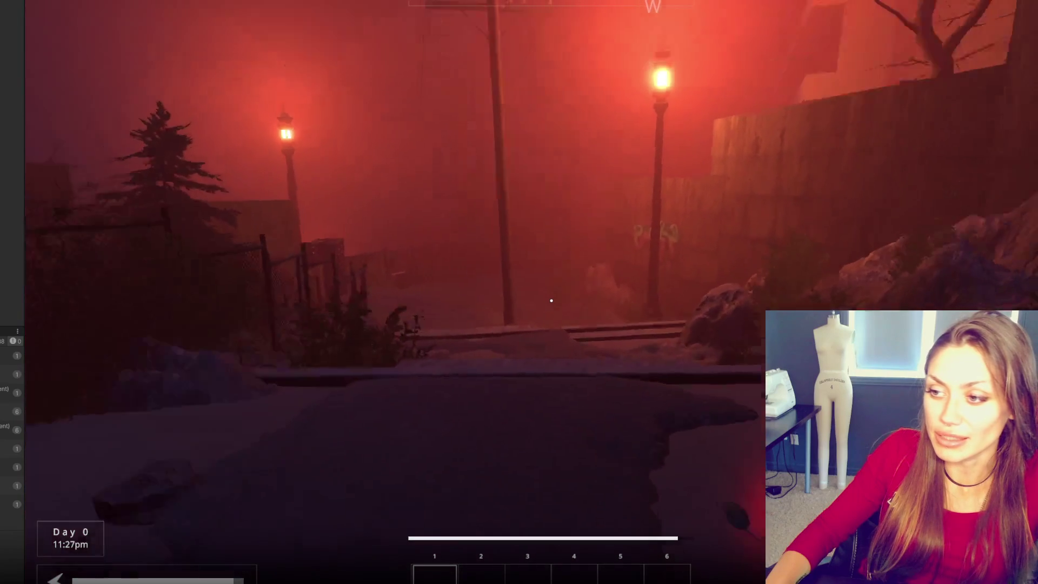
{"action": "key", "text": "w"}
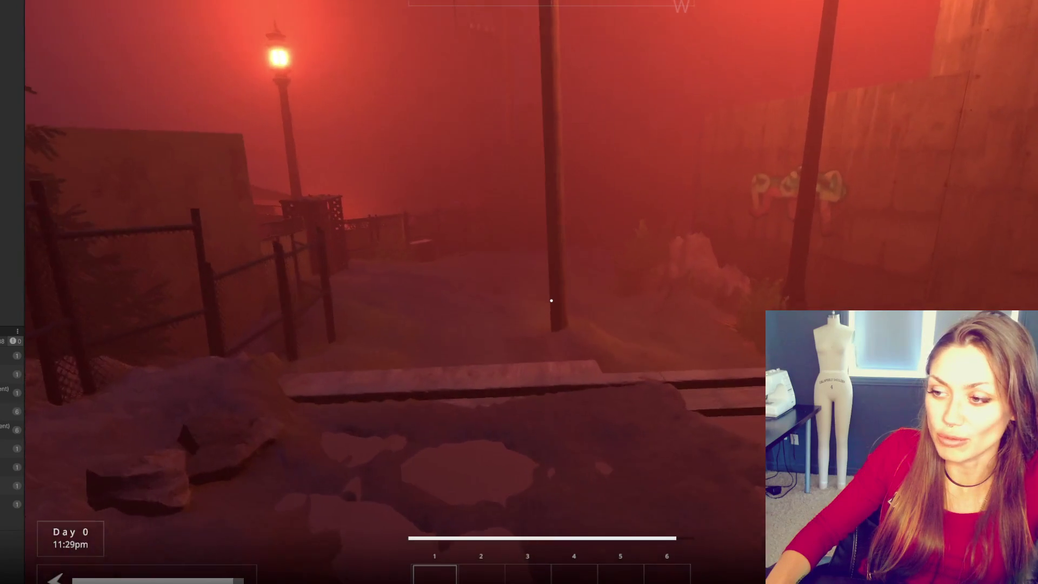
{"action": "key", "text": "w"}
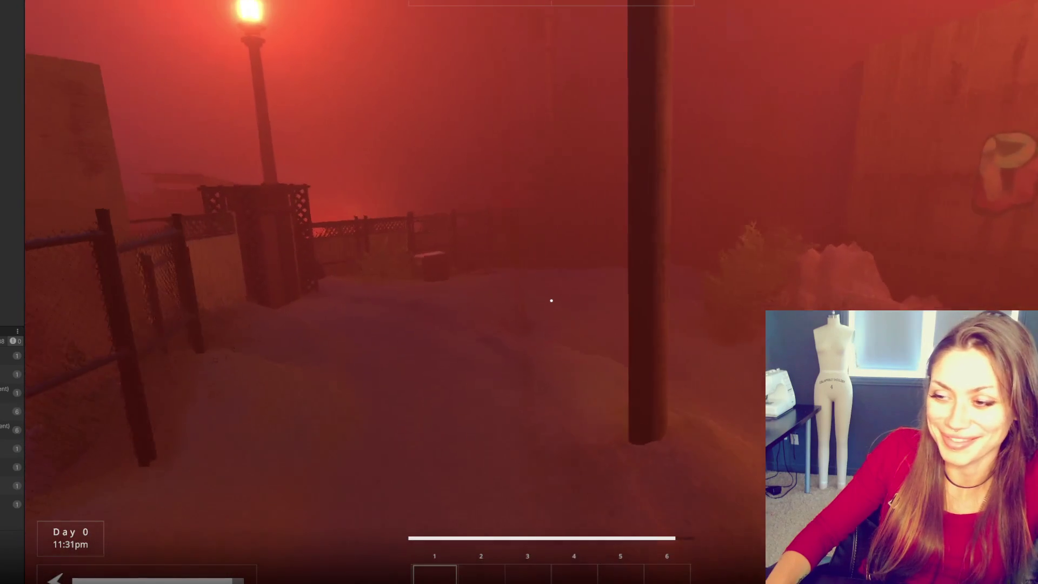
{"action": "key", "text": "w"}
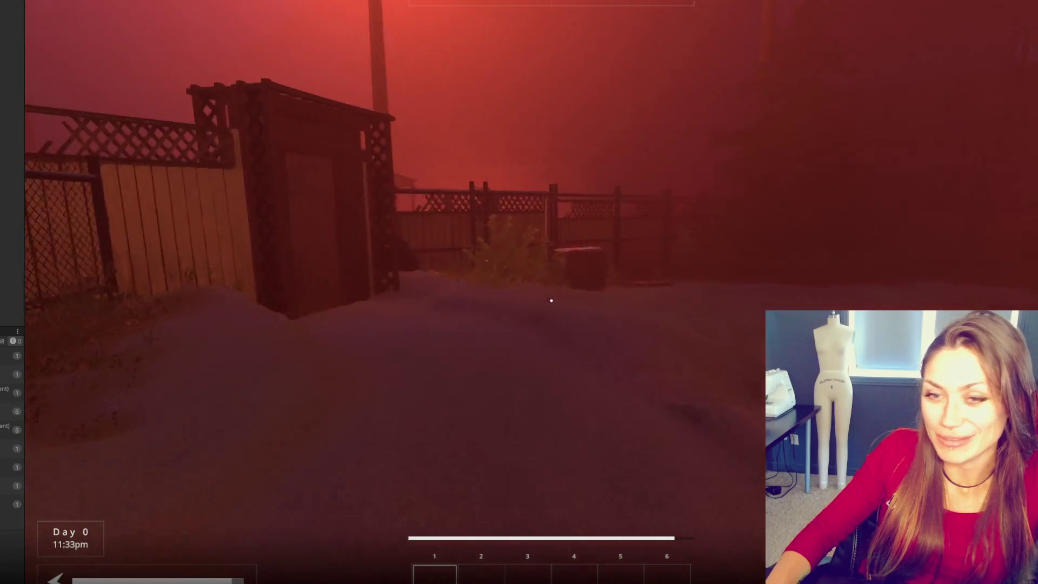
{"action": "key", "text": "w"}
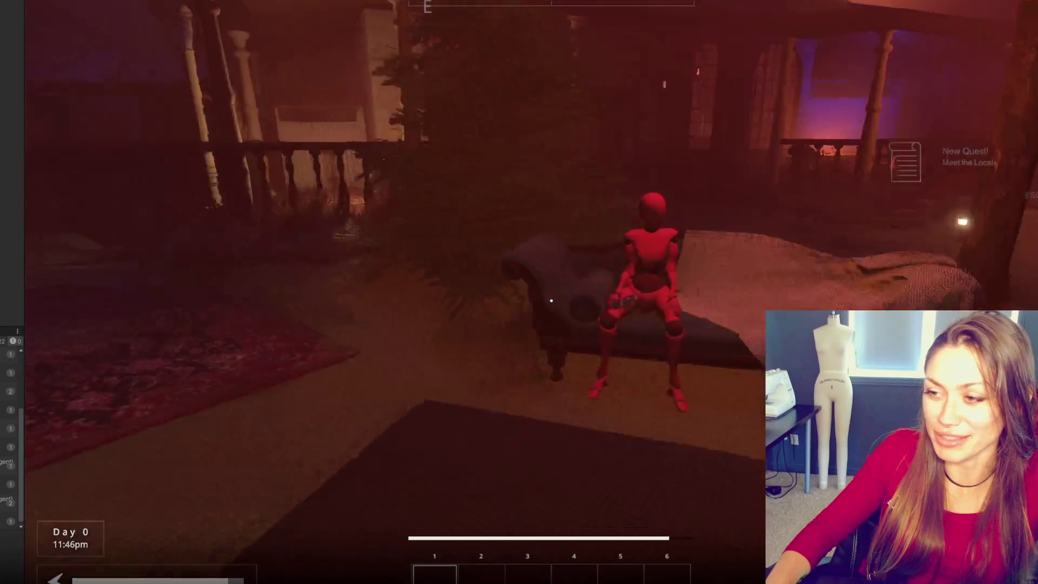
Step: Talk to the red mannequin, answer 2. No, view the Stats screen, then stop Play mode
{"action": "key", "text": "e"}
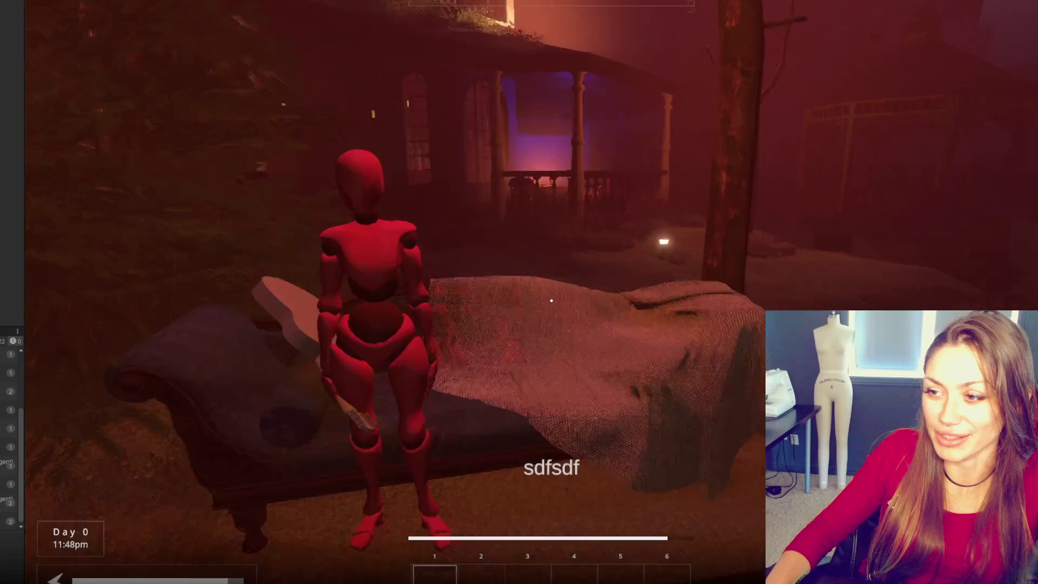
{"action": "key", "text": "s"}
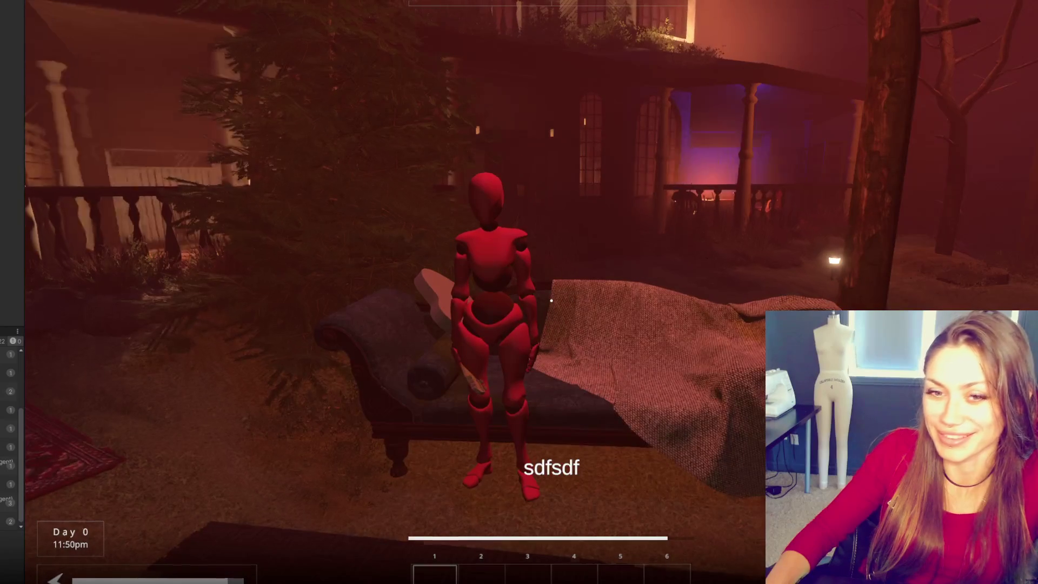
{"action": "key", "text": "w"}
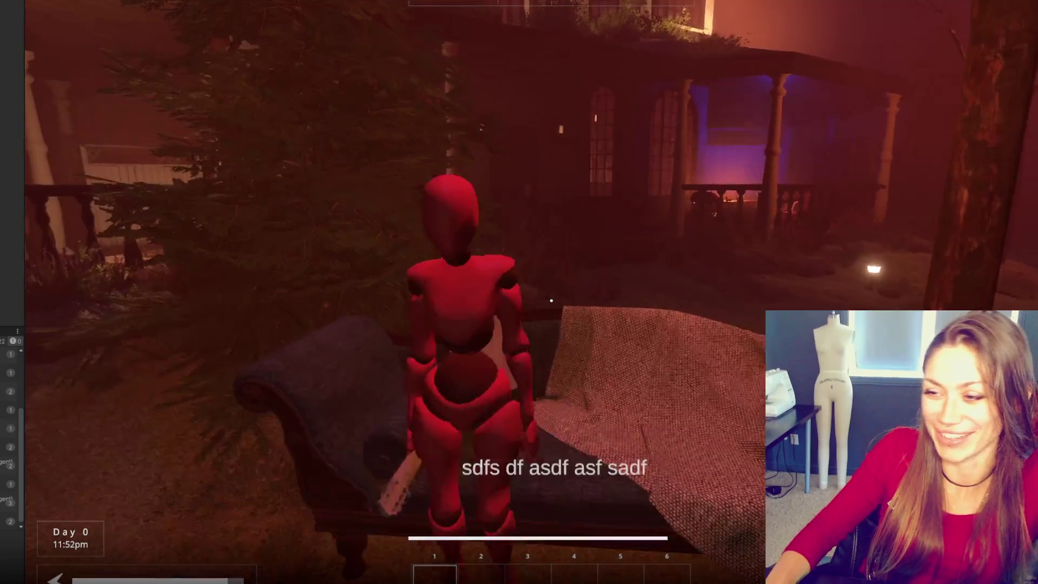
{"action": "key", "text": "s"}
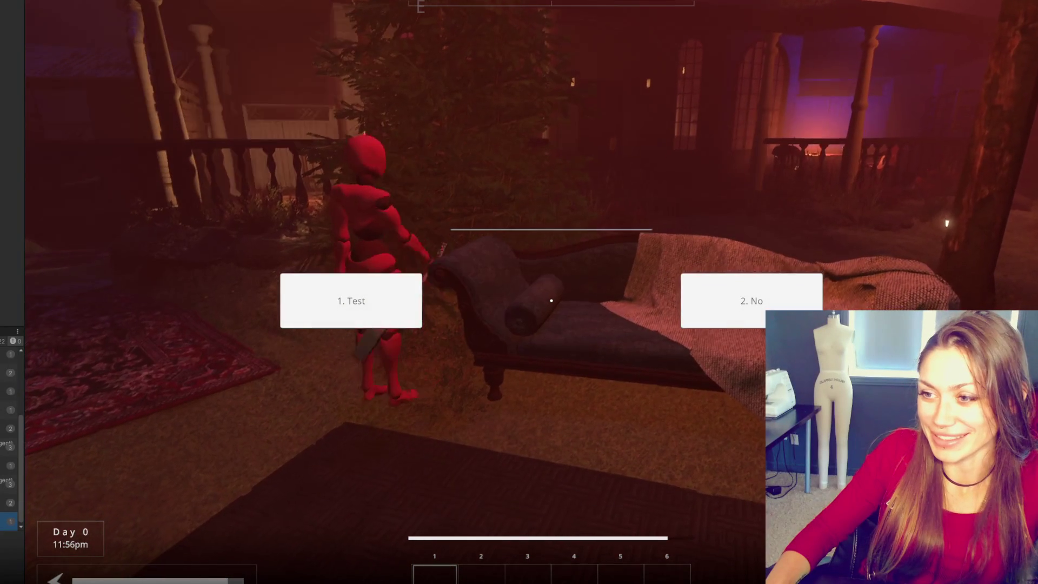
{"action": "key", "text": "2"}
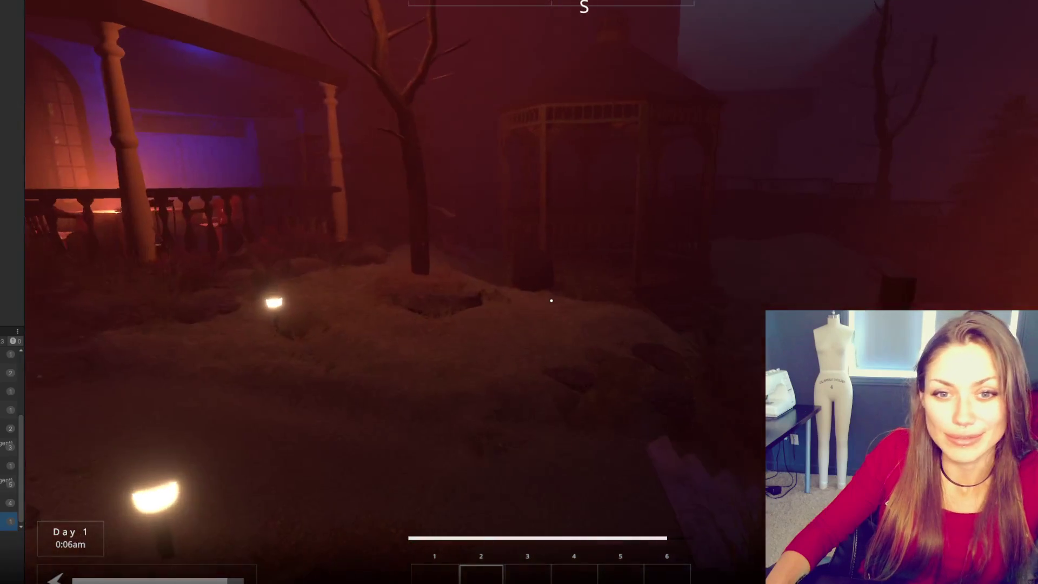
{"action": "key", "text": "Tab"}
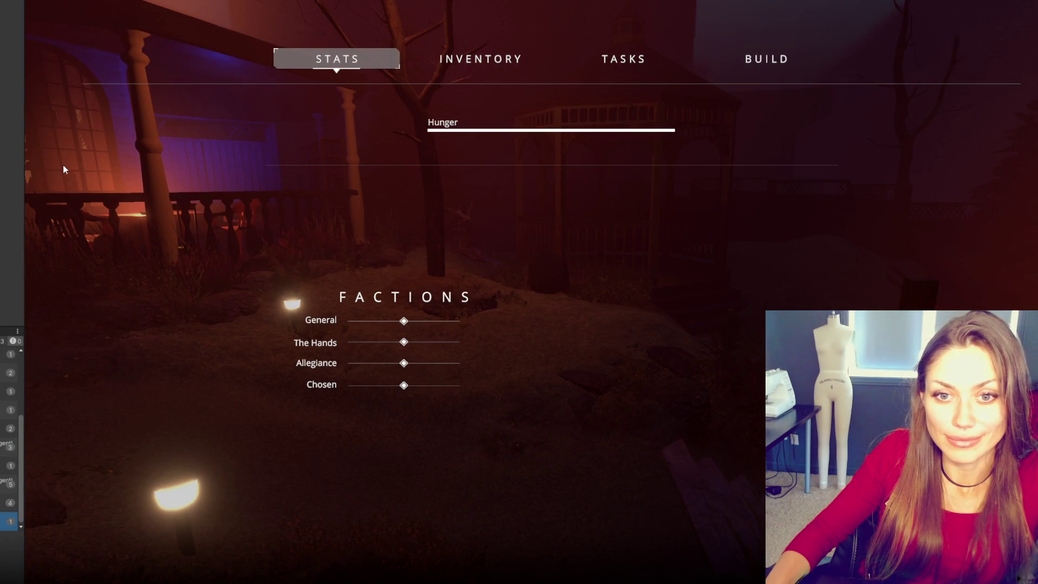
{"action": "key", "text": "ctrl+p"}
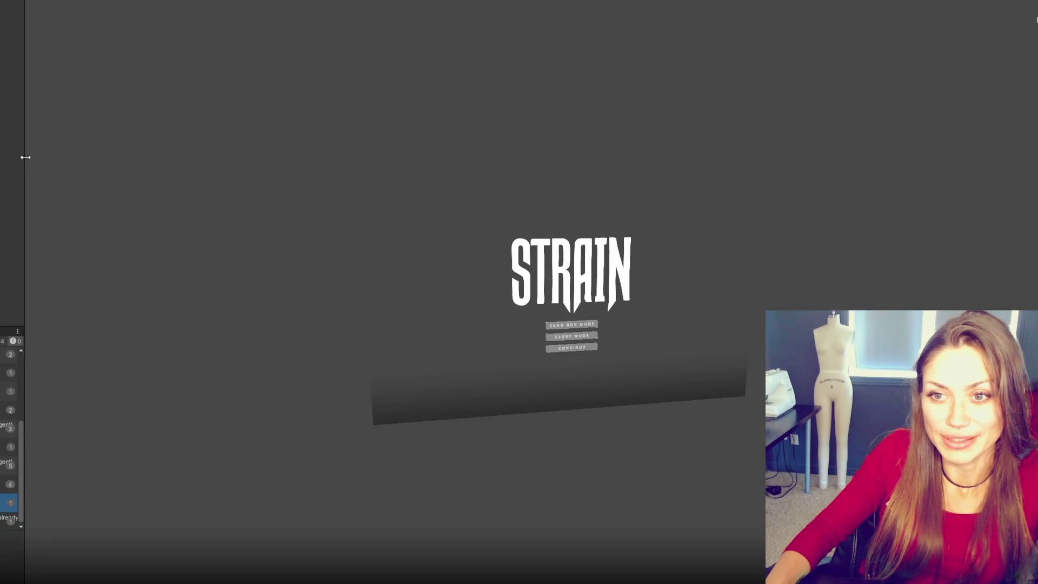
Step: Widen the left panel, show the Project assets, and inspect the Home scene and an origin empty object
{"action": "left_click_drag", "start_coordinate": [26, 157], "coordinate": [183, 166]}
{"action": "key", "text": "ctrl+5"}
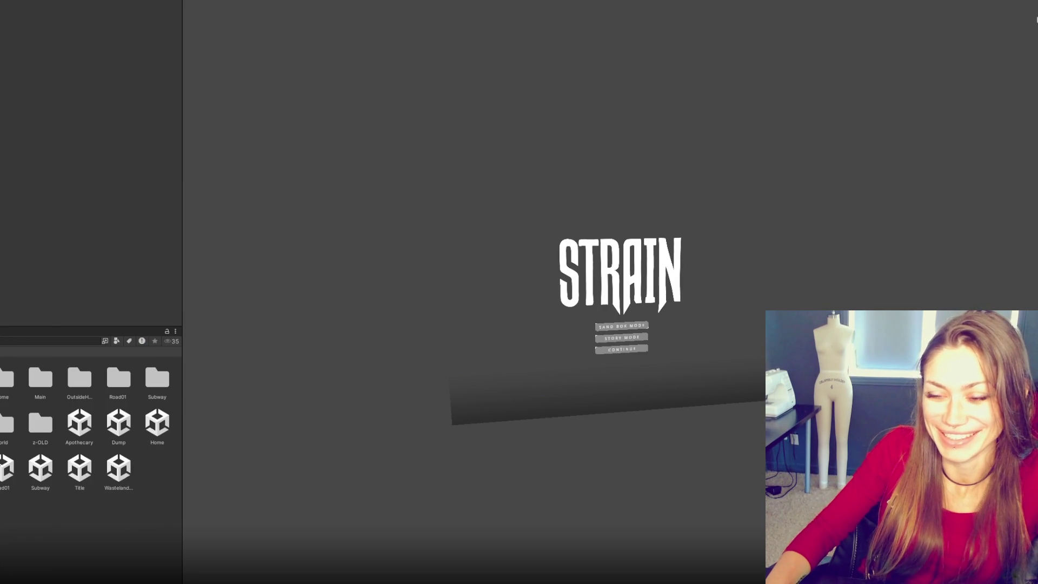
{"action": "left_click", "coordinate": [161, 438]}
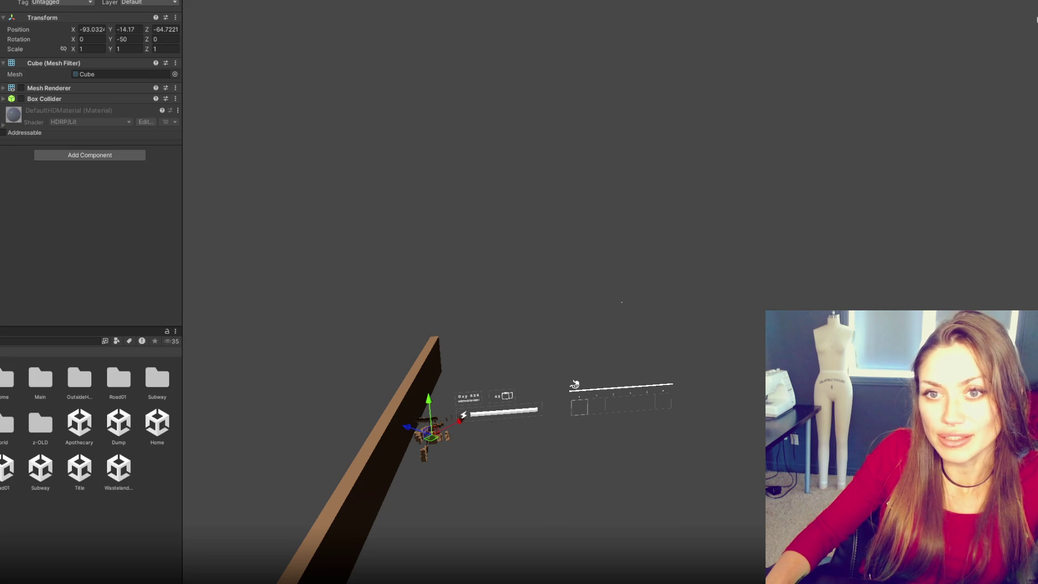
{"action": "key", "text": "alt+shift+n"}
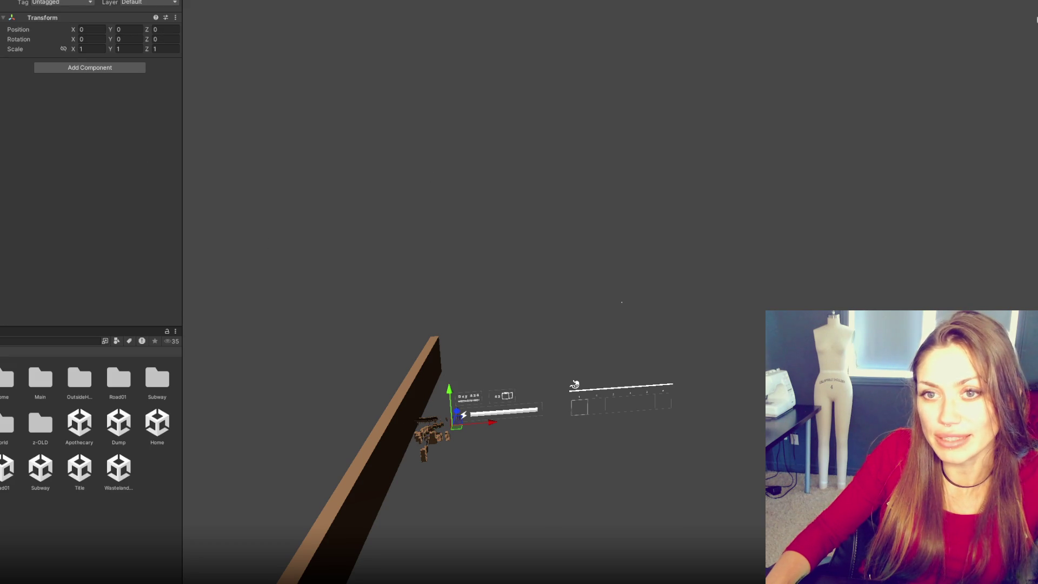
Step: Select the controller object and collapse its Convo Controls and HUD Controls scripts
{"action": "key", "text": "ctrl+z"}
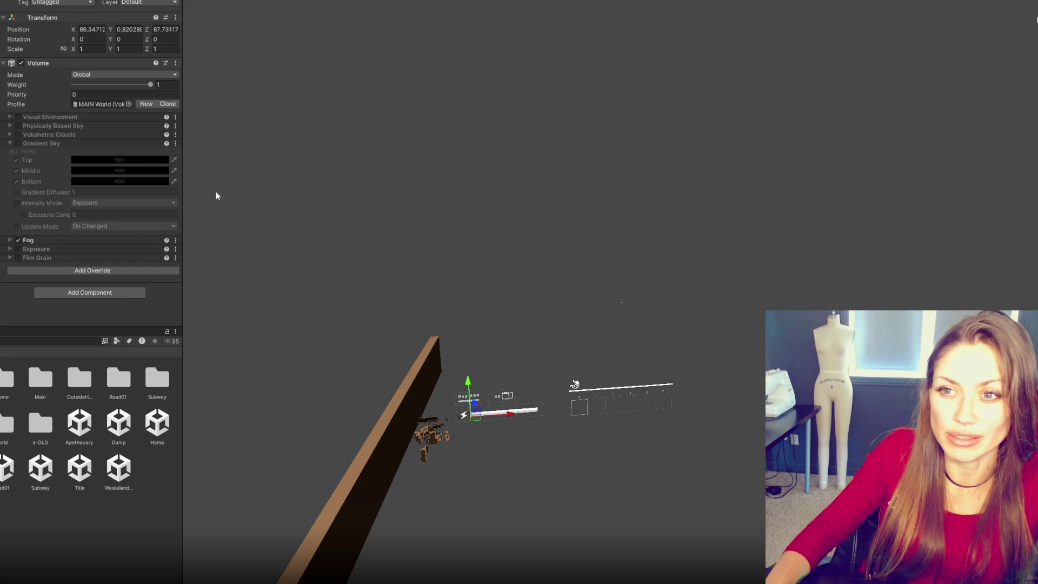
{"action": "key", "text": "ctrl+z"}
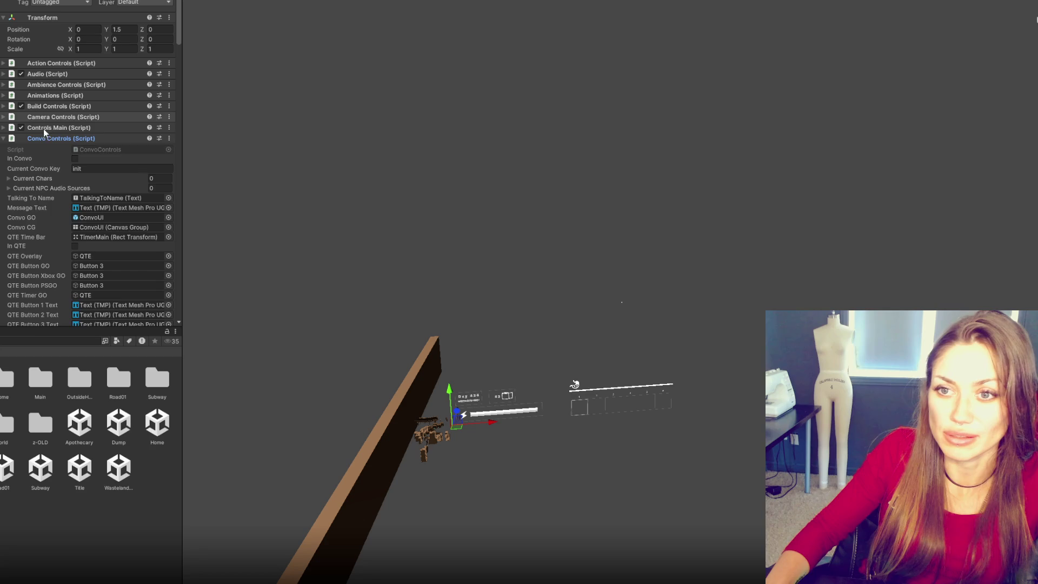
{"action": "left_click", "coordinate": [42, 138]}
{"action": "scroll", "coordinate": [54, 136], "scroll_direction": "down", "scroll_amount": 5}
{"action": "left_click", "coordinate": [56, 137]}
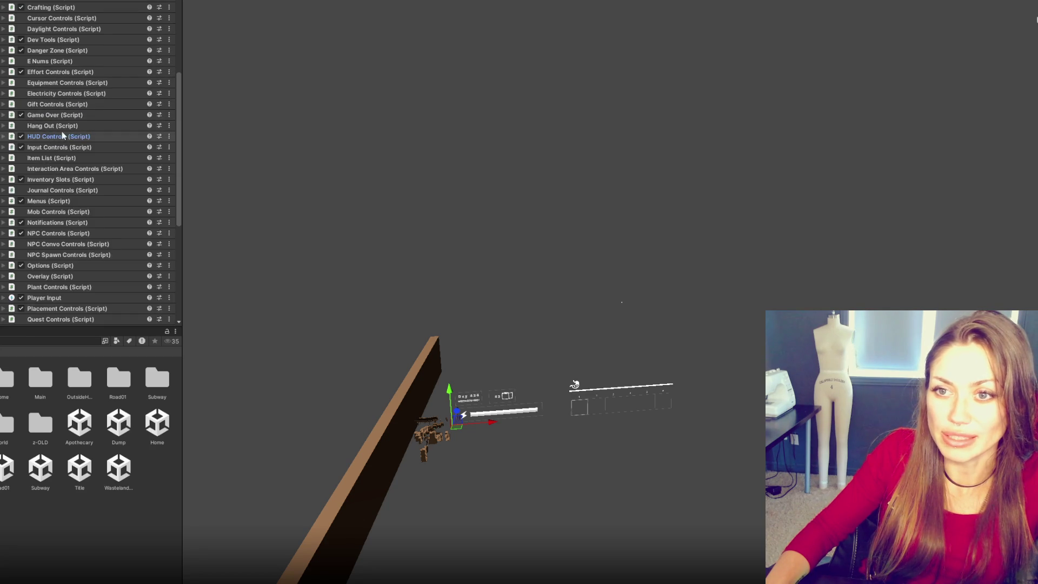
{"action": "scroll", "coordinate": [64, 132], "scroll_direction": "up", "scroll_amount": 8}
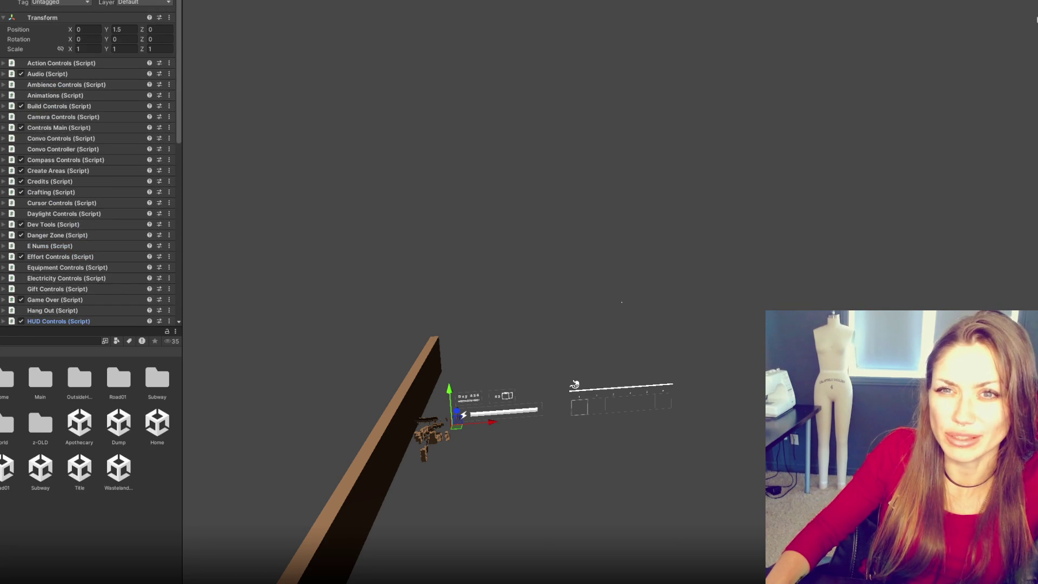
{"action": "key", "text": "ctrl+z"}
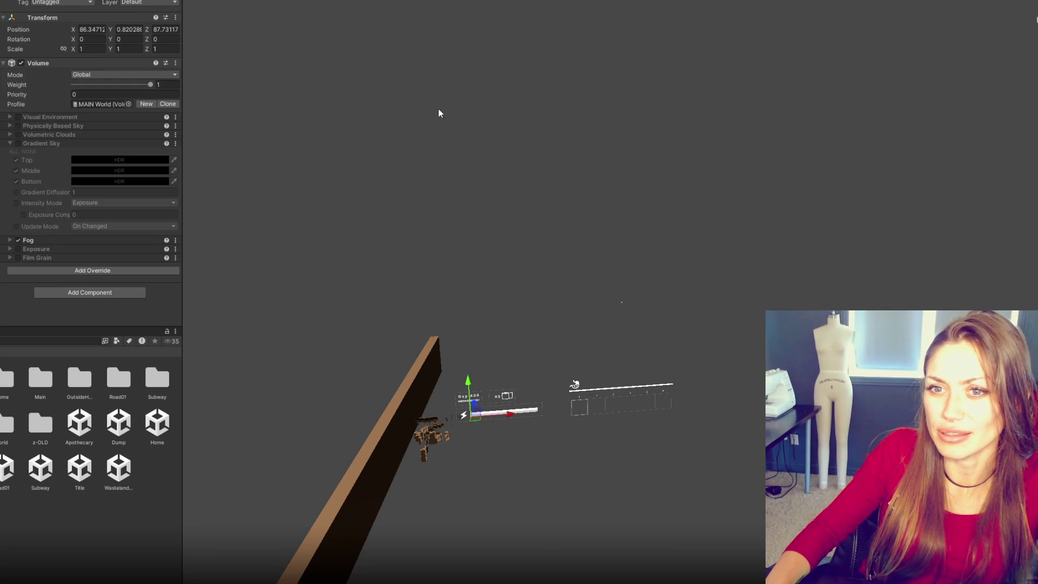
{"action": "key", "text": "ctrl+y"}
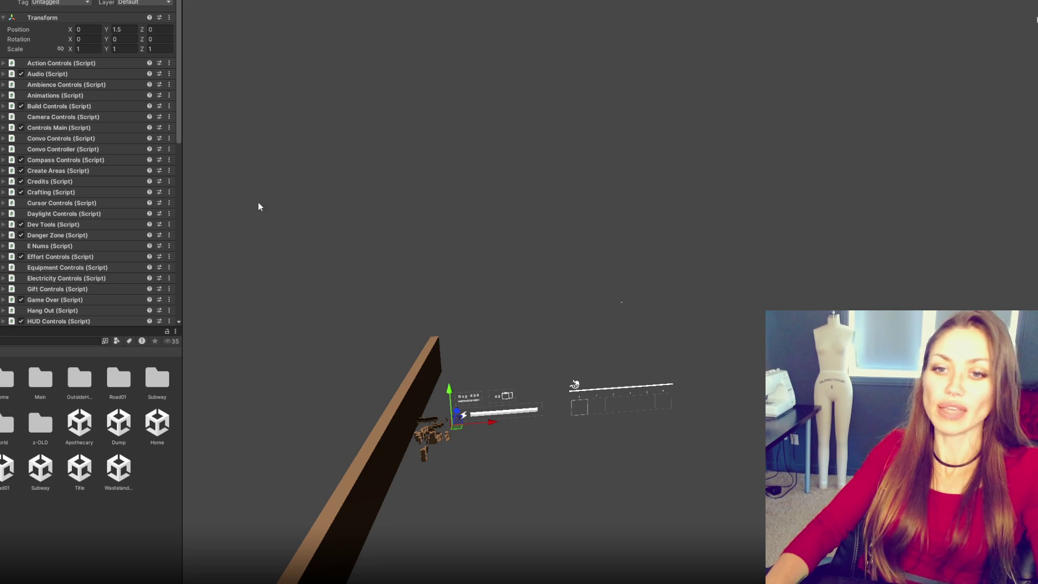
Step: Select the AUDIO object, then scroll through PlayVoiceLine in Talking.cs
{"action": "left_click", "coordinate": [201, 400]}
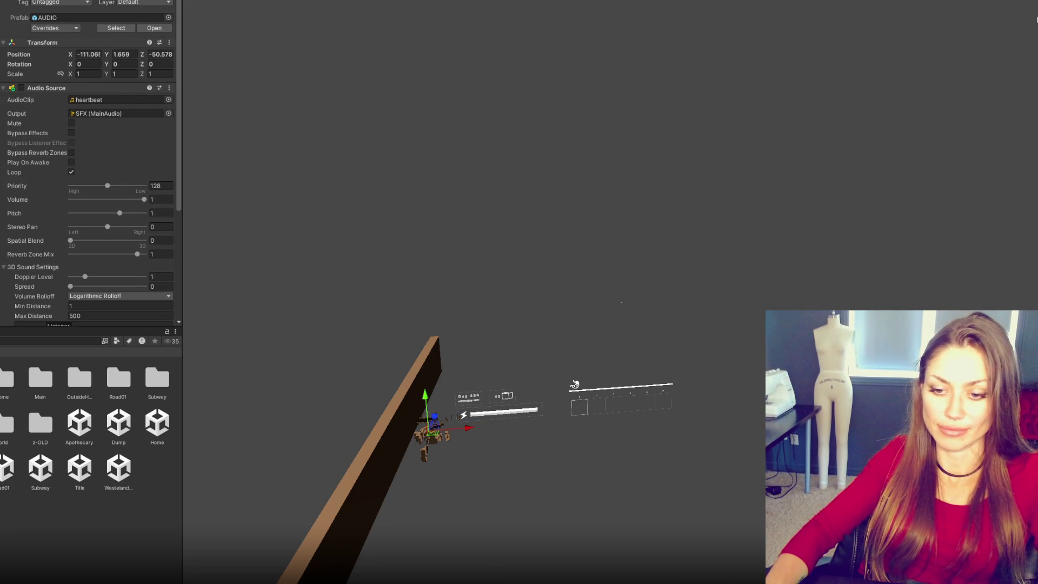
{"action": "key", "text": "alt+Tab"}
{"action": "scroll", "coordinate": [521, 263], "scroll_direction": "down", "scroll_amount": 3}
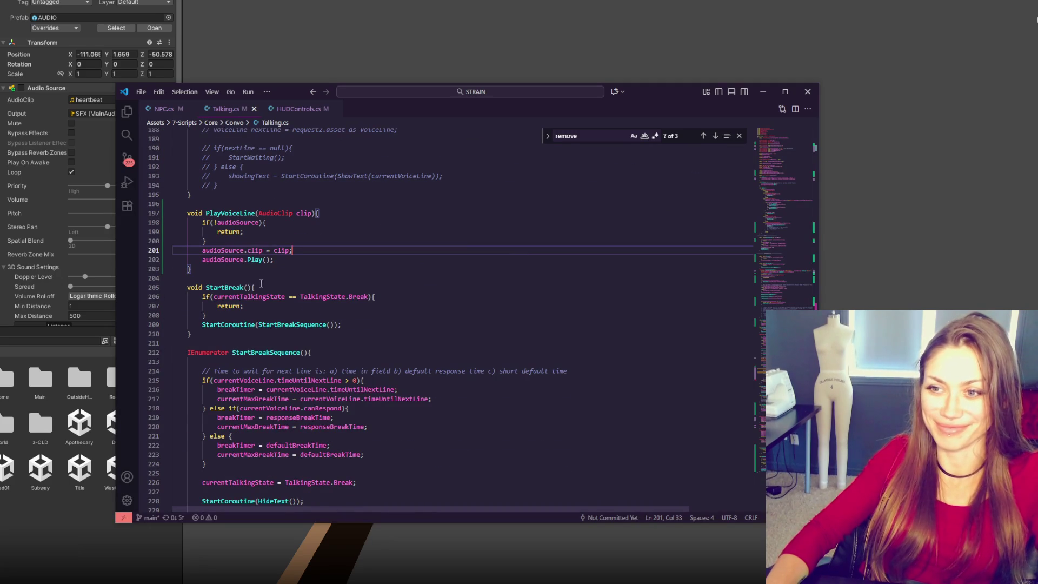
{"action": "left_click", "coordinate": [117, 487]}
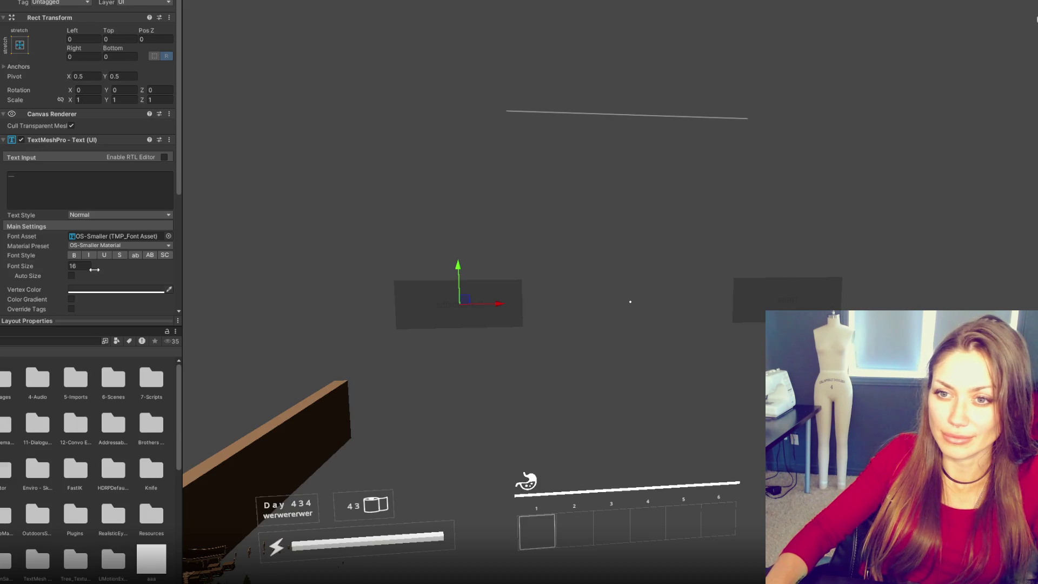
Step: Set the choice text's font size to 20
{"action": "left_click", "coordinate": [98, 291]}
{"action": "left_click", "coordinate": [205, 284]}
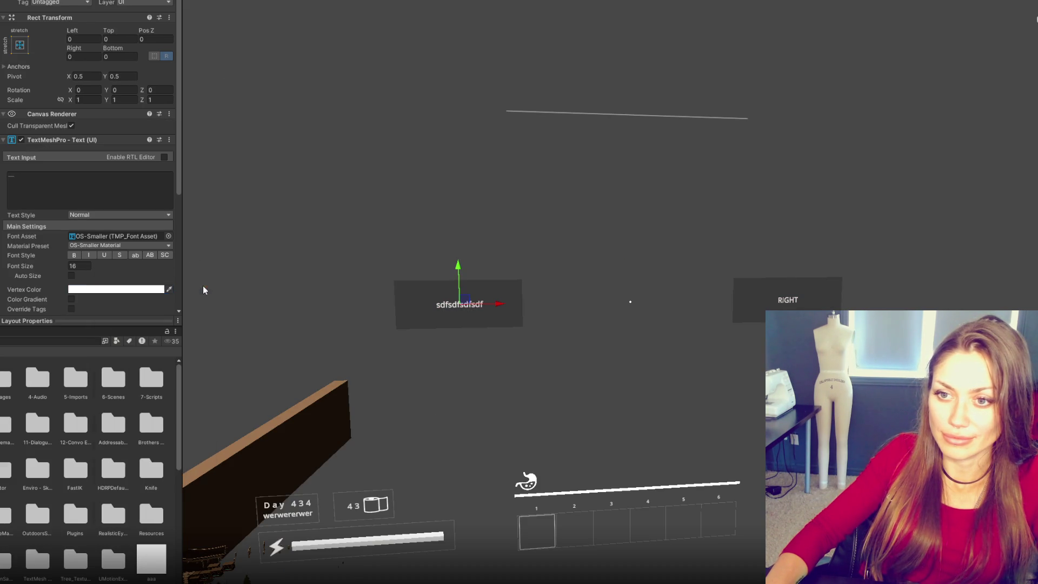
{"action": "left_click", "coordinate": [89, 266]}
{"action": "type", "text": "20"}
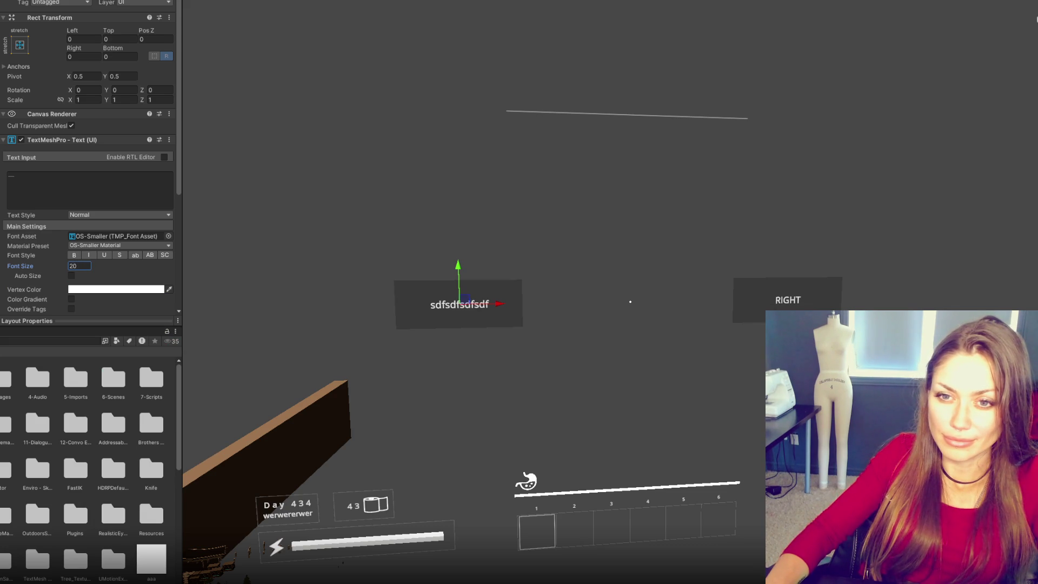
Step: Select the RIGHT choice button and collapse its Image, Button and material sections
{"action": "left_click", "coordinate": [788, 300]}
{"action": "left_click", "coordinate": [35, 139]}
{"action": "left_click", "coordinate": [37, 150]}
{"action": "left_click", "coordinate": [49, 165]}
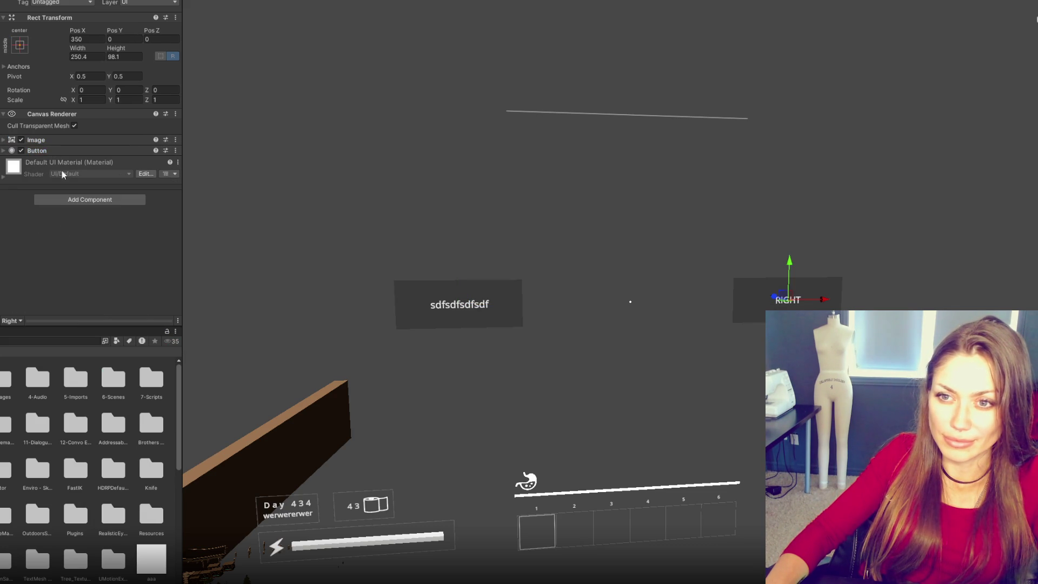
Step: Add a Content Size Fitter with vertical and horizontal fit set to Preferred Size
{"action": "left_click", "coordinate": [80, 199]}
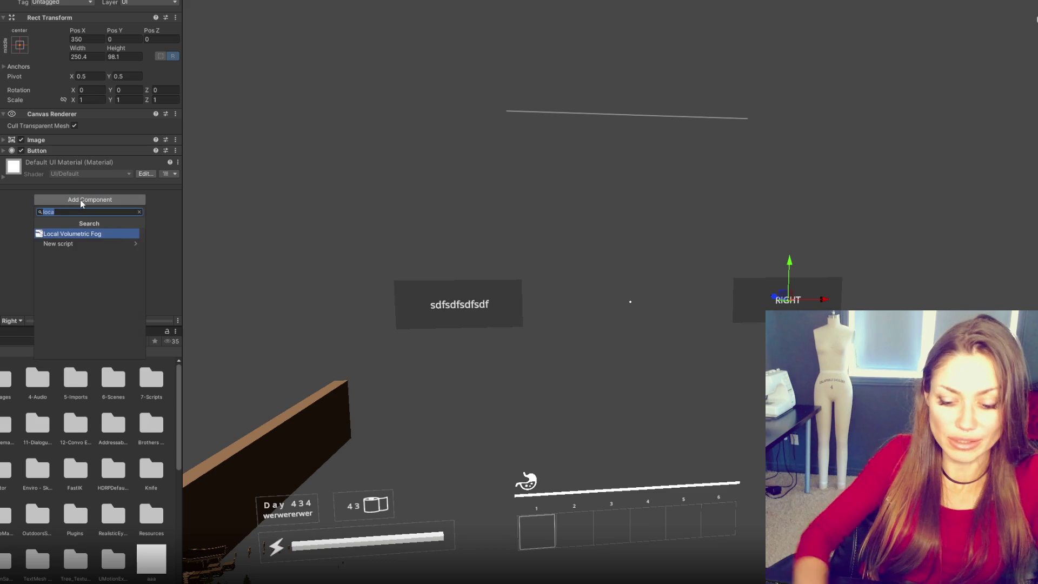
{"action": "type", "text": "content"}
{"action": "key", "text": "Return"}
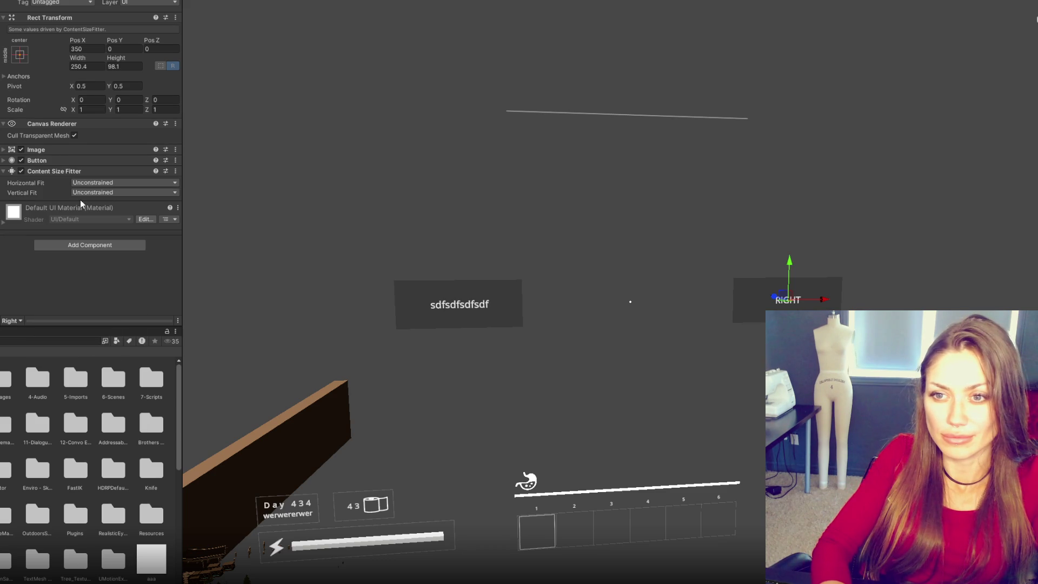
{"action": "left_click", "coordinate": [91, 191]}
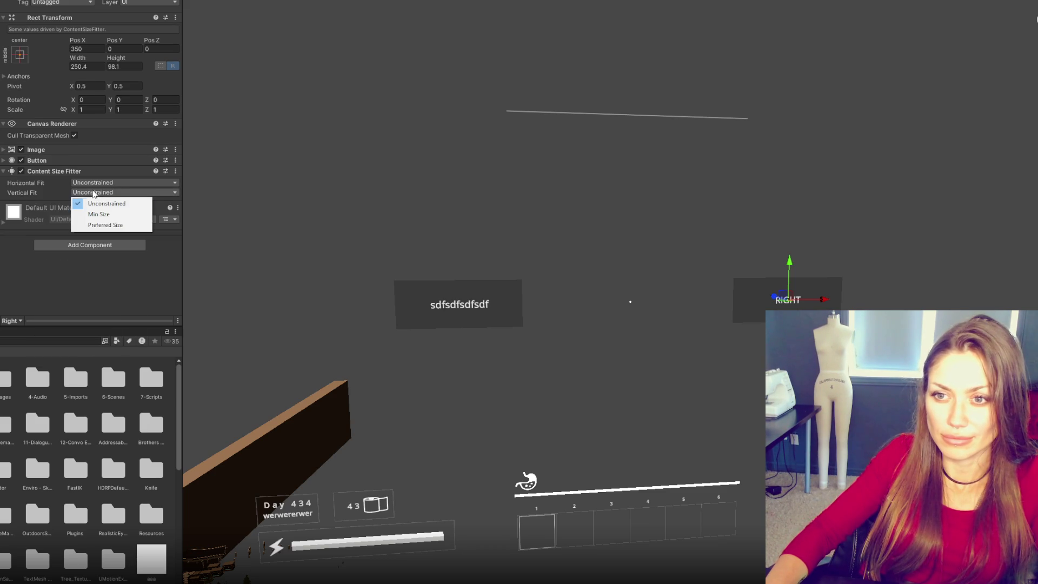
{"action": "left_click", "coordinate": [105, 223]}
{"action": "left_click", "coordinate": [125, 182]}
{"action": "left_click", "coordinate": [108, 215]}
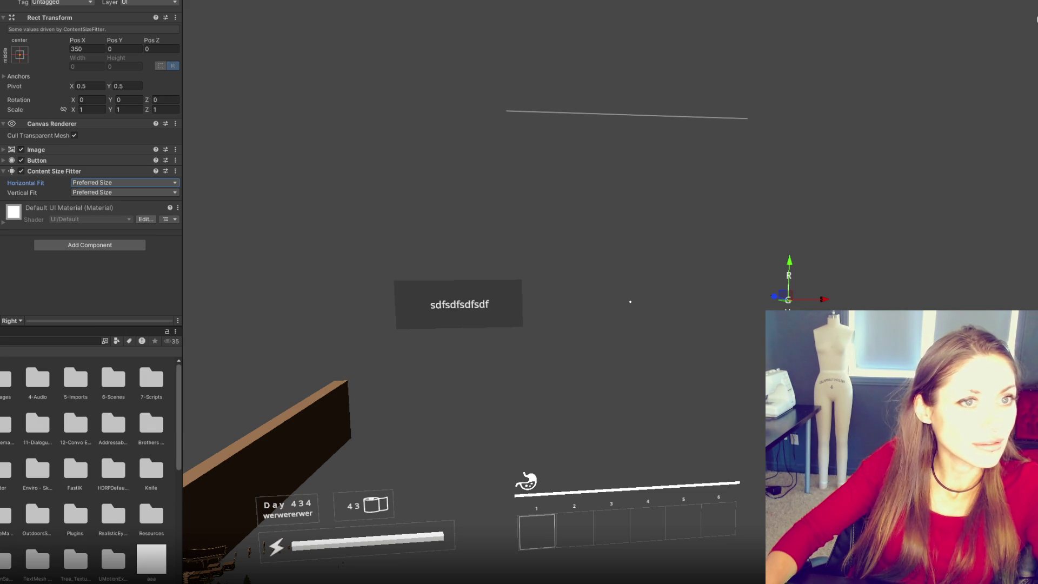
{"action": "key", "text": "alt+Tab"}
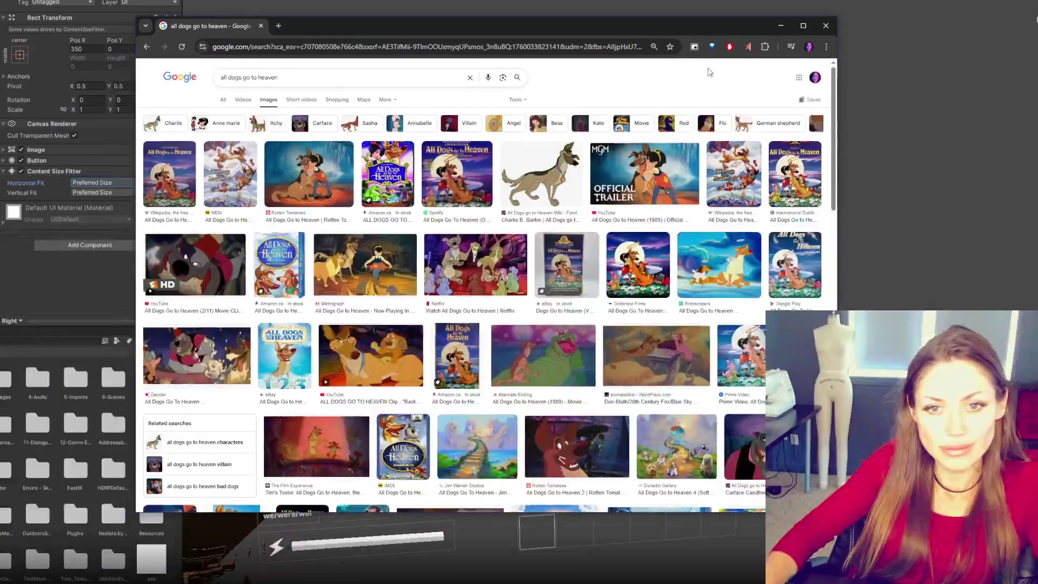
{"action": "left_click", "coordinate": [803, 25]}
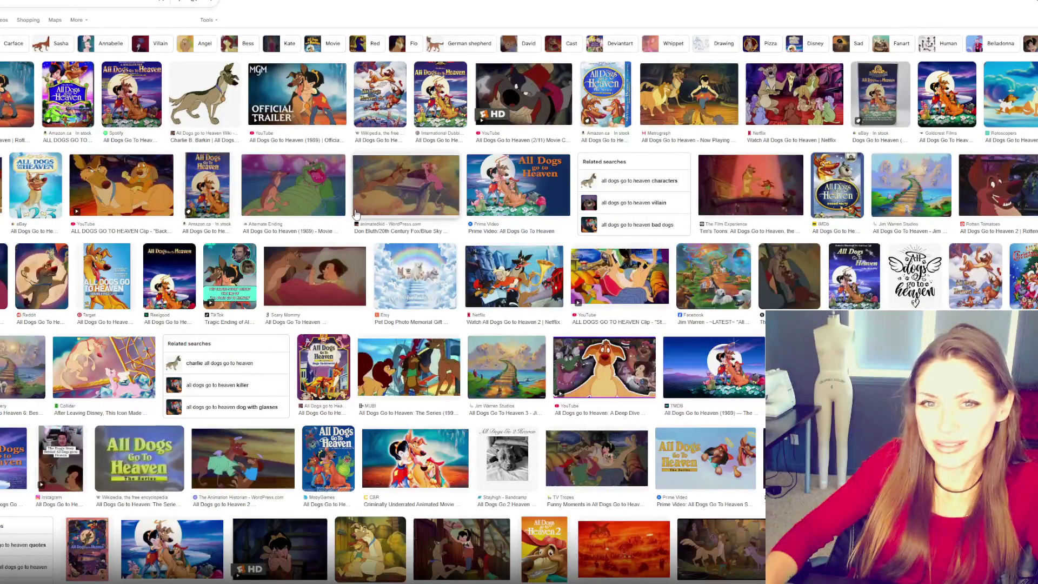
{"action": "left_click", "coordinate": [2, 105]}
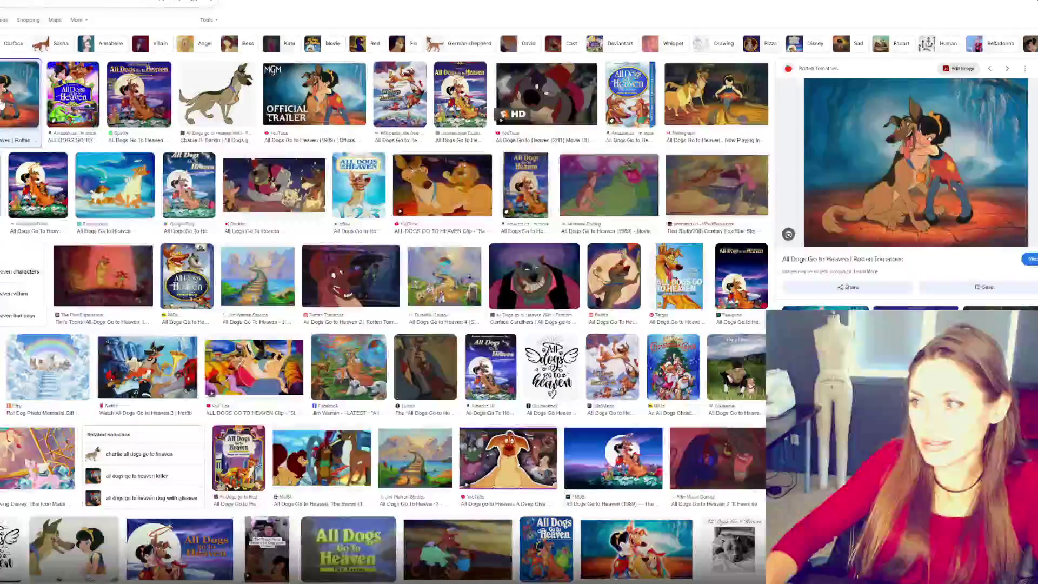
{"action": "left_click", "coordinate": [338, 113]}
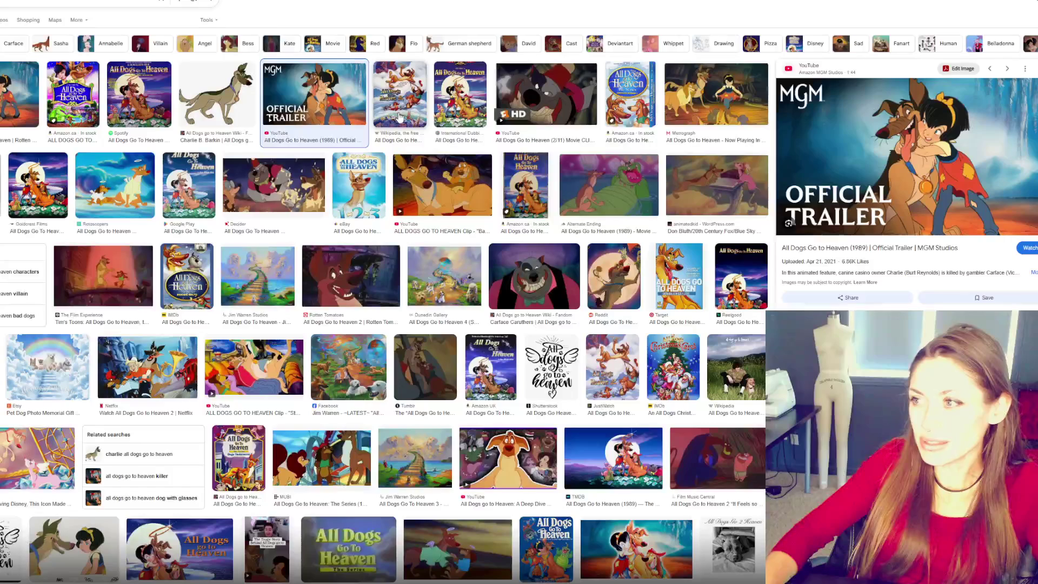
{"action": "left_click", "coordinate": [583, 187]}
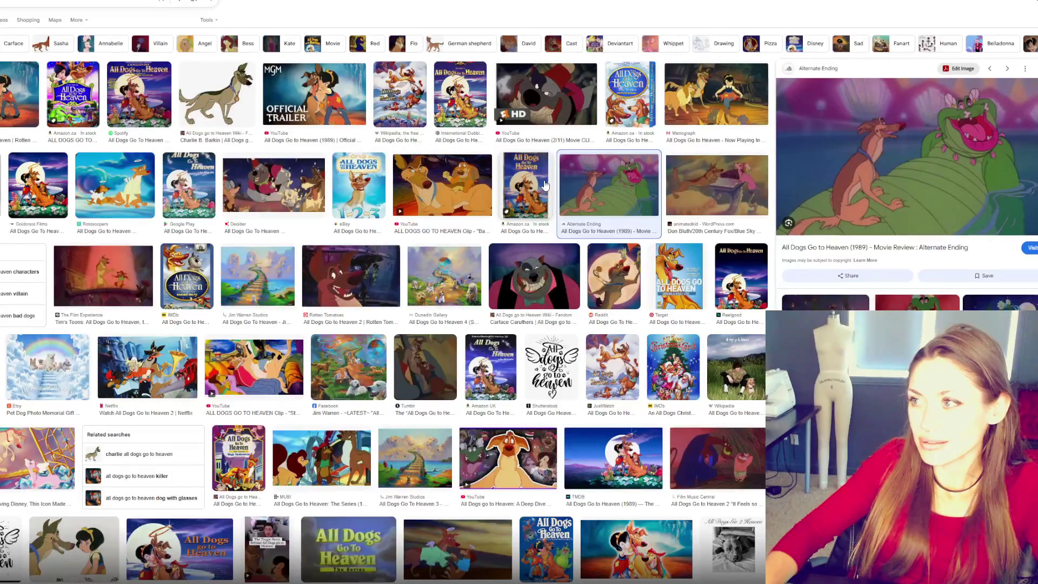
{"action": "left_click", "coordinate": [545, 185]}
{"action": "left_click", "coordinate": [463, 193]}
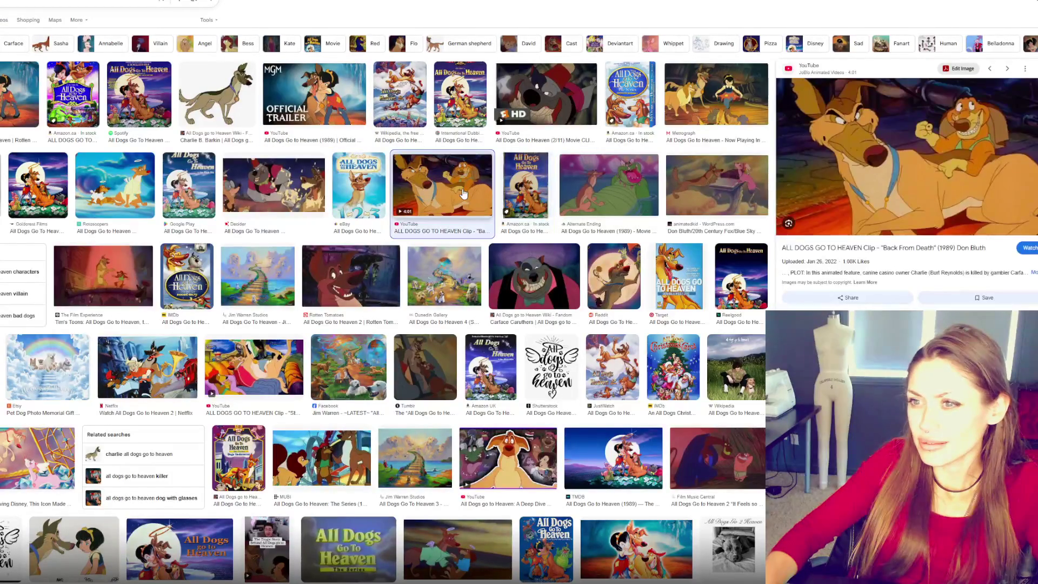
{"action": "left_click", "coordinate": [282, 192]}
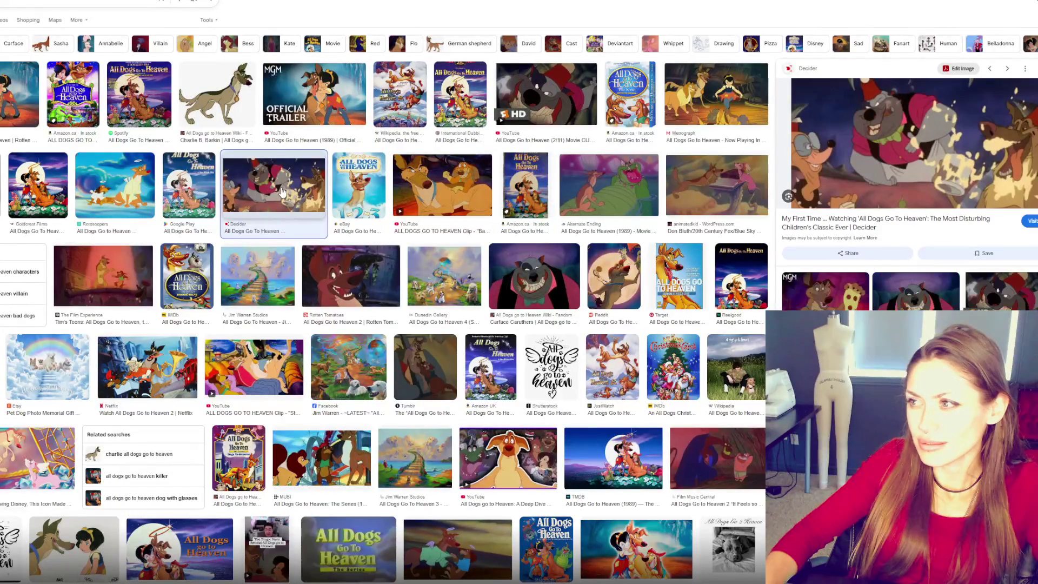
{"action": "left_click", "coordinate": [30, 183]}
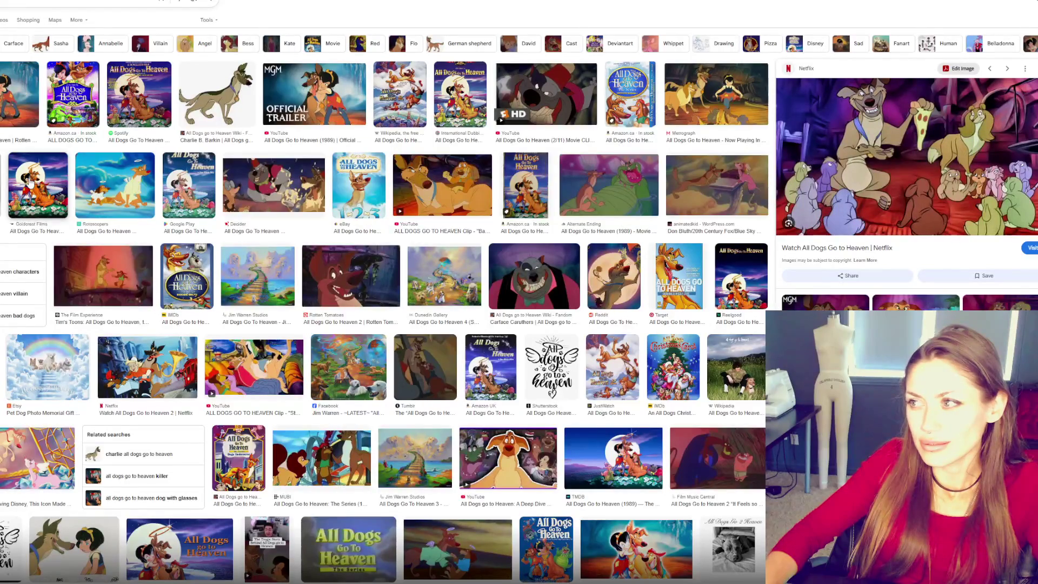
{"action": "left_click", "coordinate": [29, 183]}
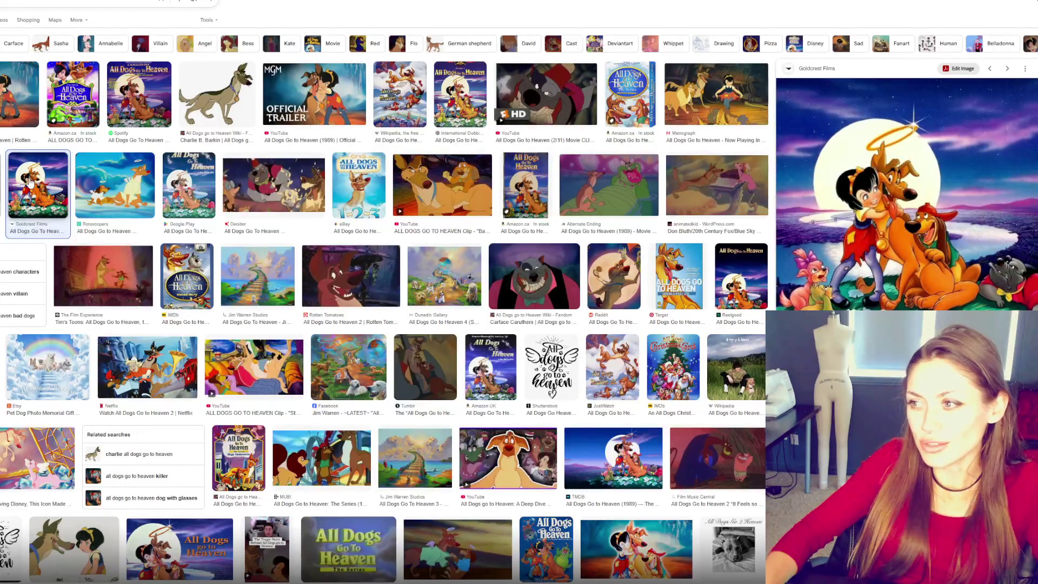
{"action": "key", "text": "alt+Left"}
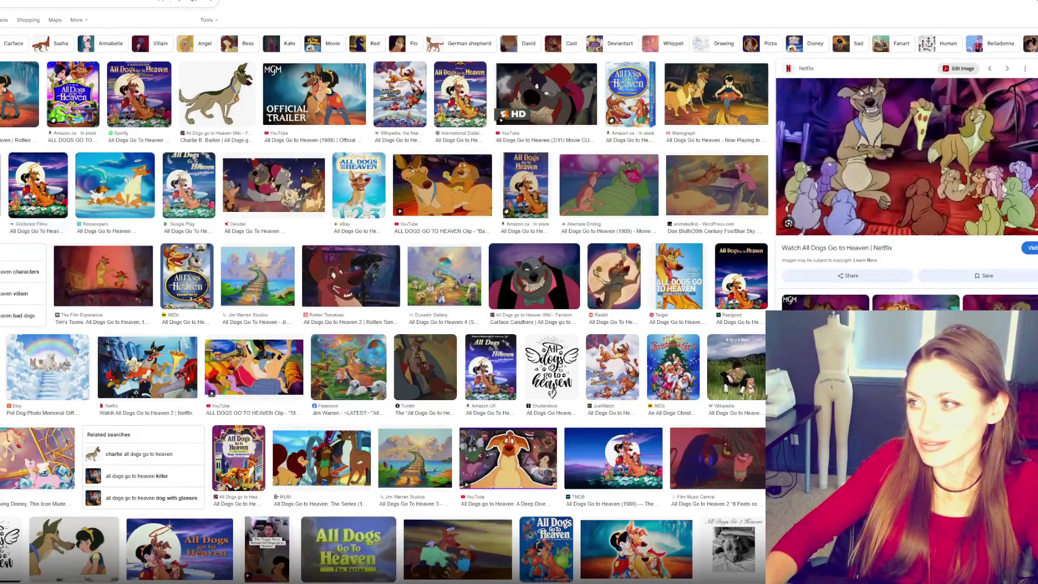
{"action": "scroll", "coordinate": [37, 228], "scroll_direction": "down", "scroll_amount": 4}
{"action": "scroll", "coordinate": [36, 229], "scroll_direction": "down", "scroll_amount": 4}
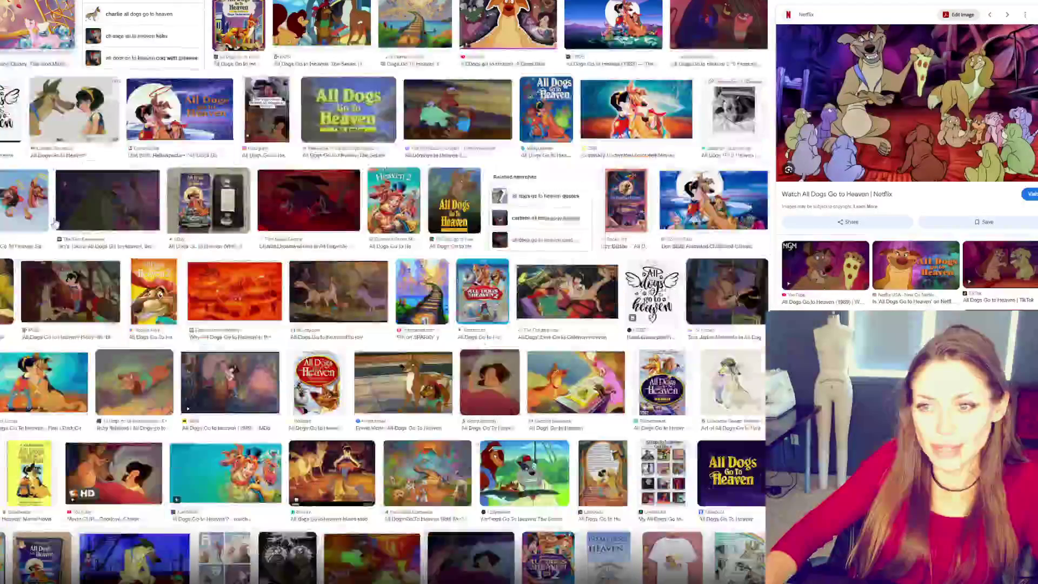
{"action": "key", "text": "alt+Left"}
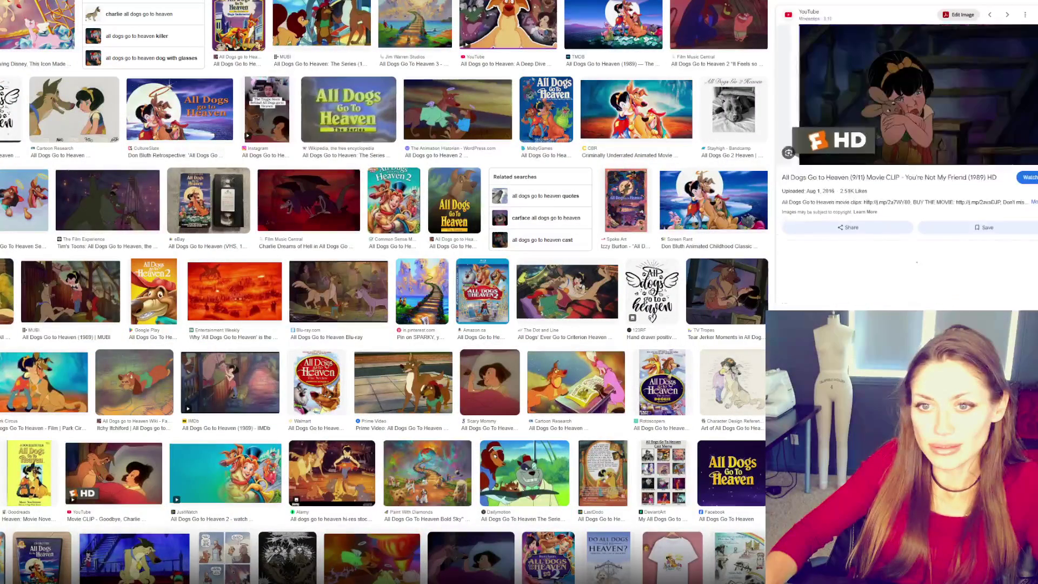
{"action": "key", "text": "alt+Left"}
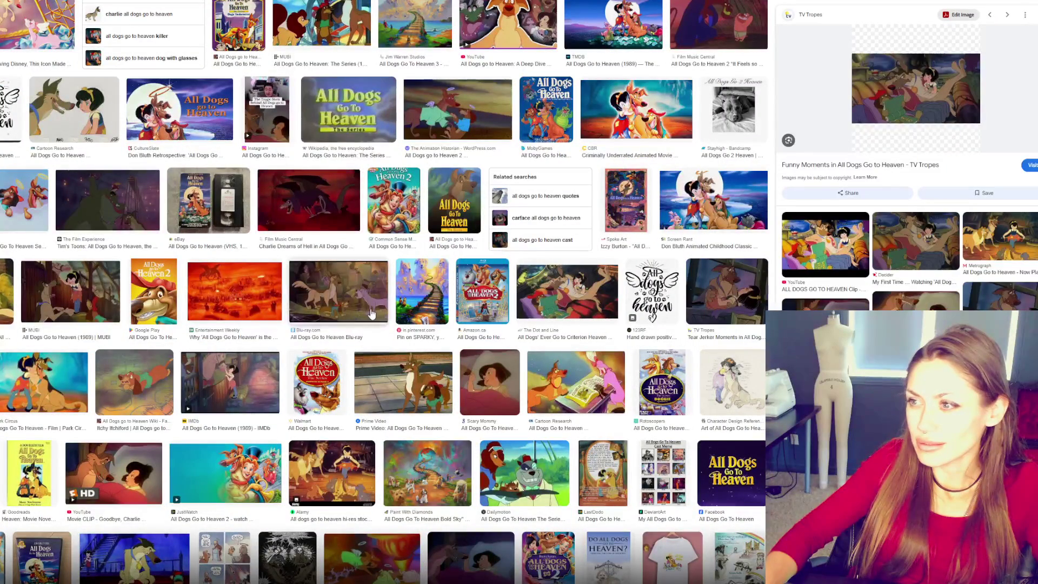
{"action": "left_click", "coordinate": [371, 315]}
{"action": "scroll", "coordinate": [371, 314], "scroll_direction": "down", "scroll_amount": 3}
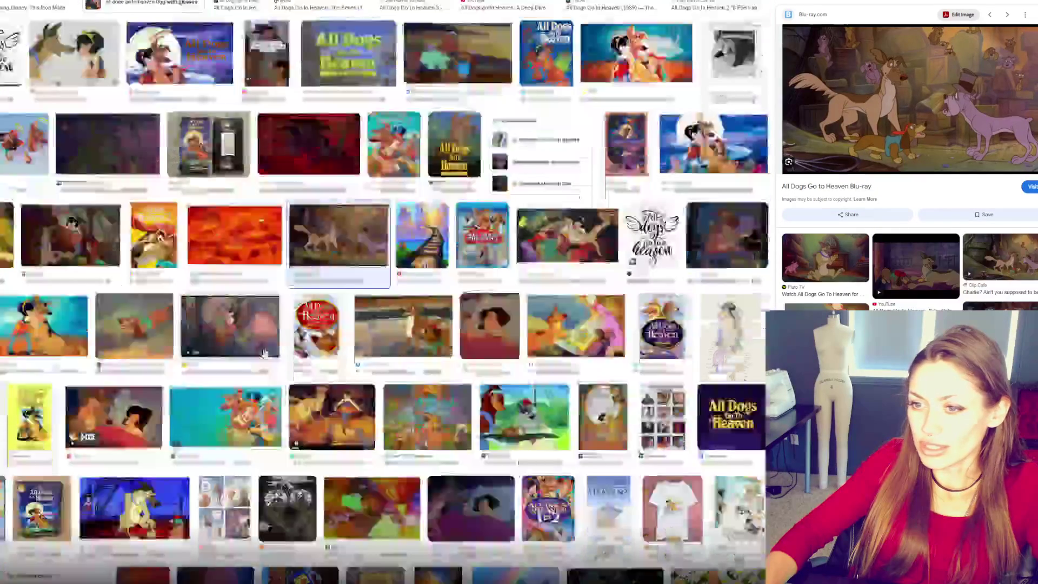
{"action": "scroll", "coordinate": [265, 353], "scroll_direction": "down", "scroll_amount": 3}
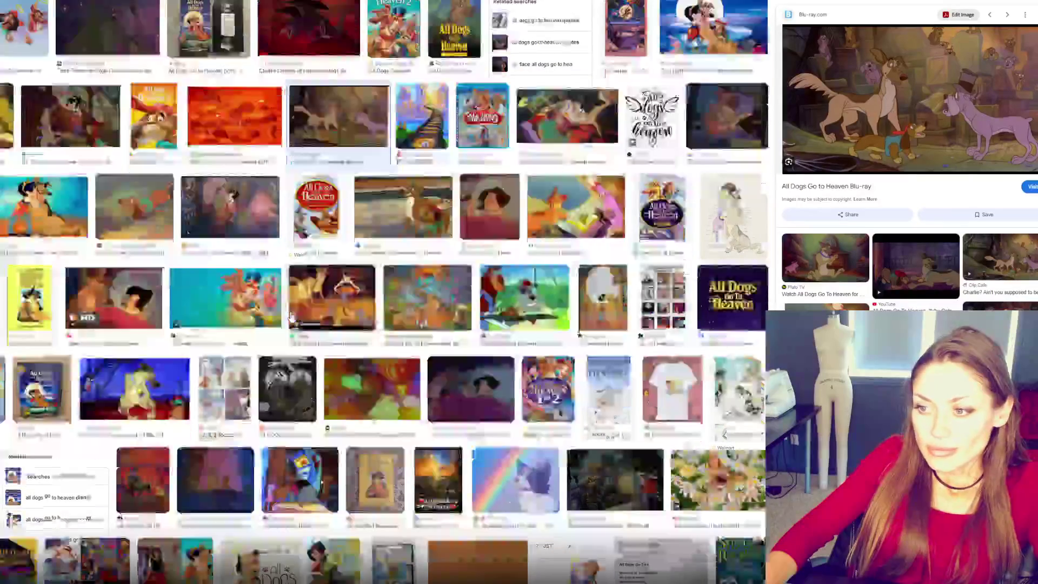
{"action": "scroll", "coordinate": [265, 307], "scroll_direction": "down", "scroll_amount": 4}
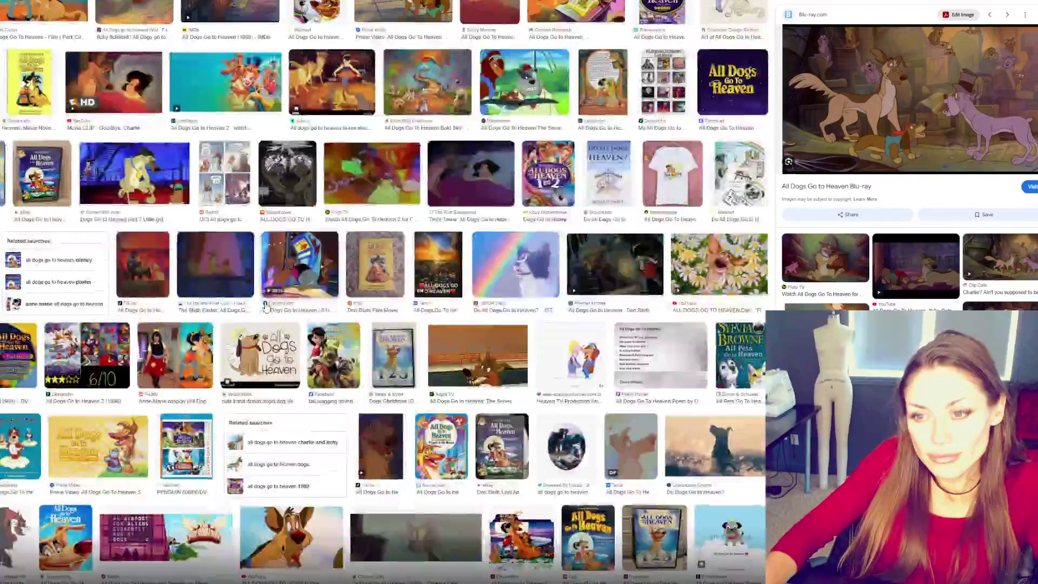
{"action": "scroll", "coordinate": [265, 306], "scroll_direction": "down", "scroll_amount": 3}
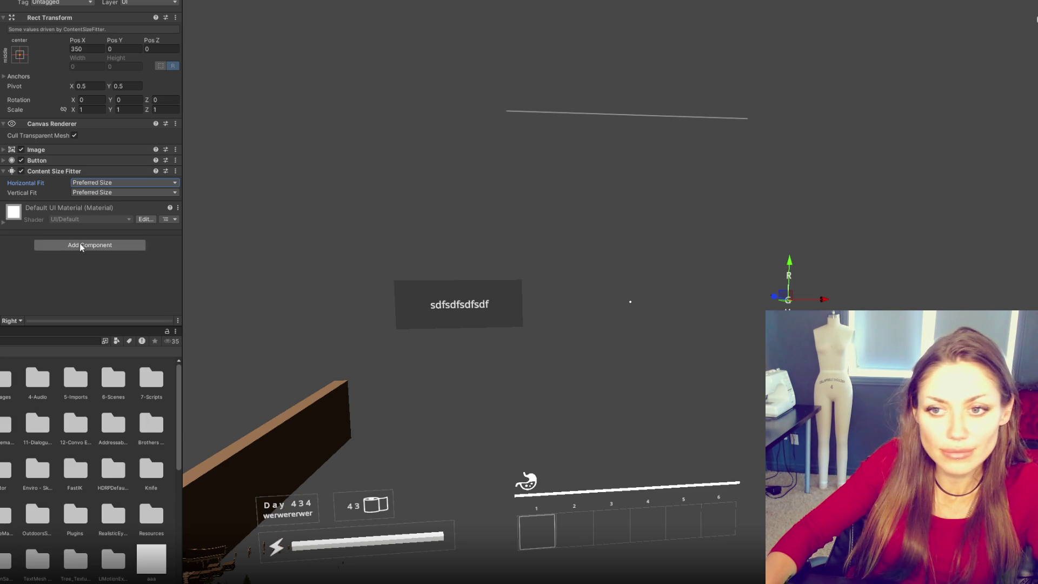
Step: Select the button's sdfsdfsdfsdf child text object in the Hierarchy
{"action": "left_click", "coordinate": [73, 352]}
{"action": "key", "text": "Down"}
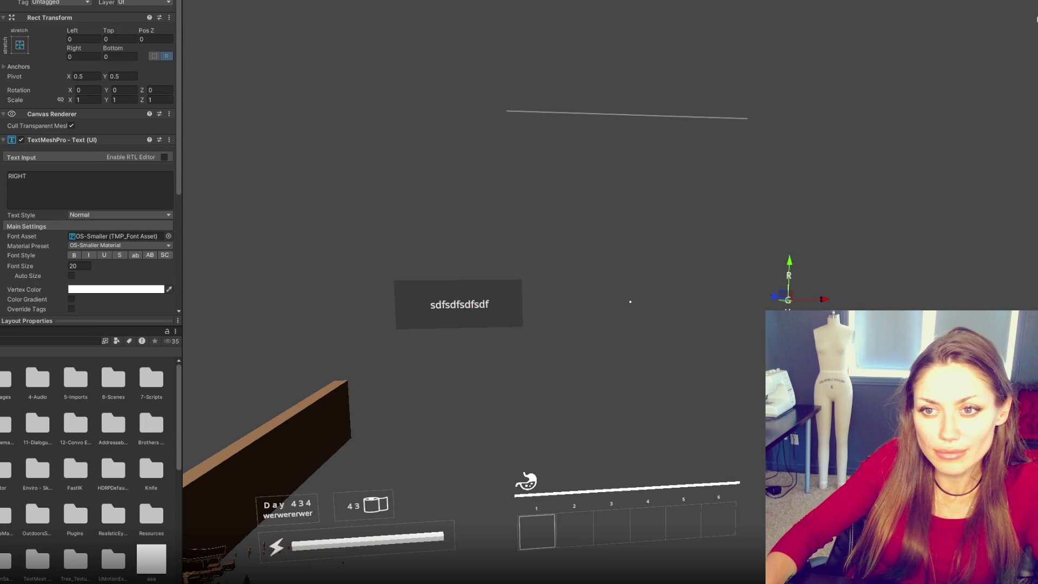
{"action": "key", "text": "Down"}
{"action": "key", "text": "Down"}
{"action": "scroll", "coordinate": [63, 269], "scroll_direction": "down", "scroll_amount": 3}
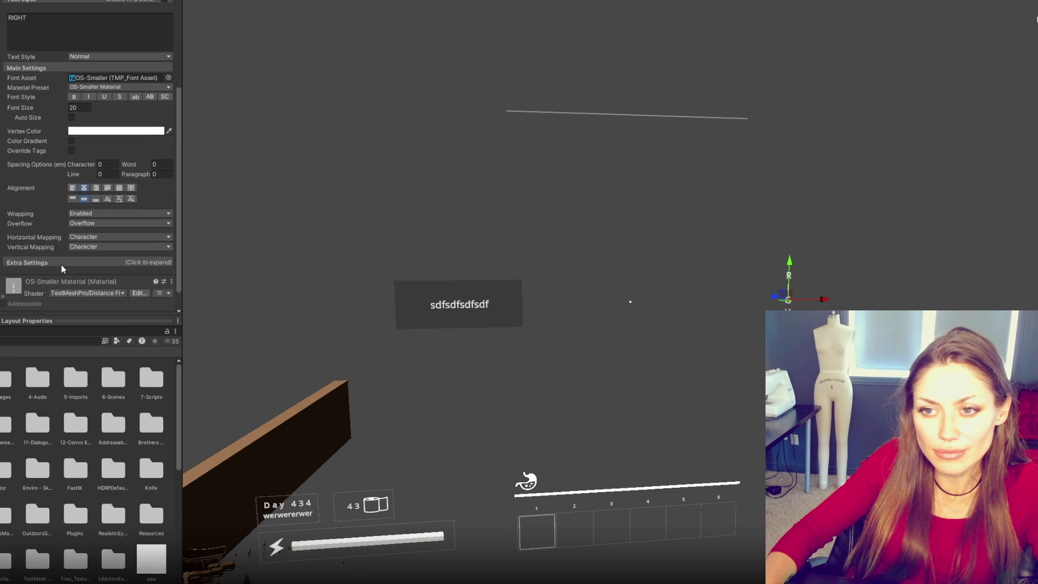
{"action": "key", "text": "Up"}
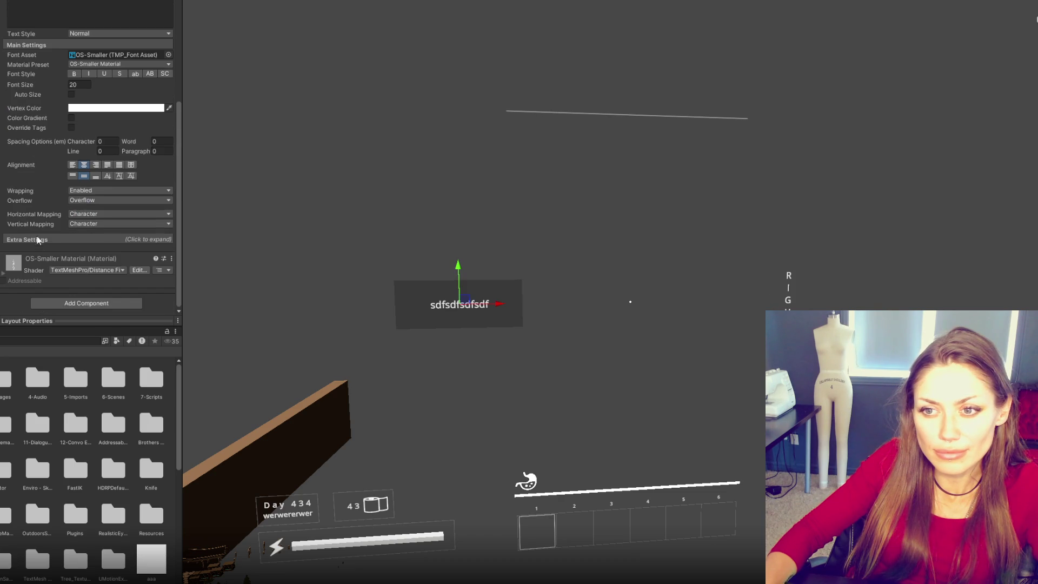
Step: Add a Layout Element to the text and enable Preferred Width and Preferred Height
{"action": "left_click", "coordinate": [63, 302]}
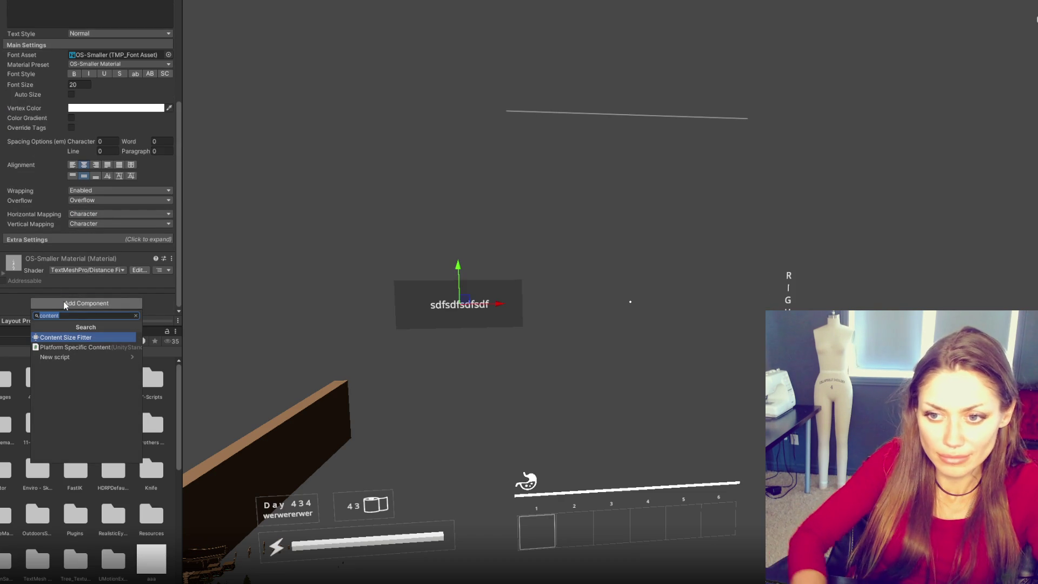
{"action": "type", "text": "layout"}
{"action": "key", "text": "Return"}
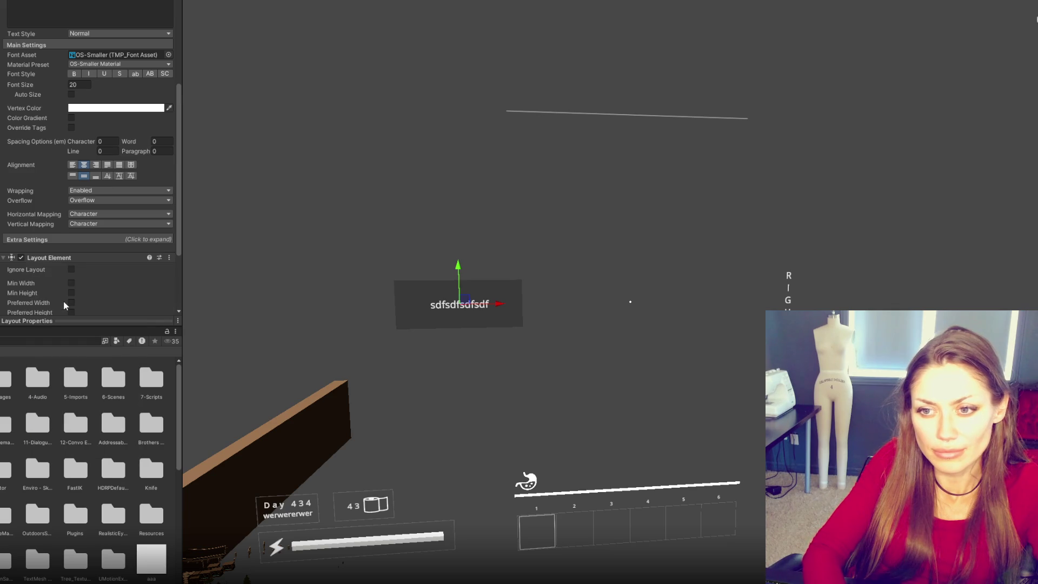
{"action": "scroll", "coordinate": [63, 302], "scroll_direction": "down", "scroll_amount": 3}
{"action": "left_click", "coordinate": [71, 204]}
{"action": "left_click", "coordinate": [71, 214]}
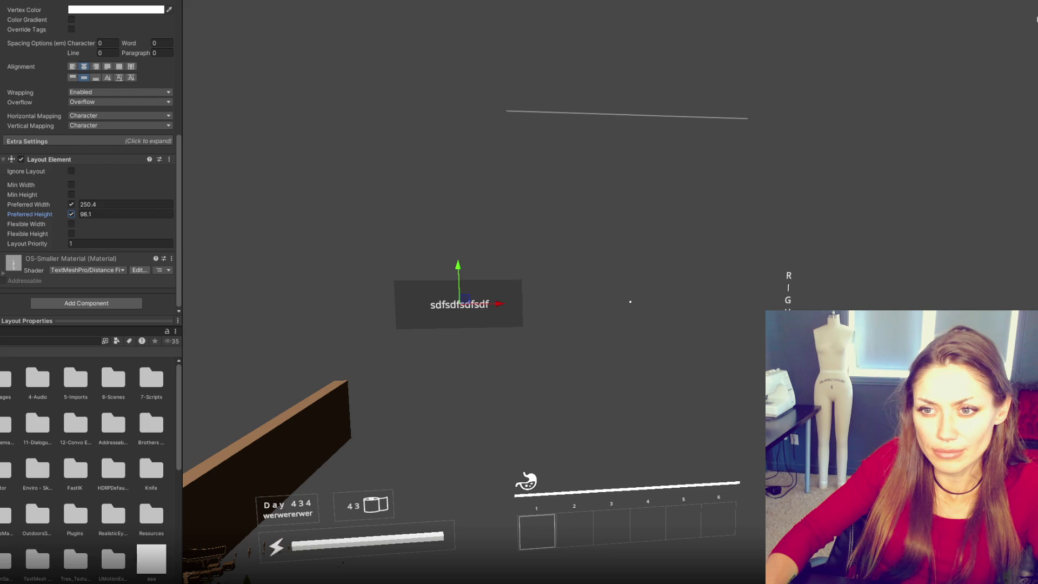
Step: Undo, then re-add a fresh Layout Element with both preferred size overrides ticked
{"action": "key", "text": "ctrl+z"}
{"action": "key", "text": "ctrl+z"}
{"action": "key", "text": "ctrl+z"}
{"action": "left_click", "coordinate": [60, 302]}
{"action": "key", "text": "Return"}
{"action": "scroll", "coordinate": [72, 304], "scroll_direction": "down", "scroll_amount": 3}
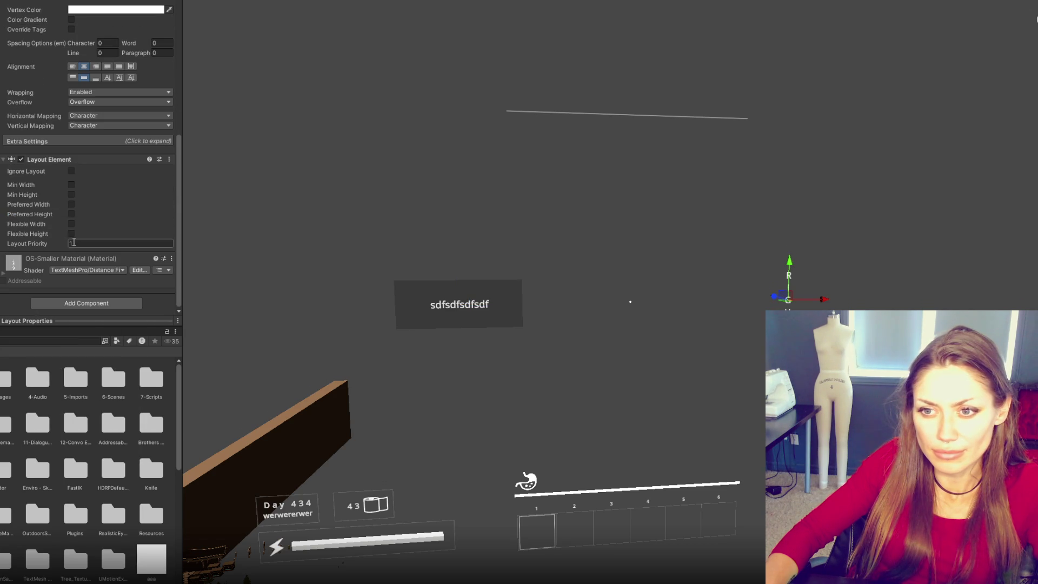
{"action": "left_click", "coordinate": [71, 214]}
{"action": "left_click", "coordinate": [71, 205]}
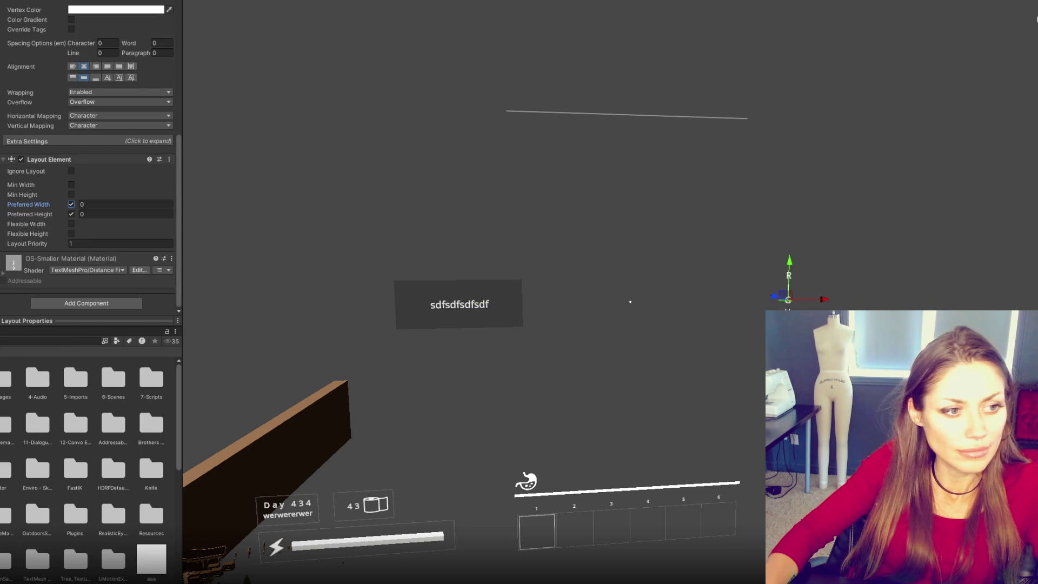